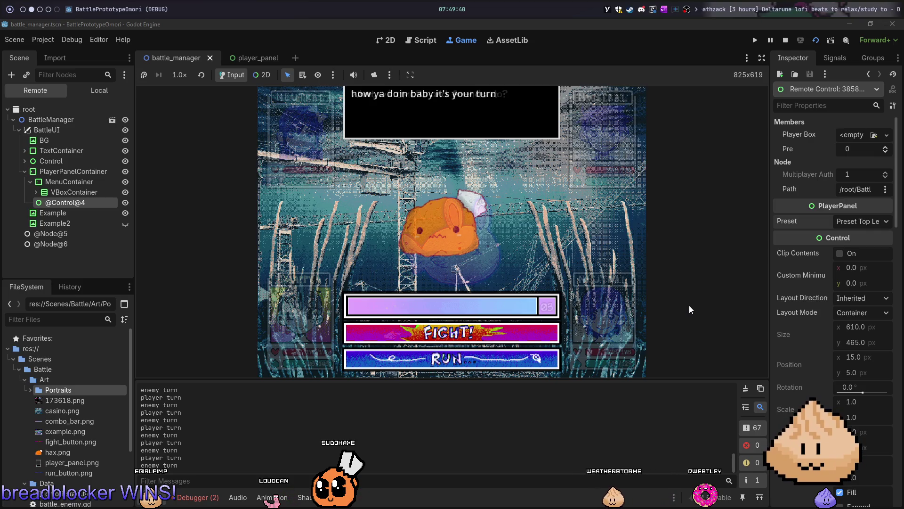
Cycle windows from Godot to Chrome and open a new empty tab
{"action": "key", "text": "super+3"}
{"action": "key", "text": "super+4"}
{"action": "key", "text": "super+3"}
{"action": "key", "text": "ctrl+t"}
Search Google for 'klingon programming language' and open the var'aq Esolang wiki result
{"action": "type", "text": "kling"}
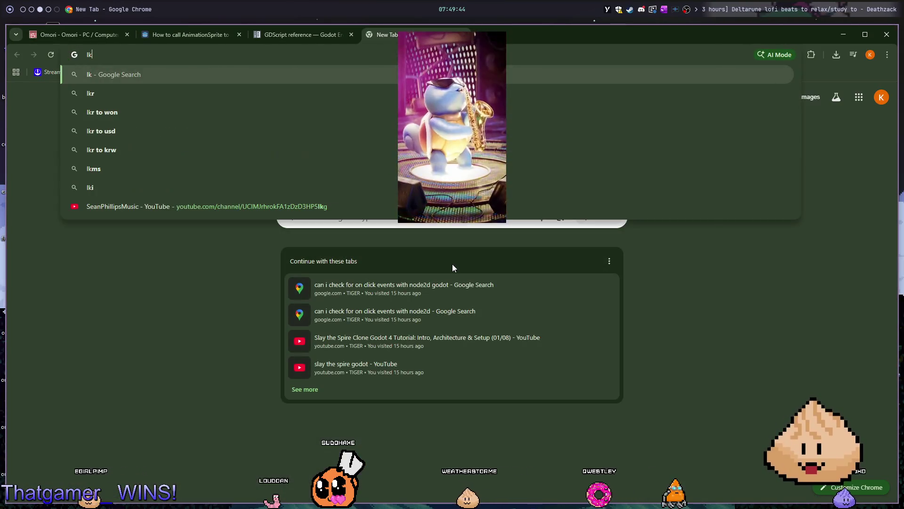
{"action": "type", "text": "on programm"}
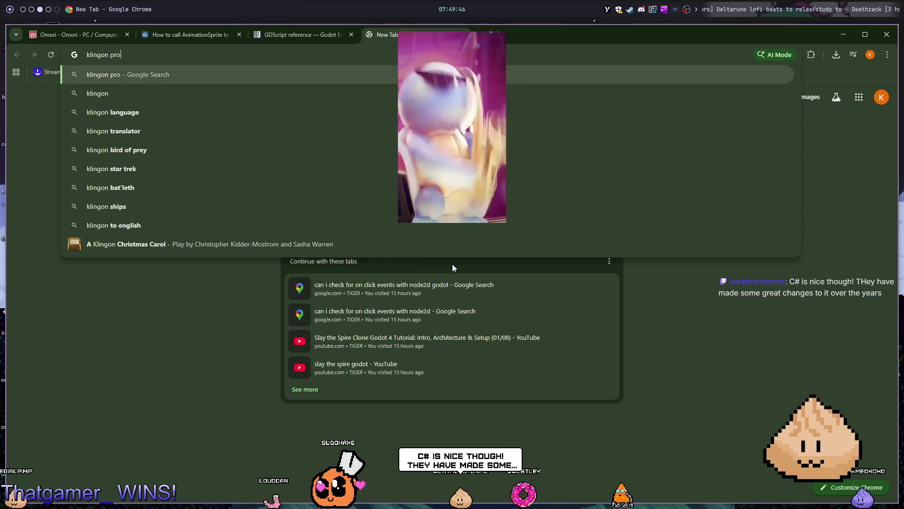
{"action": "key", "text": "Return"}
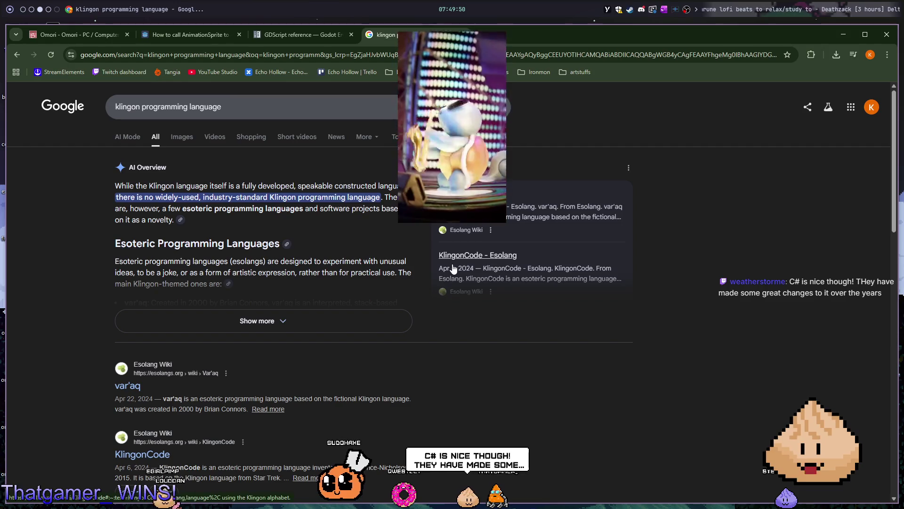
{"action": "left_click", "coordinate": [132, 394]}
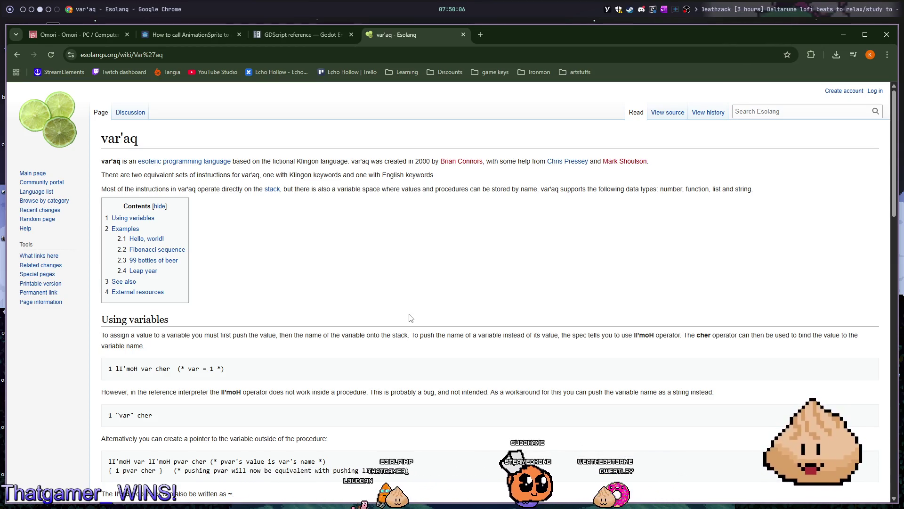
Scroll the var'aq article down to the Fibonacci example and select part of its code
{"action": "scroll", "coordinate": [409, 318], "scroll_direction": "down", "scroll_amount": 3}
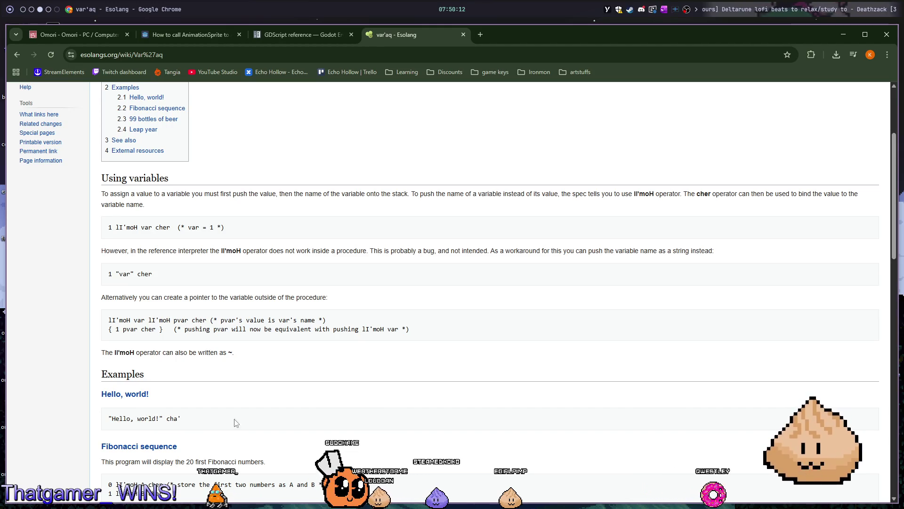
{"action": "scroll", "coordinate": [236, 422], "scroll_direction": "down", "scroll_amount": 2}
{"action": "scroll", "coordinate": [321, 361], "scroll_direction": "down", "scroll_amount": 2}
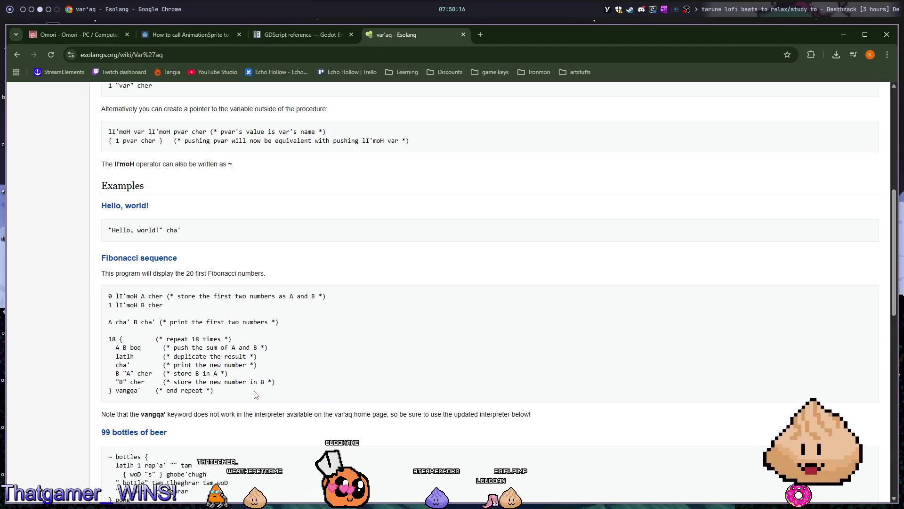
{"action": "left_click_drag", "start_coordinate": [197, 370], "coordinate": [166, 356]}
{"action": "left_click", "coordinate": [166, 357]}
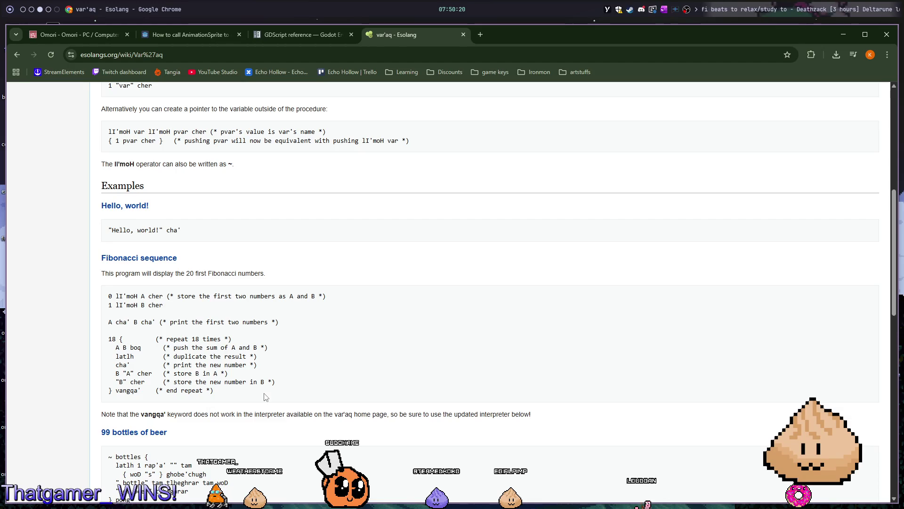
Browse further var'aq examples, selecting 'bottles' and 'on the wall' in the verse code
{"action": "scroll", "coordinate": [263, 393], "scroll_direction": "down", "scroll_amount": 1}
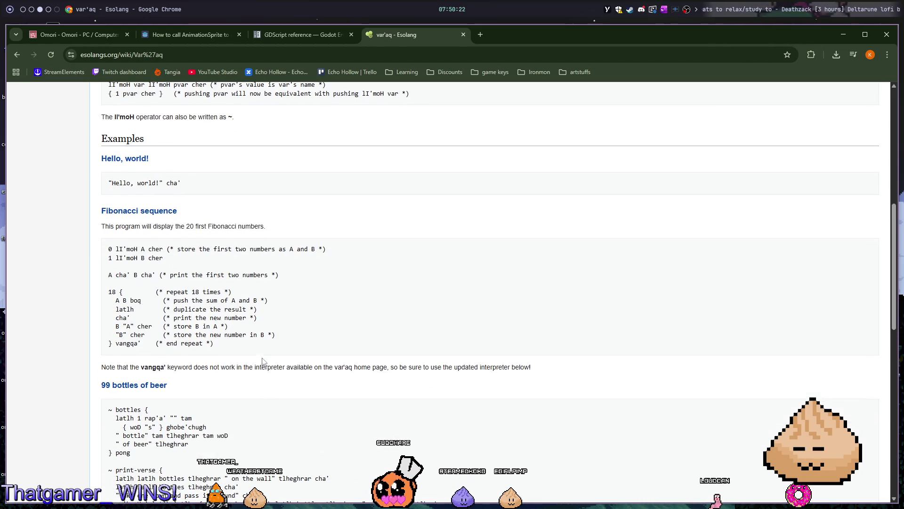
{"action": "scroll", "coordinate": [259, 325], "scroll_direction": "down", "scroll_amount": 1}
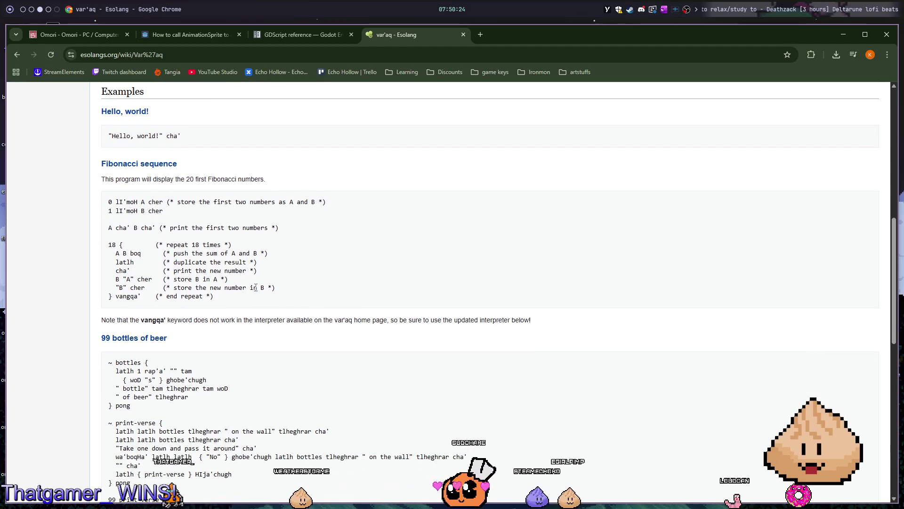
{"action": "scroll", "coordinate": [265, 283], "scroll_direction": "down", "scroll_amount": 1}
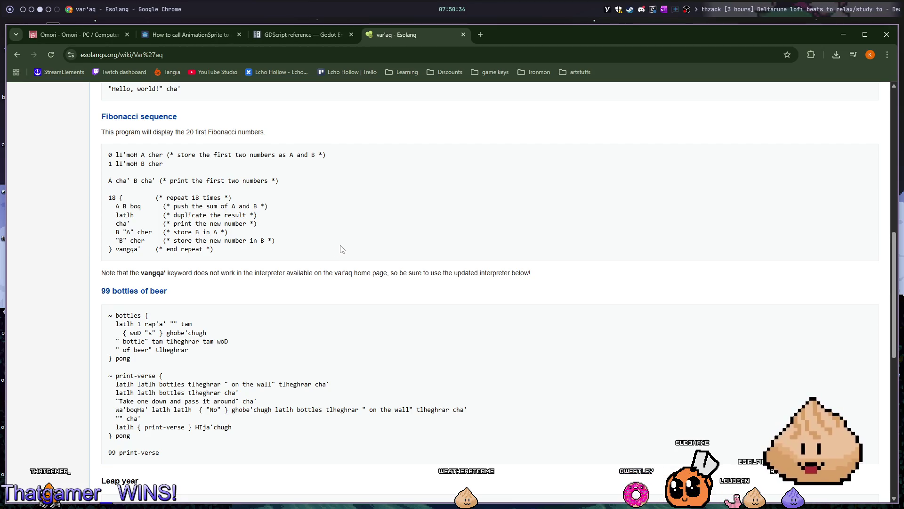
{"action": "scroll", "coordinate": [342, 249], "scroll_direction": "down", "scroll_amount": 5}
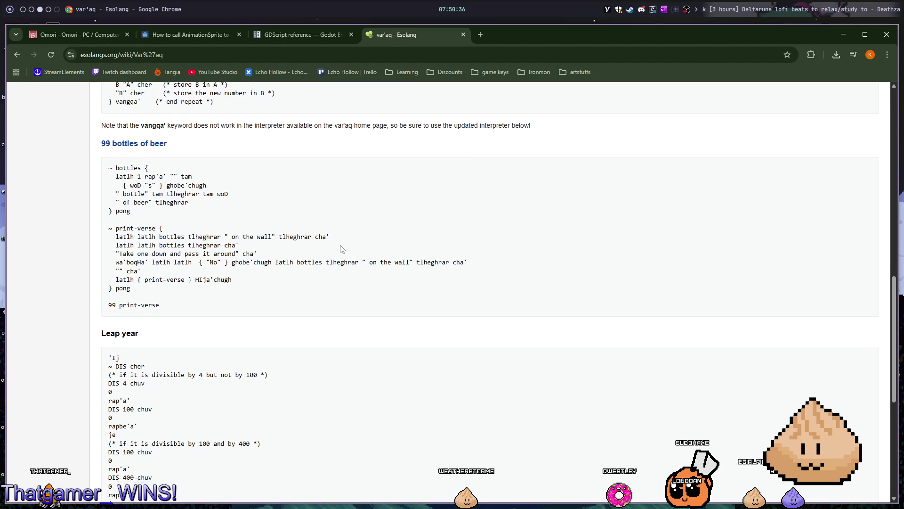
{"action": "scroll", "coordinate": [342, 249], "scroll_direction": "up", "scroll_amount": 5}
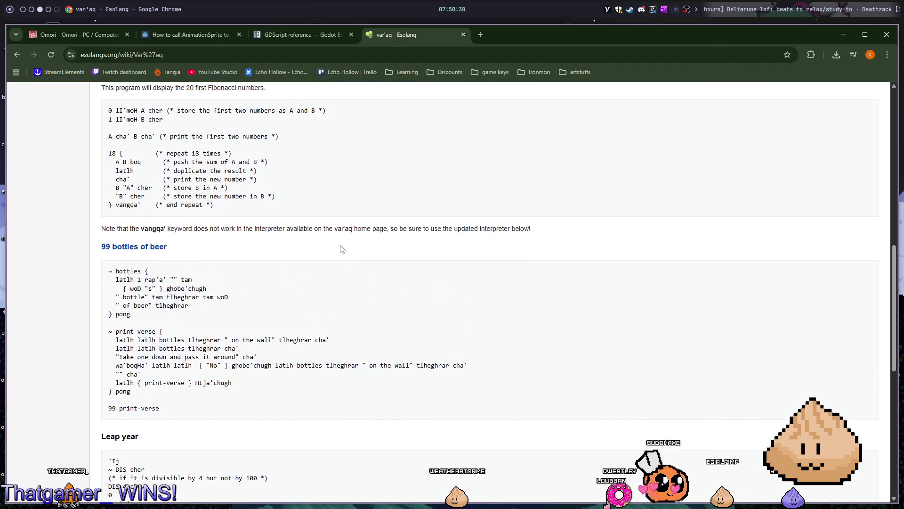
{"action": "scroll", "coordinate": [342, 249], "scroll_direction": "up", "scroll_amount": 1}
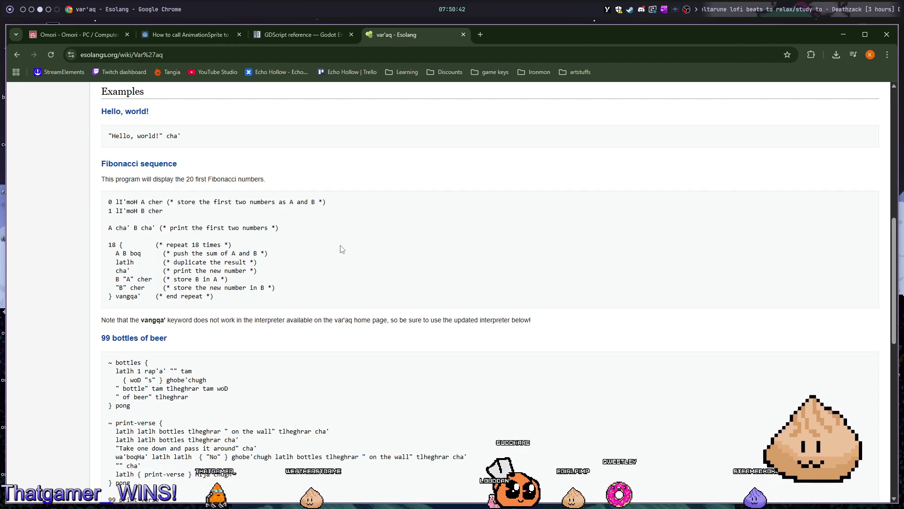
{"action": "scroll", "coordinate": [342, 249], "scroll_direction": "down", "scroll_amount": 1}
{"action": "scroll", "coordinate": [341, 249], "scroll_direction": "down", "scroll_amount": 6}
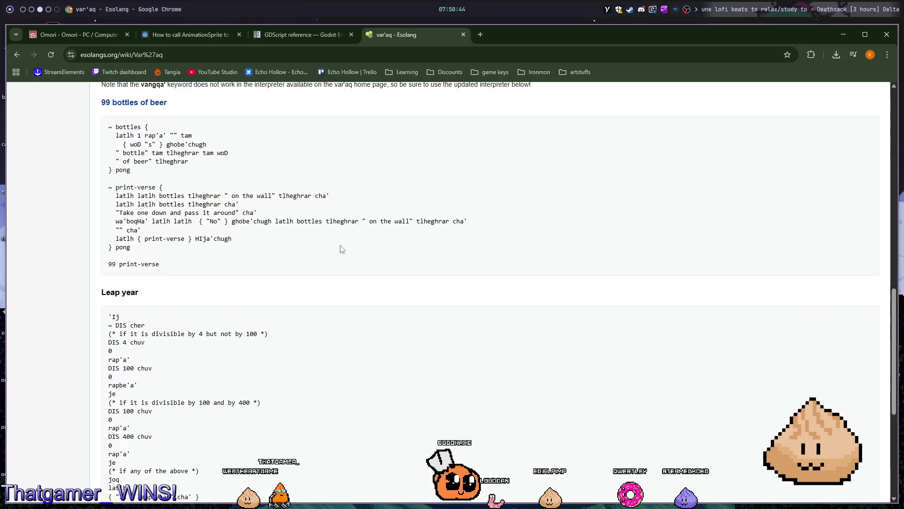
{"action": "scroll", "coordinate": [342, 249], "scroll_direction": "down", "scroll_amount": 2}
{"action": "scroll", "coordinate": [342, 249], "scroll_direction": "up", "scroll_amount": 3}
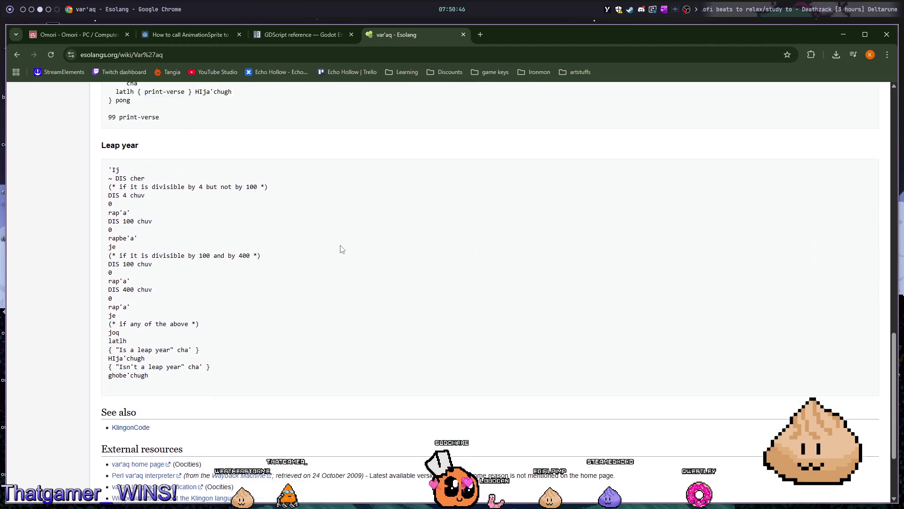
{"action": "scroll", "coordinate": [342, 249], "scroll_direction": "up", "scroll_amount": 5}
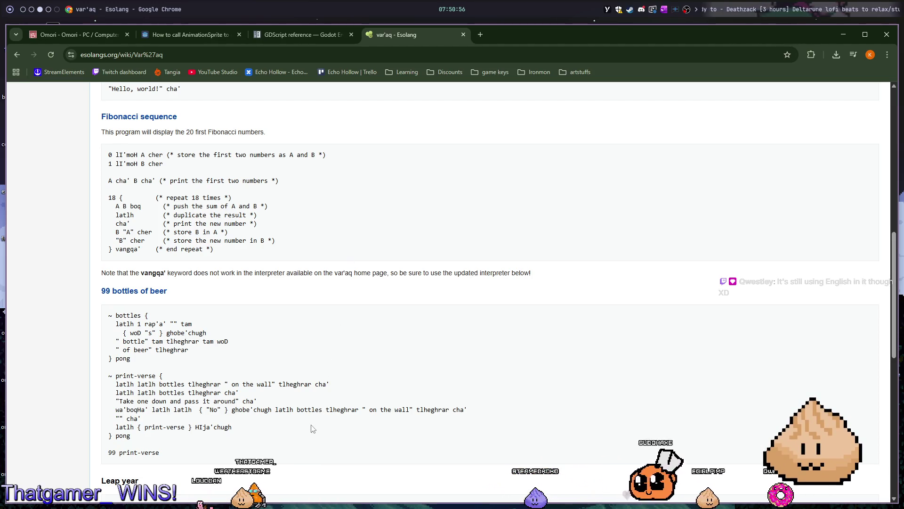
{"action": "double_click", "coordinate": [304, 409]}
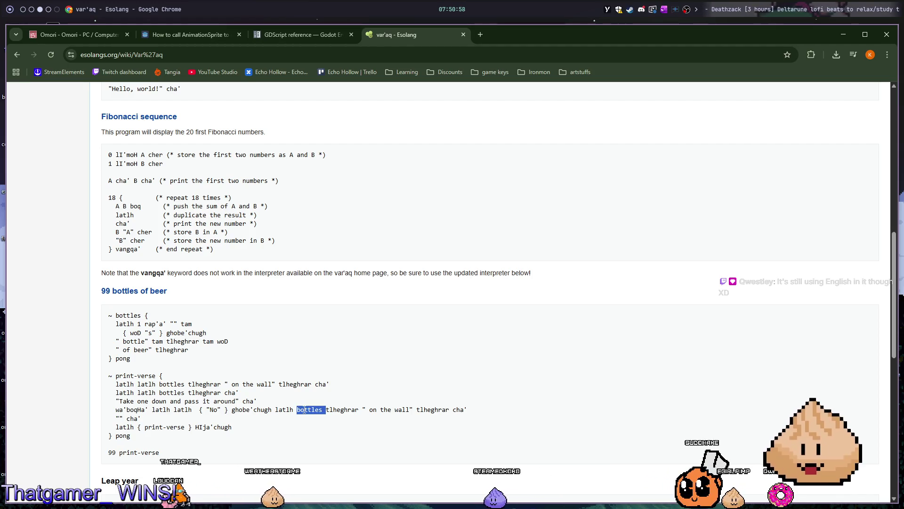
{"action": "left_click_drag", "start_coordinate": [415, 411], "coordinate": [372, 410]}
{"action": "left_click", "coordinate": [409, 412]}
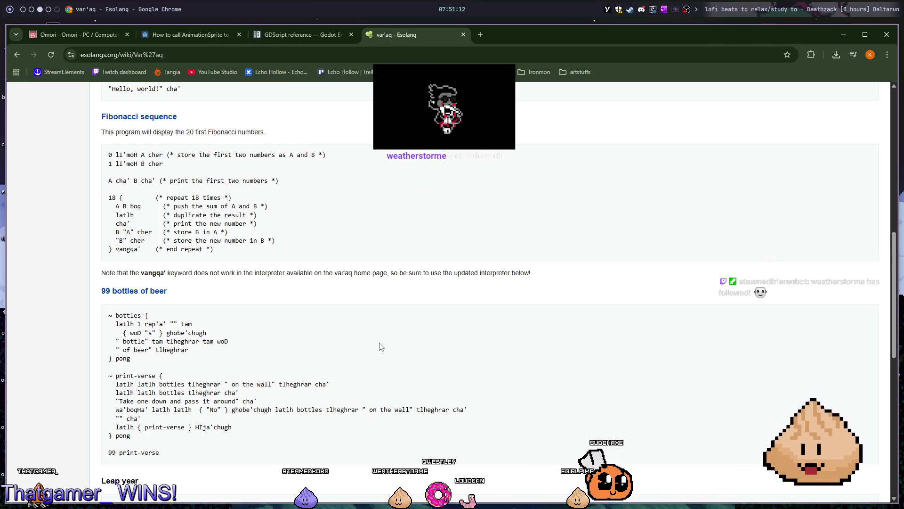
Close the var'aq article tab and switch to the Neovim window
{"action": "scroll", "coordinate": [391, 325], "scroll_direction": "down", "scroll_amount": 4}
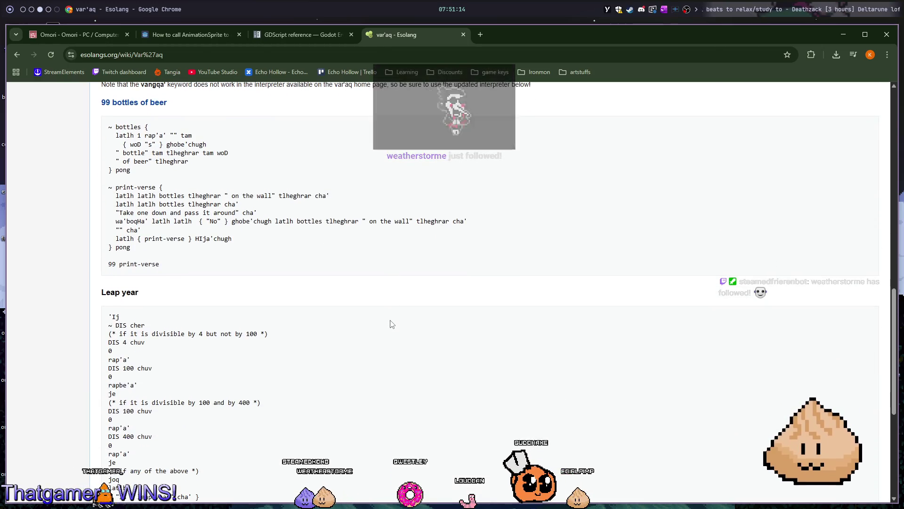
{"action": "key", "text": "ctrl+w"}
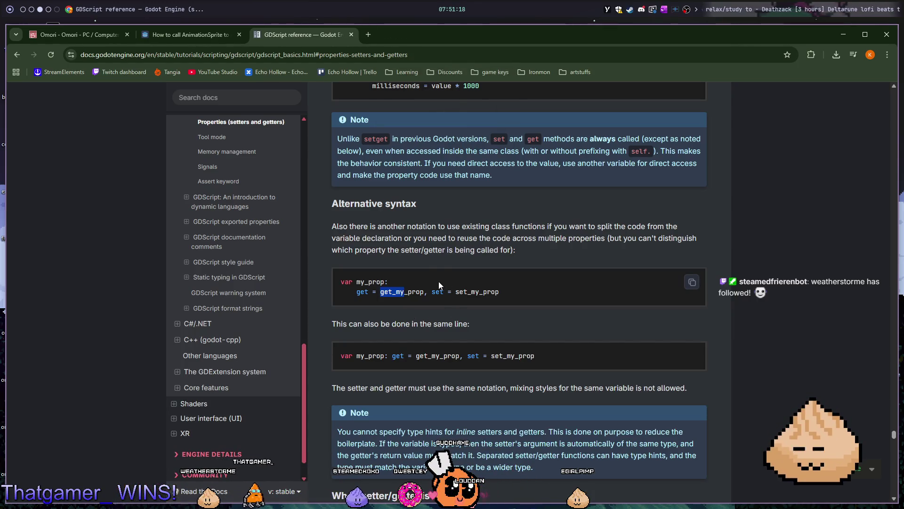
{"action": "key", "text": "alt+1"}
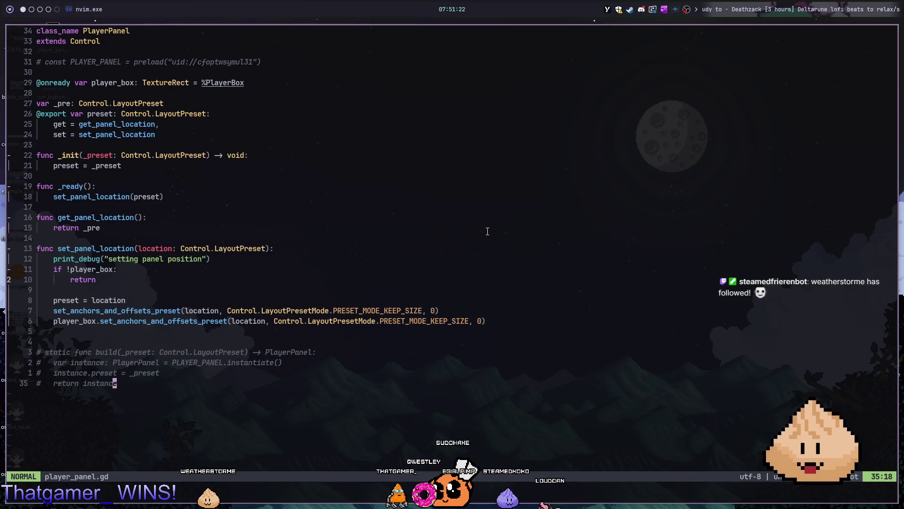
Switch from Neovim to the Godot editor running the battle game
{"action": "key", "text": "alt+2"}
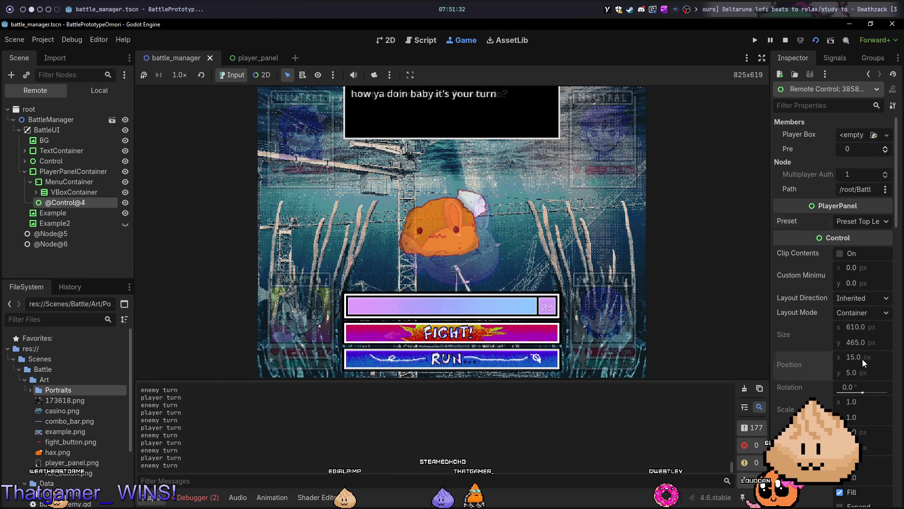
Scroll through the Inspector and focus the running battle game window
{"action": "scroll", "coordinate": [859, 372], "scroll_direction": "down", "scroll_amount": 5}
{"action": "scroll", "coordinate": [856, 384], "scroll_direction": "down", "scroll_amount": 15}
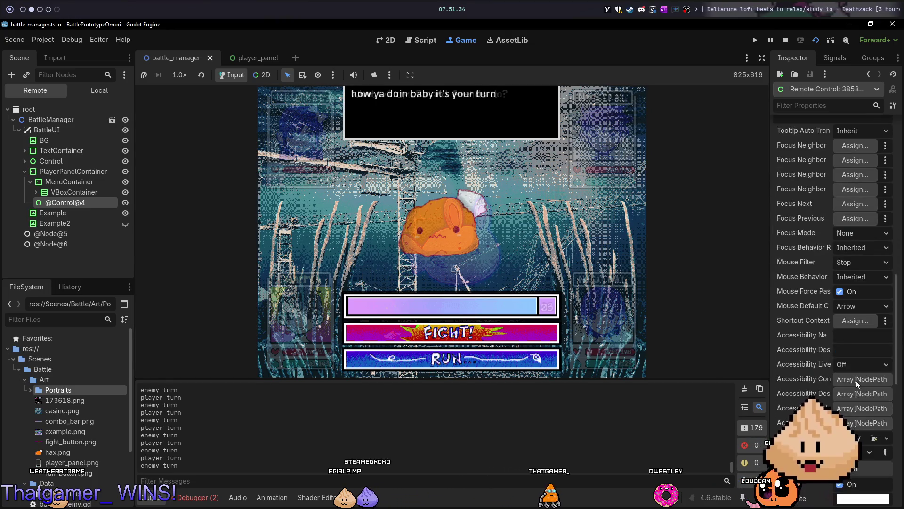
{"action": "scroll", "coordinate": [864, 389], "scroll_direction": "up", "scroll_amount": 5}
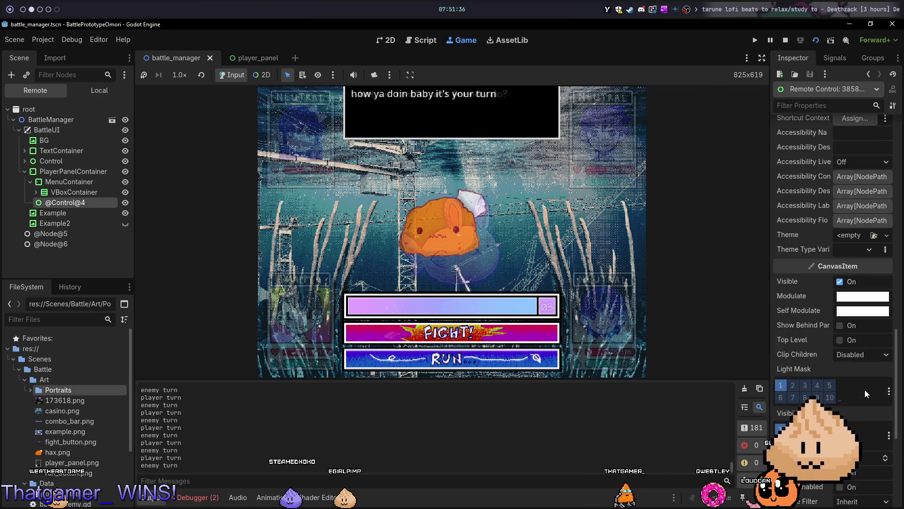
{"action": "scroll", "coordinate": [865, 389], "scroll_direction": "up", "scroll_amount": 3}
{"action": "scroll", "coordinate": [864, 389], "scroll_direction": "up", "scroll_amount": 5}
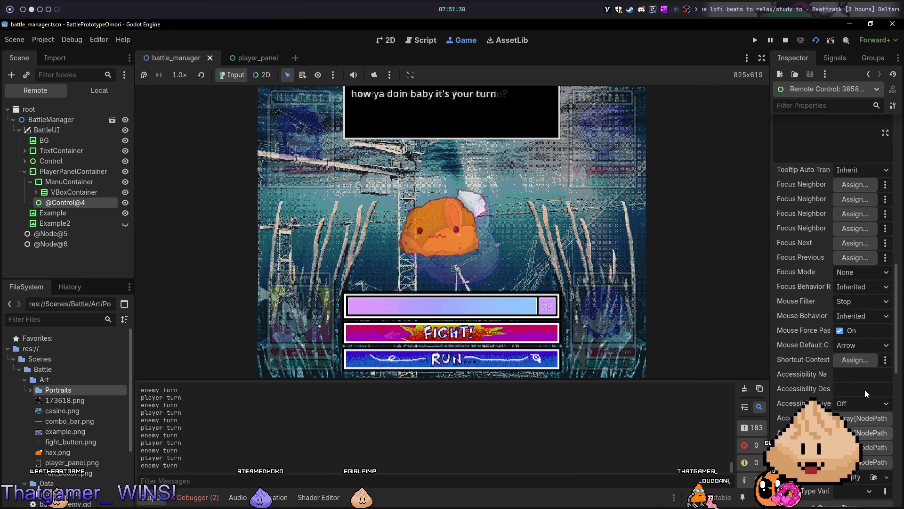
{"action": "scroll", "coordinate": [865, 389], "scroll_direction": "up", "scroll_amount": 5}
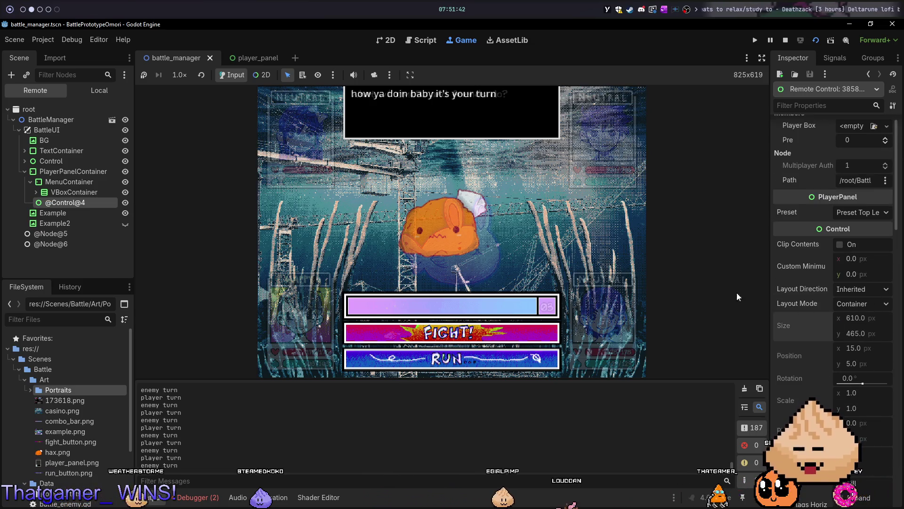
{"action": "left_click", "coordinate": [383, 162]}
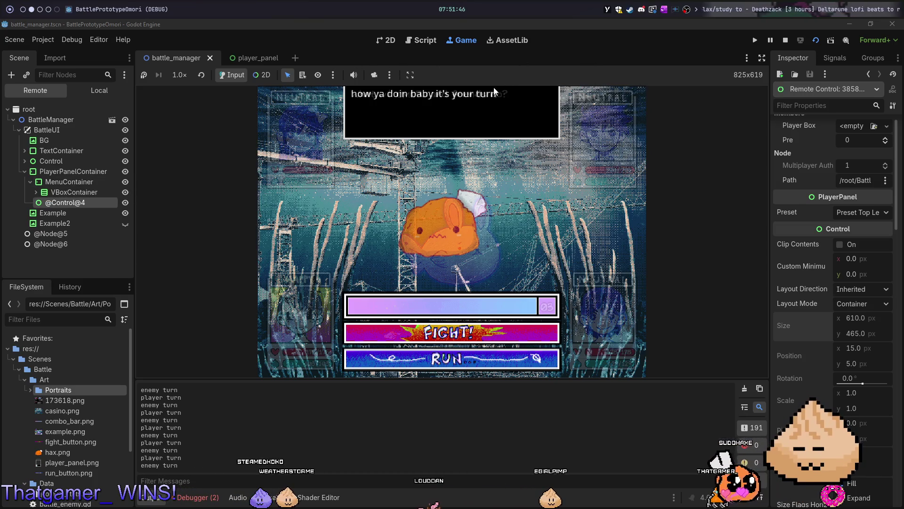
Hide and restore the side docks with distraction-free mode, then stop the running game
{"action": "left_click", "coordinate": [410, 75]}
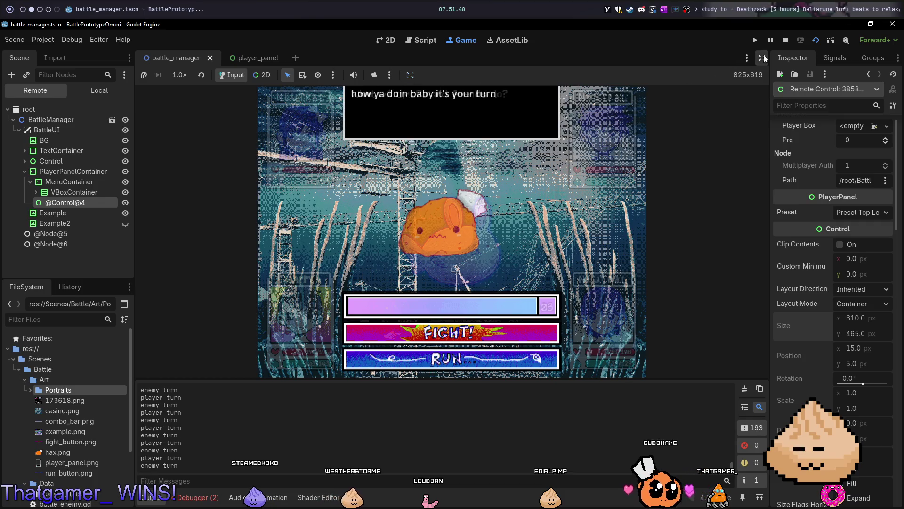
{"action": "left_click", "coordinate": [761, 58]}
{"action": "key", "text": "ctrl+shift+F11"}
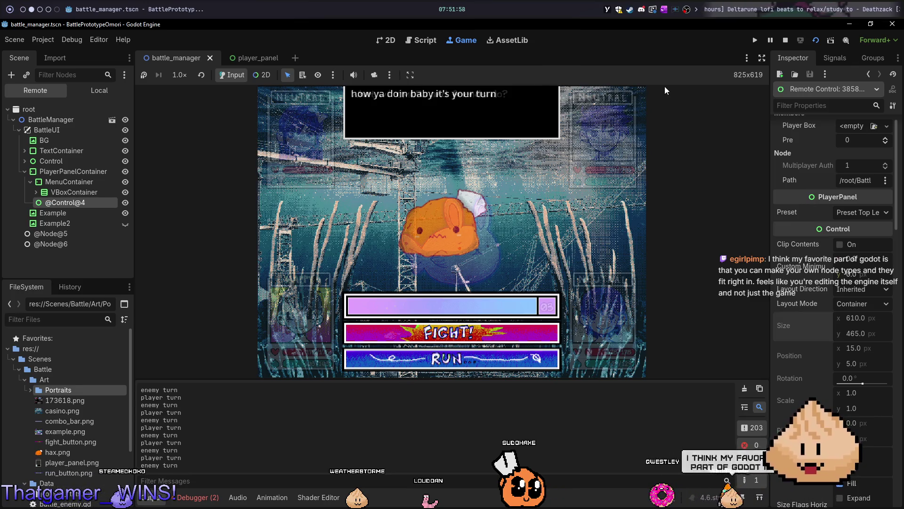
{"action": "left_click", "coordinate": [782, 42]}
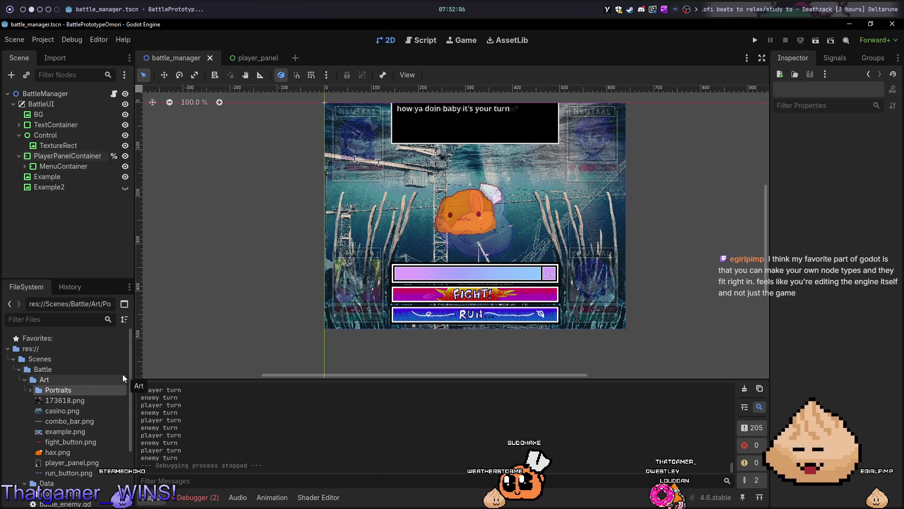
Collapse the Art, Data and Battle folders in the FileSystem dock, then switch to Neovim
{"action": "left_click", "coordinate": [29, 389]}
{"action": "left_click", "coordinate": [24, 380]}
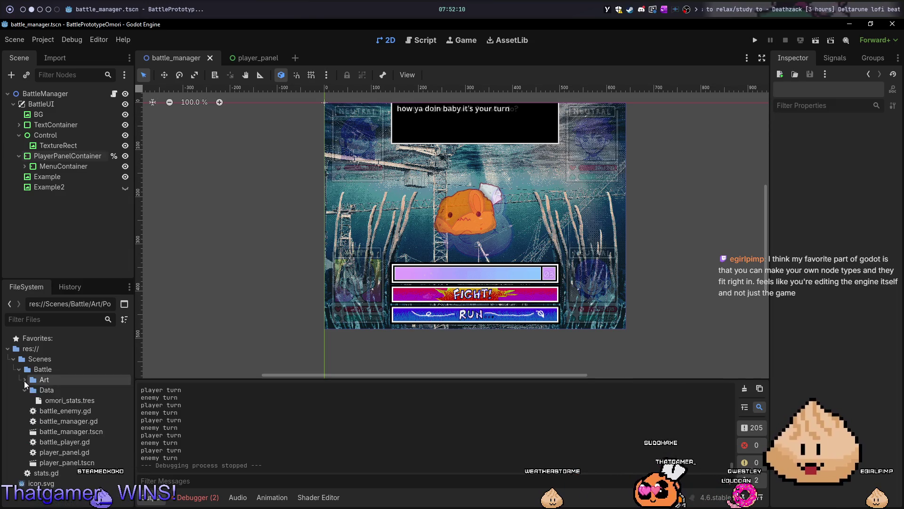
{"action": "left_click", "coordinate": [24, 389]}
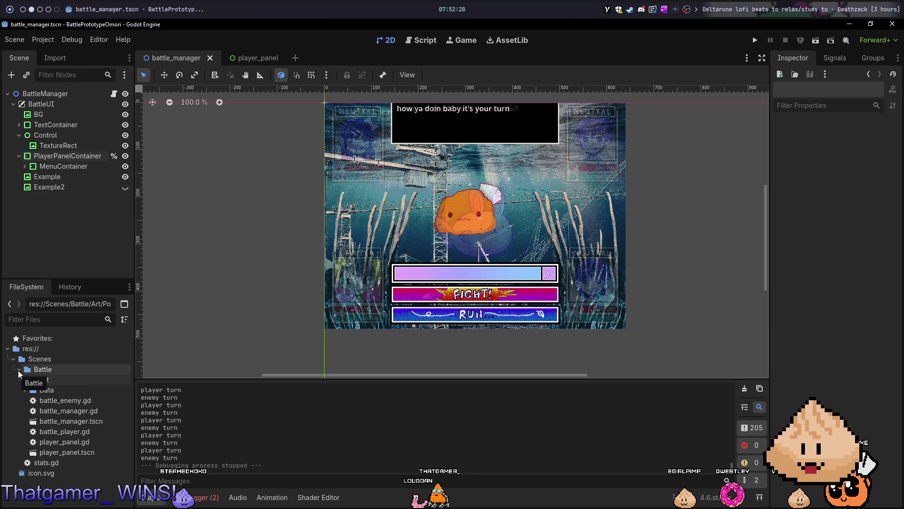
{"action": "left_click", "coordinate": [22, 380]}
{"action": "left_click", "coordinate": [22, 380]}
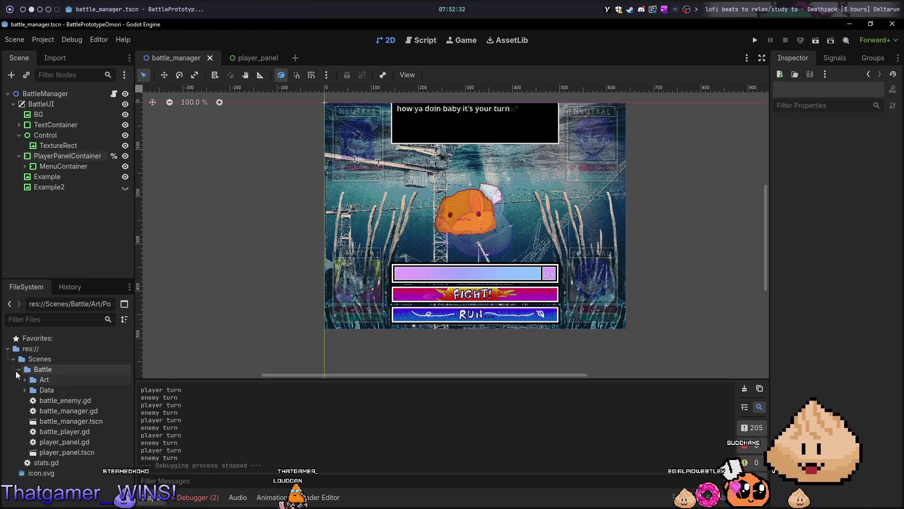
{"action": "left_click", "coordinate": [15, 371]}
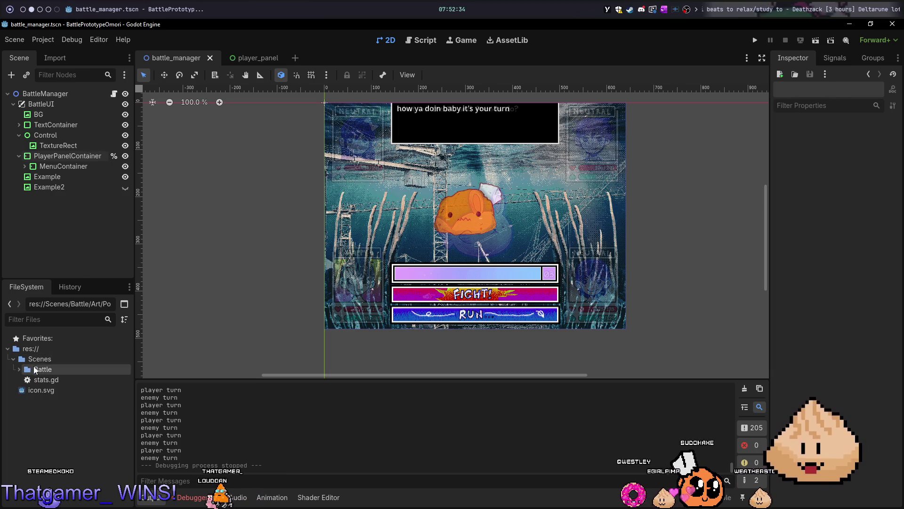
{"action": "key", "text": "alt+1"}
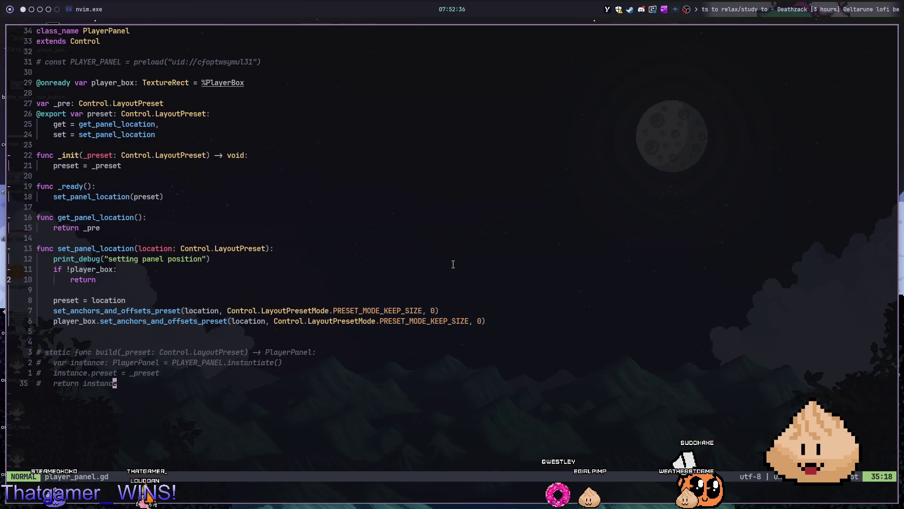
Change 'preset = location' to '_pre = location' in set_panel_location, then rerun the game with F5
{"action": "left_click", "coordinate": [153, 320]}
{"action": "key", "text": "ctrl+u"}
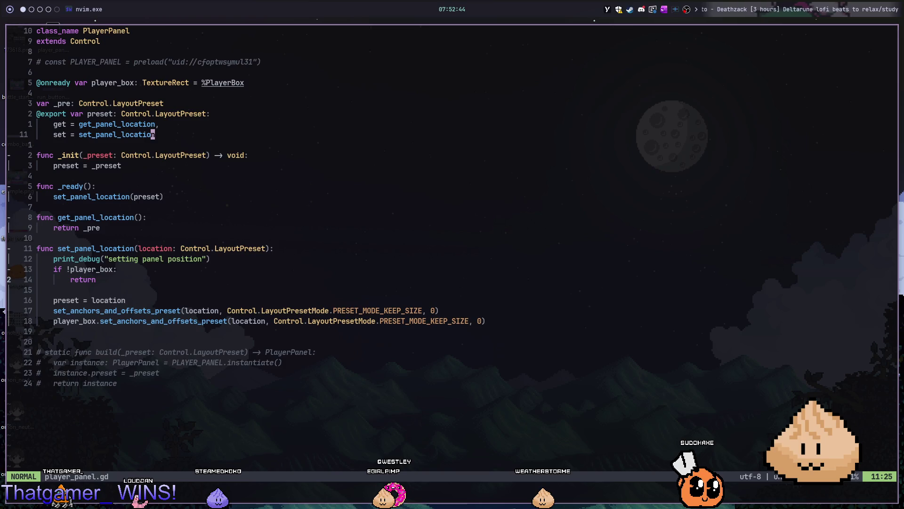
{"action": "left_click", "coordinate": [122, 300]}
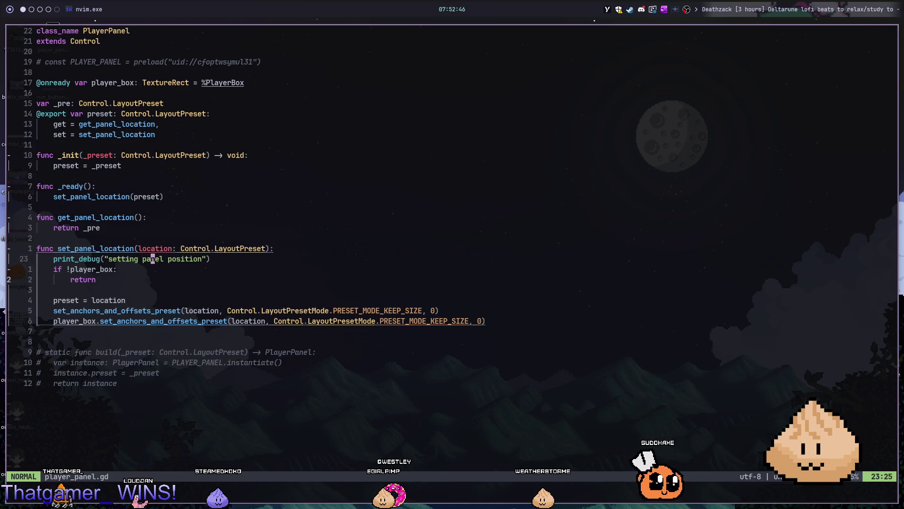
{"action": "left_click", "coordinate": [92, 300]}
{"action": "key", "text": "shift+i"}
{"action": "type", "text": "_"}
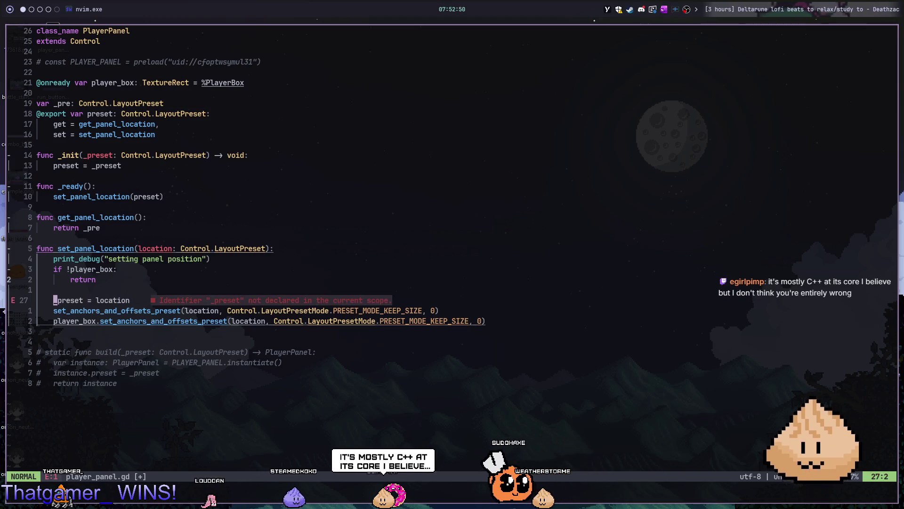
{"action": "key", "text": "Delete"}
{"action": "key", "text": "Delete"}
{"action": "key", "text": "Delete"}
{"action": "type", "text": "_pr"}
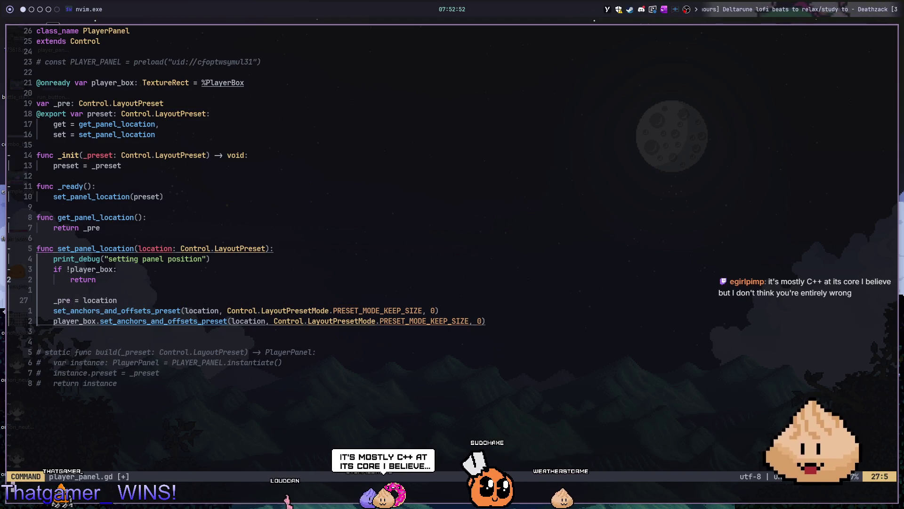
{"action": "key", "text": "alt+2"}
{"action": "key", "text": "F5"}
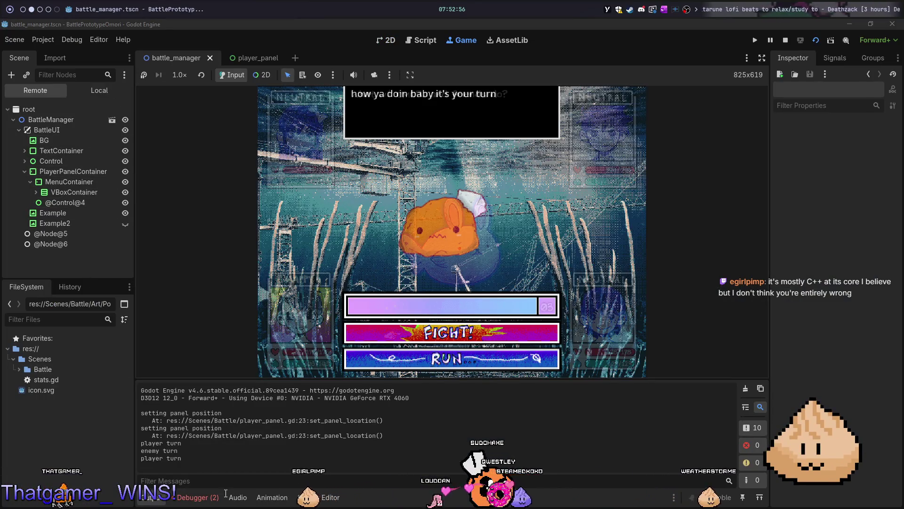
Jump from the %PlayerBox node-not-found error to player_panel.gd line 6, then return to Neovim
{"action": "left_click", "coordinate": [198, 496]}
{"action": "left_click", "coordinate": [423, 426]}
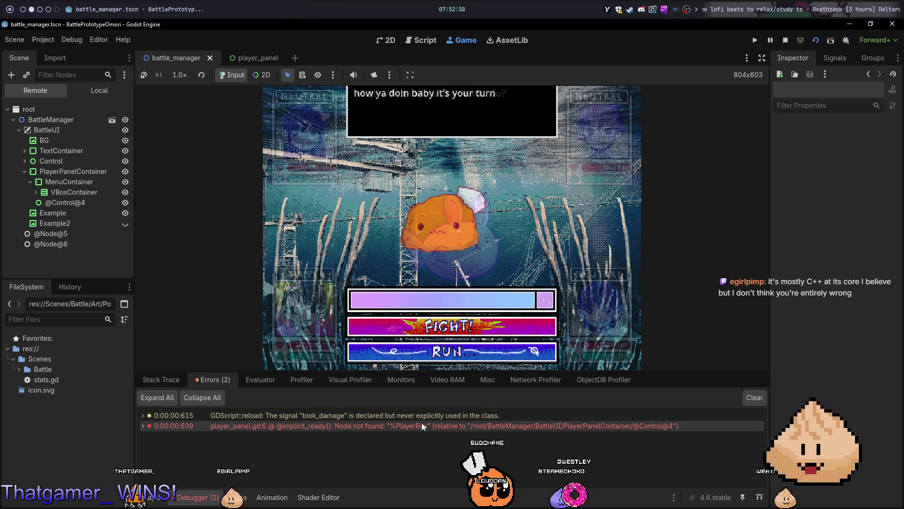
{"action": "double_click", "coordinate": [422, 426]}
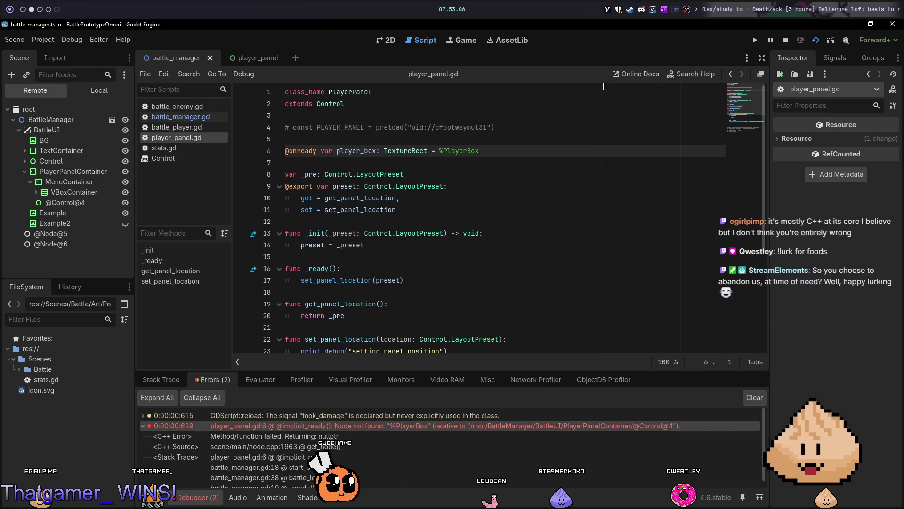
{"action": "key", "text": "alt+1"}
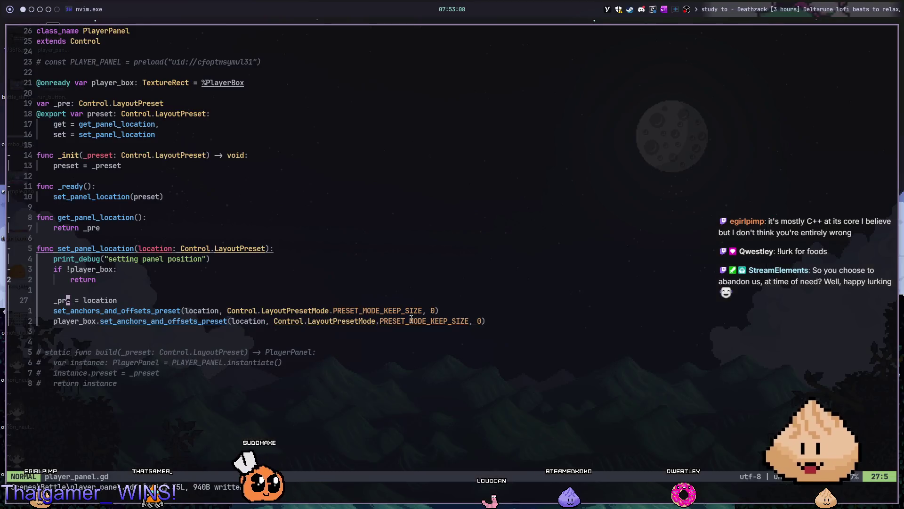
Search for player_box and jump to the if !player_box check
{"action": "key", "text": "j"}
{"action": "key", "text": "f"}
{"action": "key", "text": "p"}
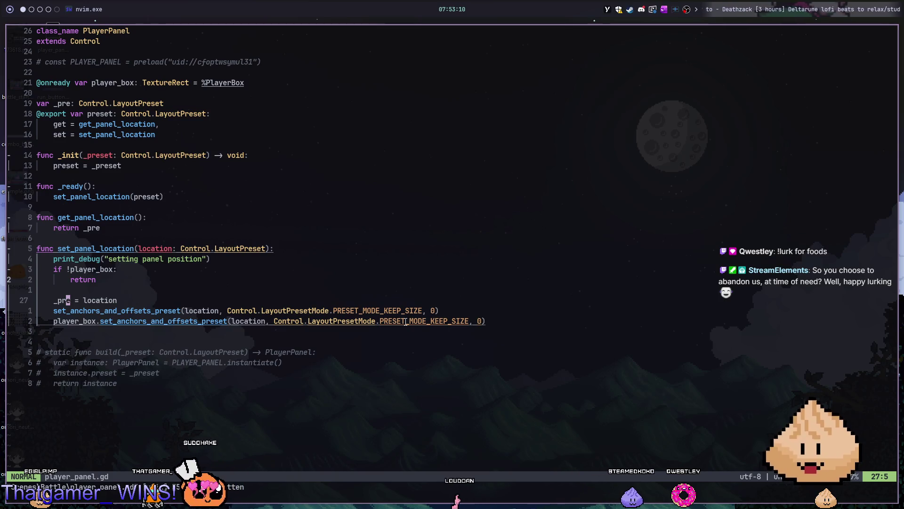
{"action": "key", "text": "colon"}
{"action": "type", "text": "x"}
{"action": "key", "text": "Return"}
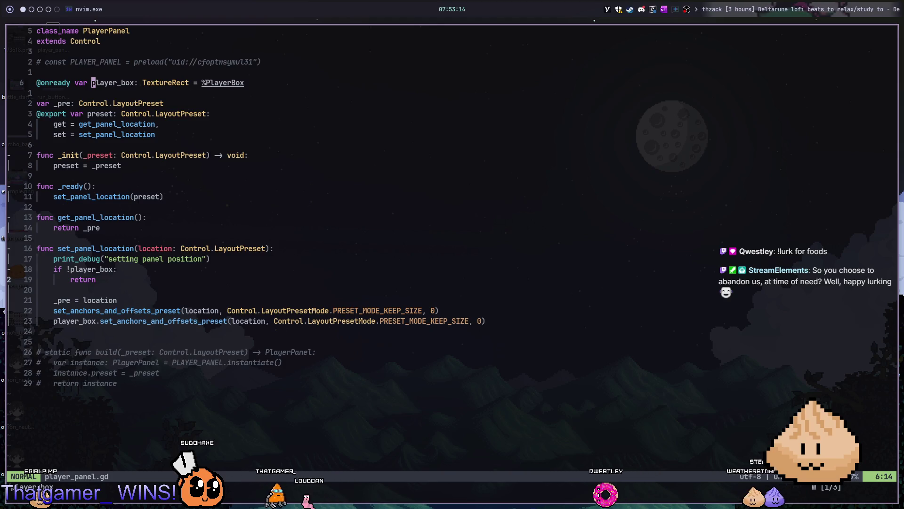
{"action": "key", "text": "n"}
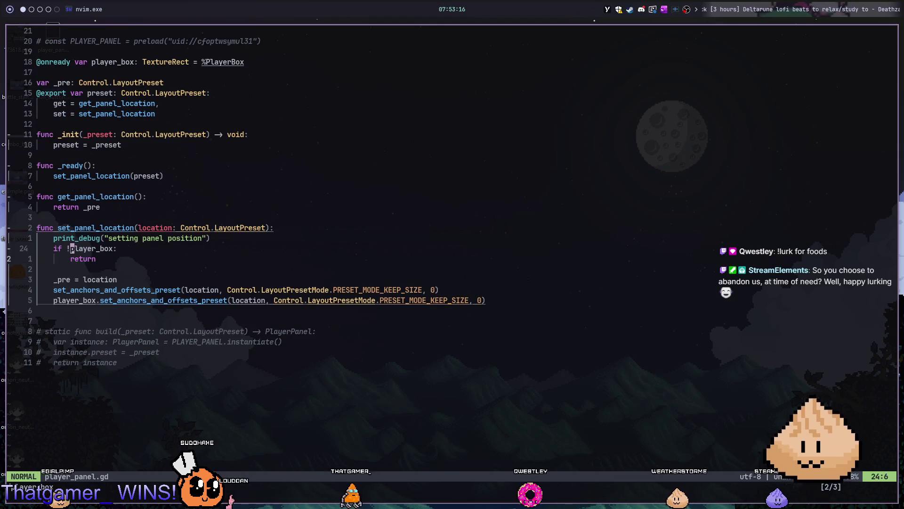
Add print_debug("no player box found") below the check and switch back to Godot
{"action": "type", "text": "oprint_de"}
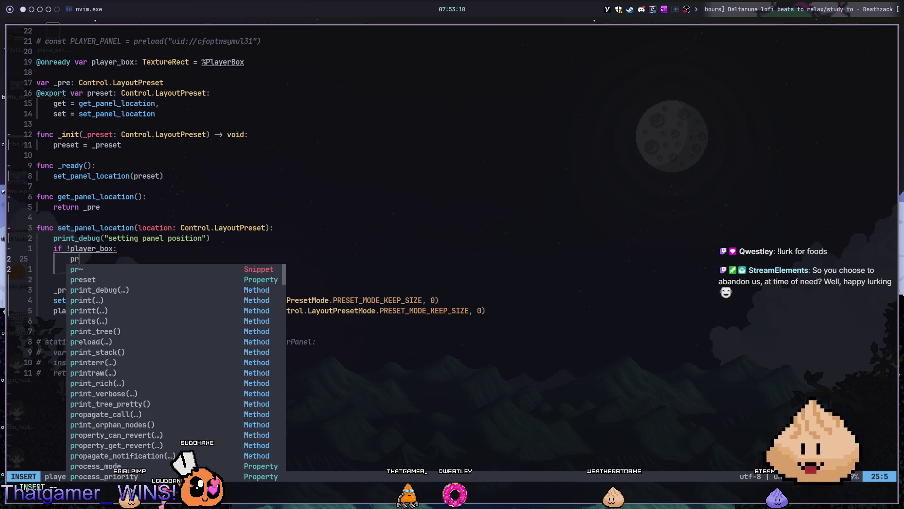
{"action": "key", "text": "Return"}
{"action": "type", "text": "no player box"}
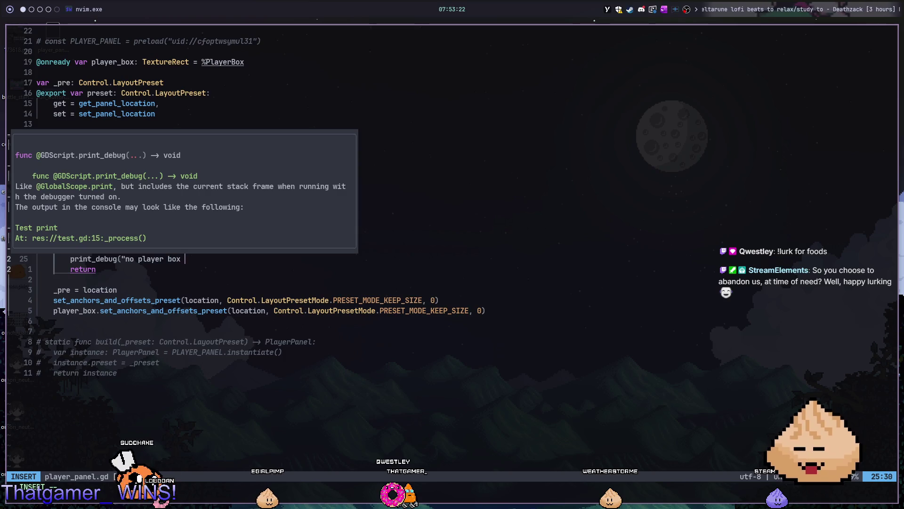
{"action": "type", "text": ")"}
{"action": "key", "text": "Escape"}
{"action": "key", "text": "alt+Tab"}
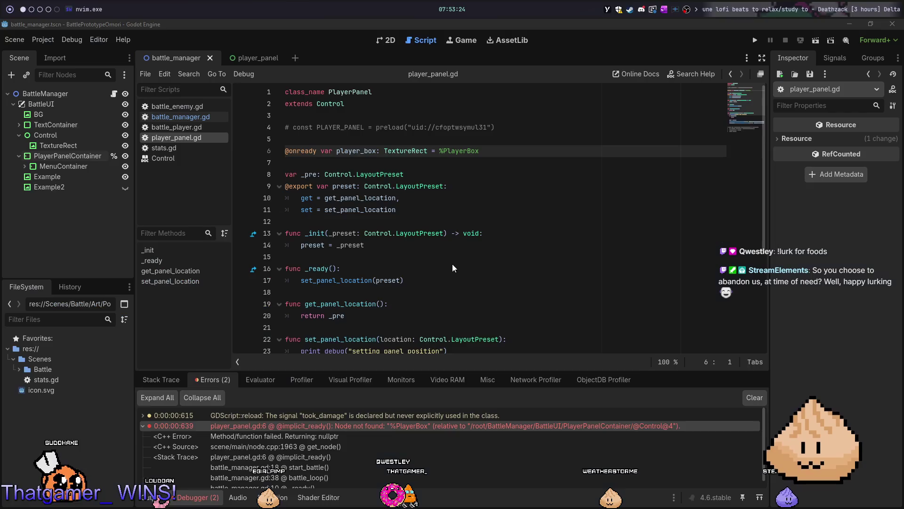
{"action": "key", "text": "F5"}
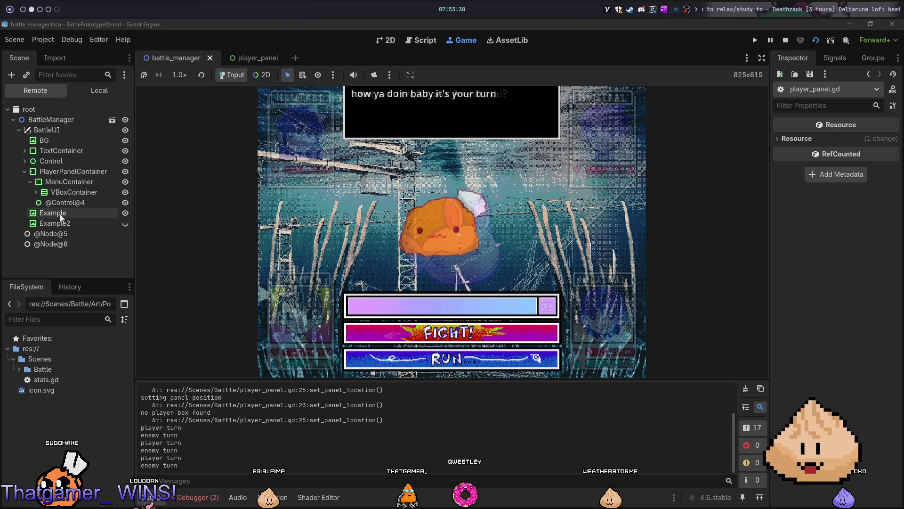
{"action": "left_click", "coordinate": [69, 206]}
{"action": "left_click", "coordinate": [883, 223]}
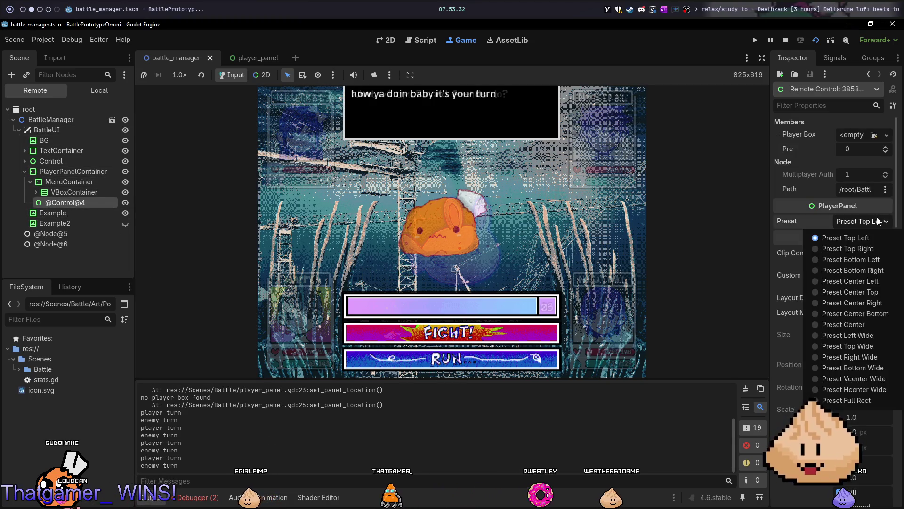
{"action": "left_click", "coordinate": [841, 250]}
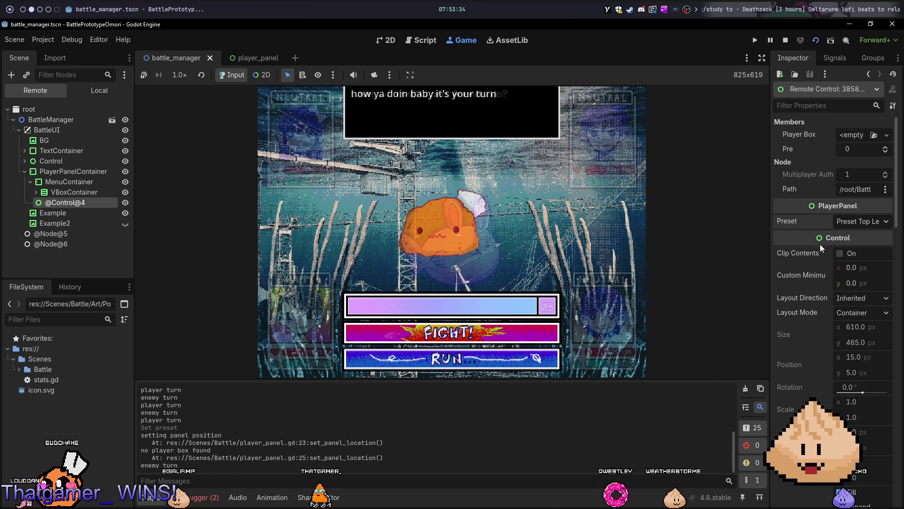
{"action": "key", "text": "super+1"}
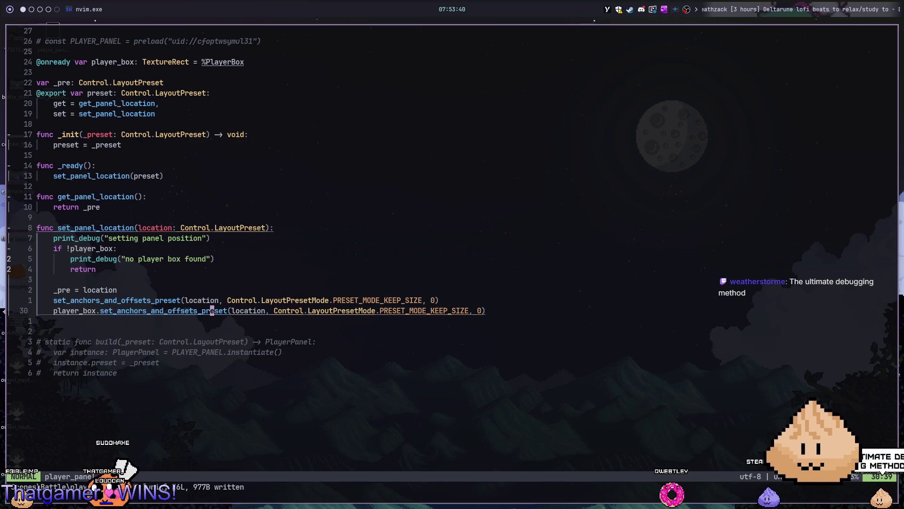
{"action": "key", "text": "k"}
{"action": "key", "text": "k"}
{"action": "key", "text": "k"}
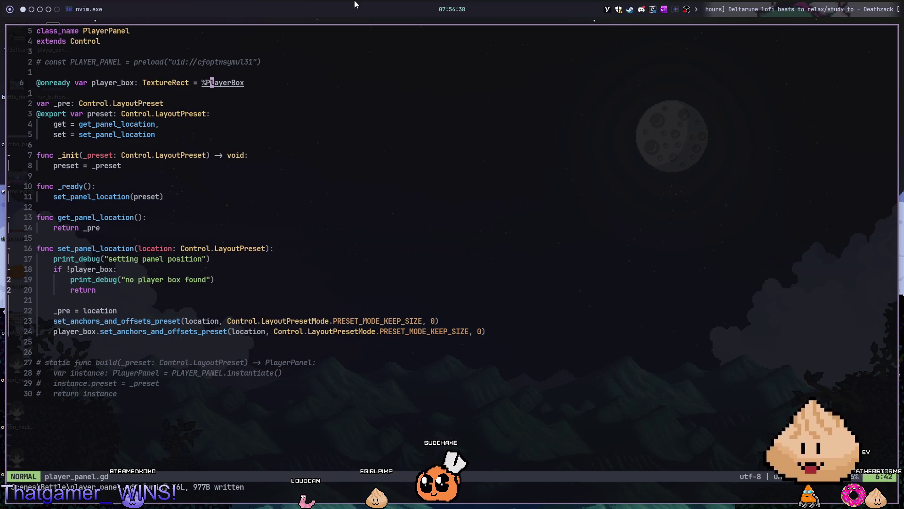
{"action": "key", "text": "j"}
{"action": "key", "text": "V"}
{"action": "key", "text": "j"}
{"action": "key", "text": "y"}
{"action": "key", "text": "j"}
{"action": "key", "text": "j"}
{"action": "key", "text": "j"}
{"action": "key", "text": "$"}
{"action": "key", "text": "y"}
{"action": "key", "text": "j"}
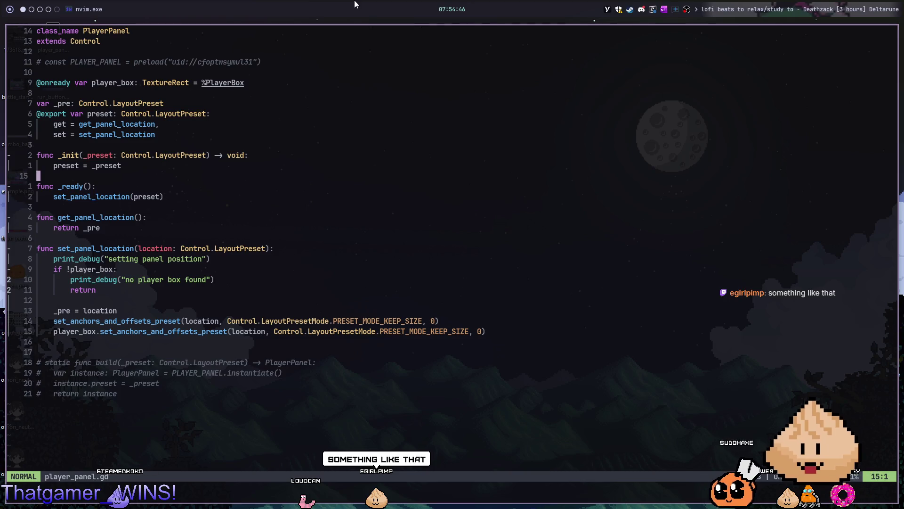
{"action": "key", "text": "j"}
{"action": "key", "text": "j"}
Add a print('readdyyy…') line with a long run of y's to _ready() in player_panel.gd
{"action": "type", "text": "o"}
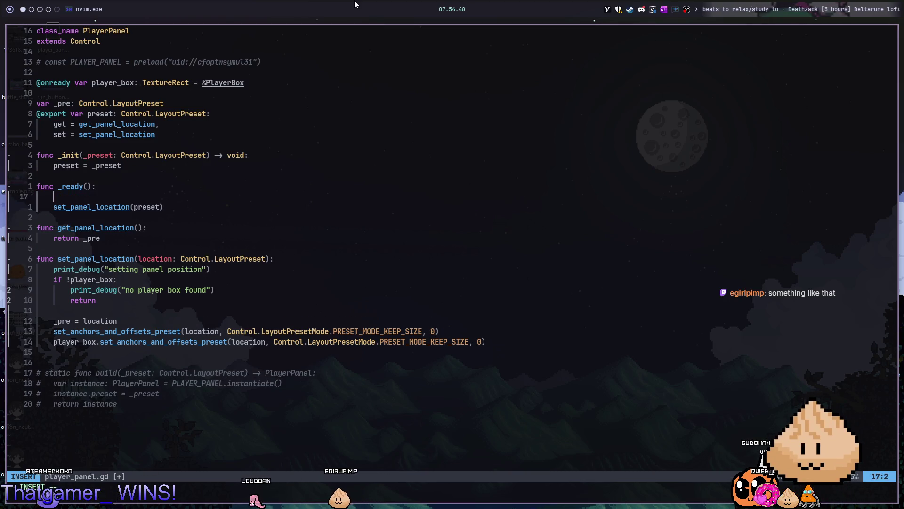
{"action": "type", "text": "print("}
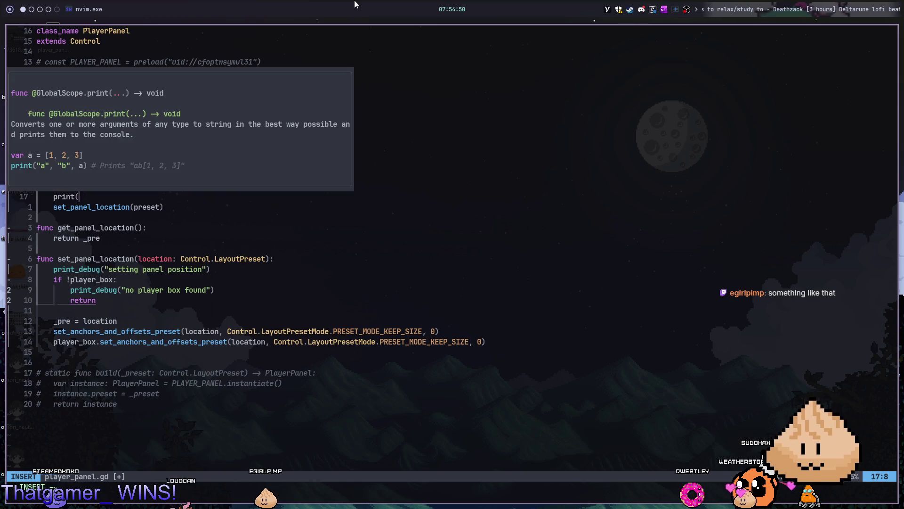
{"action": "type", "text": "'readd"}
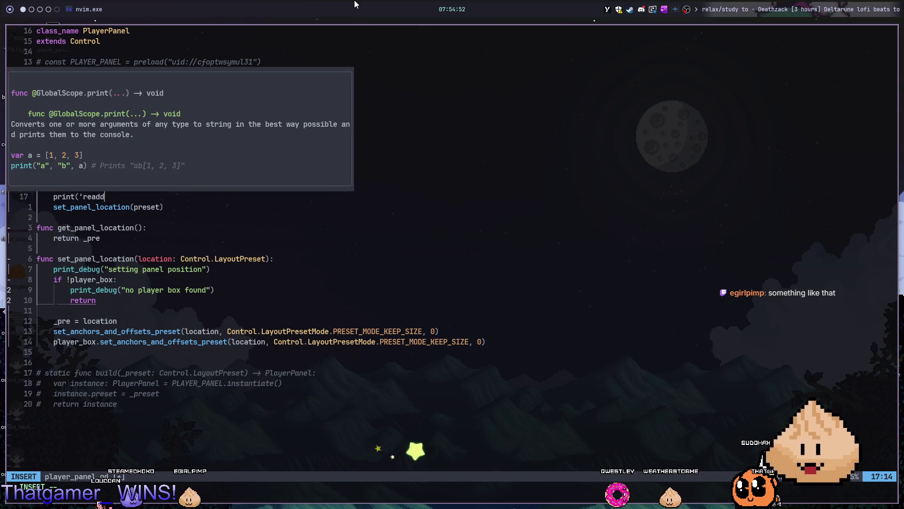
{"action": "type", "text": "yyyyyyyyyyyyyyyyyy"}
{"action": "key", "text": "Escape"}
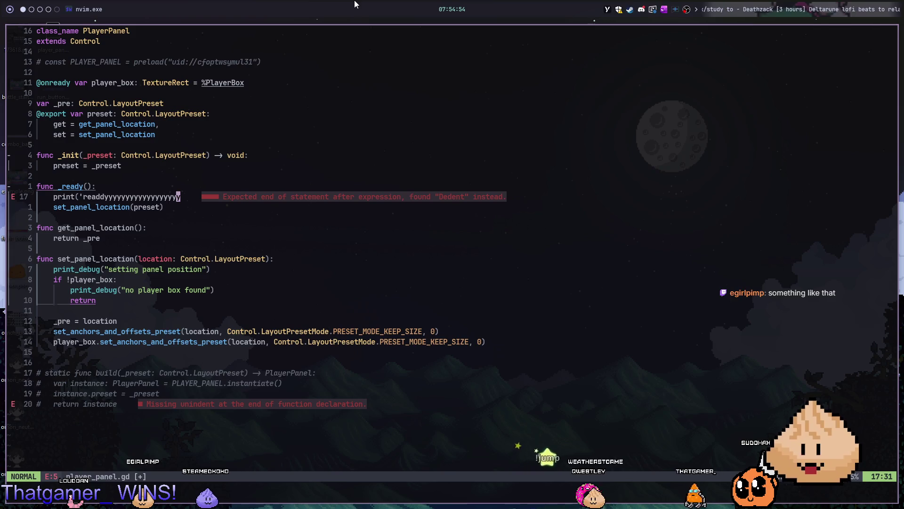
{"action": "key", "text": "0"}
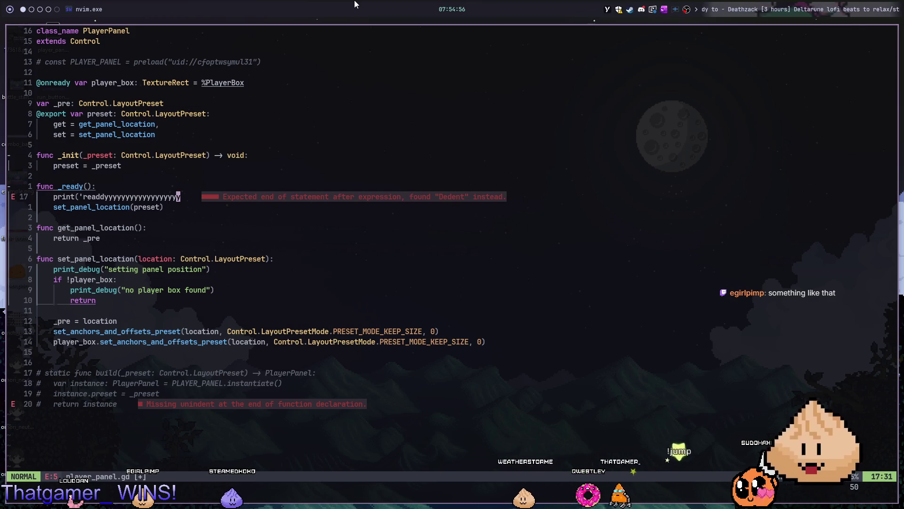
{"action": "type", "text": "addy"}
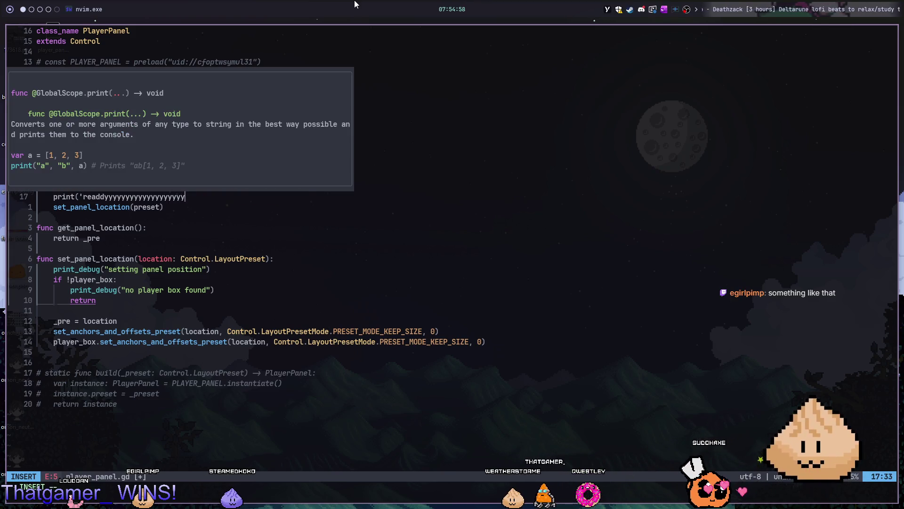
{"action": "key", "text": "Escape"}
{"action": "type", "text": "a')"}
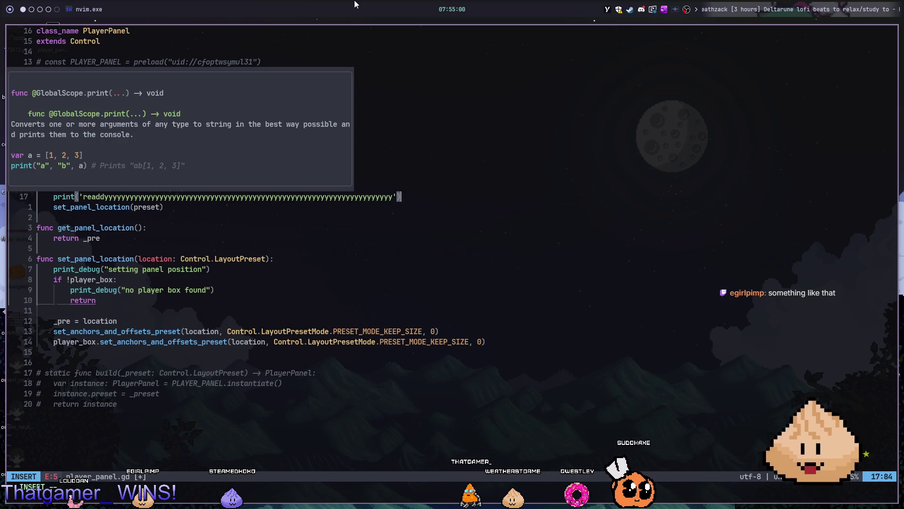
Save the script and run the battle game in Godot with F5
{"action": "key", "text": "Escape"}
{"action": "type", "text": ":w"}
{"action": "key", "text": "Return"}
{"action": "key", "text": "alt+2"}
{"action": "key", "text": "F5"}
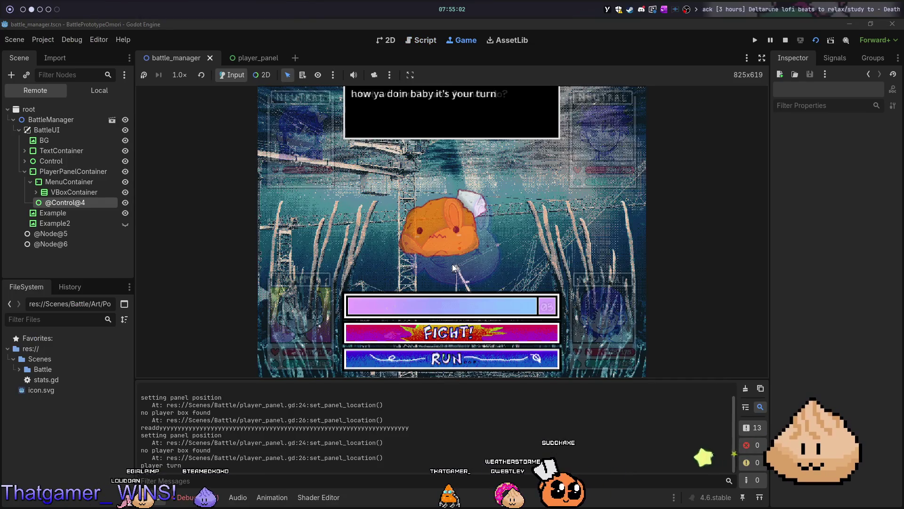
Pick out the ready print in the output log, stop the game, and return to nvim
{"action": "double_click", "coordinate": [289, 413]}
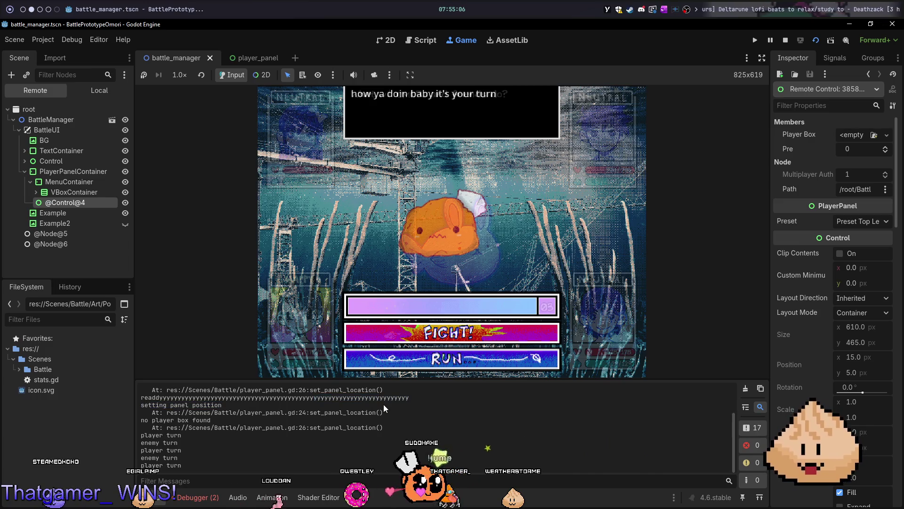
{"action": "key", "text": "F8"}
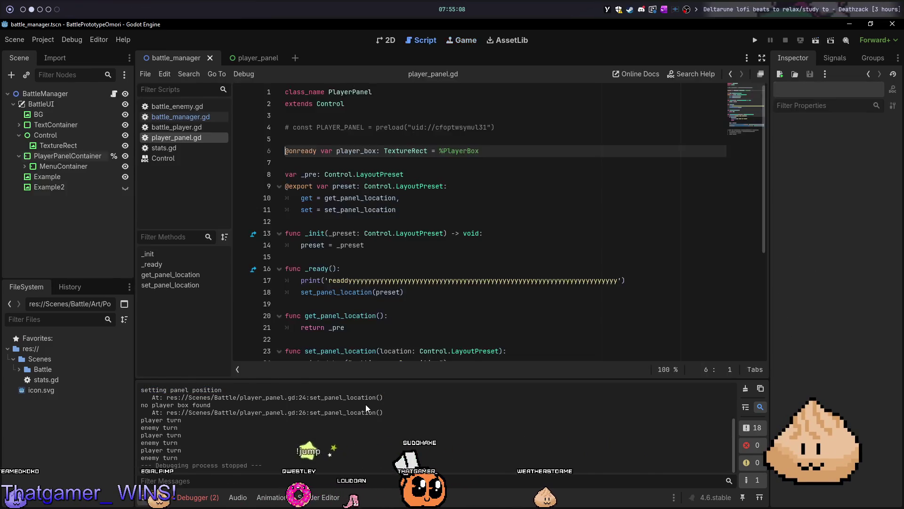
{"action": "key", "text": "alt+1"}
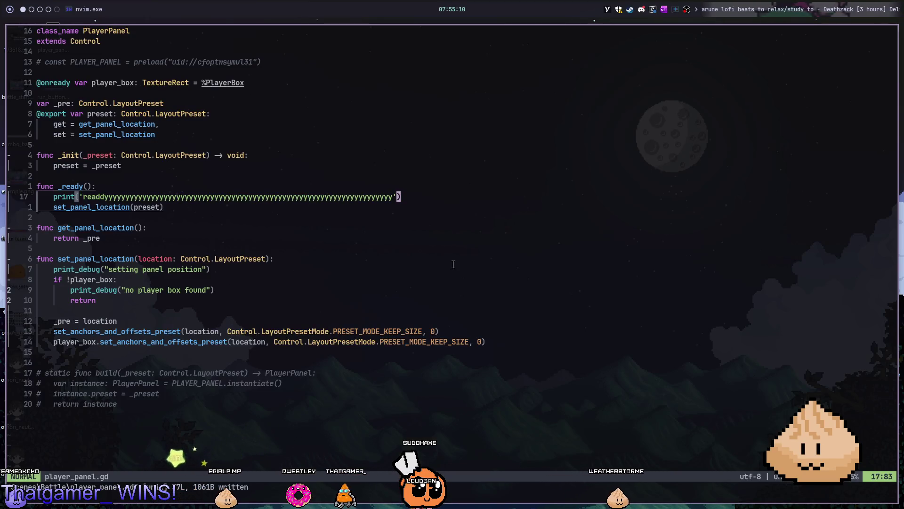
{"action": "key", "text": "k"}
{"action": "key", "text": "k"}
{"action": "key", "text": "k"}
{"action": "key", "text": "k"}
{"action": "key", "text": "k"}
{"action": "key", "text": "k"}
{"action": "key", "text": "j"}
{"action": "key", "text": "j"}
{"action": "key", "text": "j"}
{"action": "key", "text": "k"}
{"action": "key", "text": "k"}
{"action": "key", "text": "k"}
{"action": "key", "text": "B"}
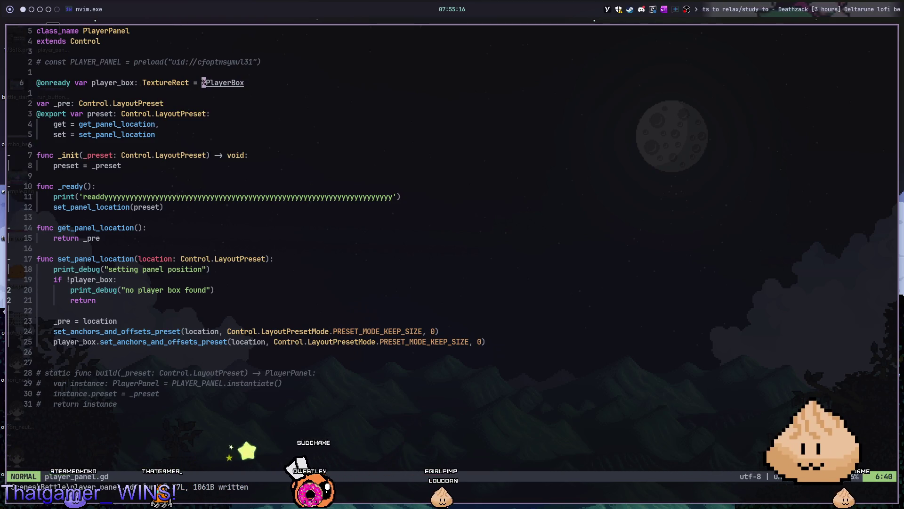
{"action": "key", "text": "d"}
{"action": "key", "text": "d"}
{"action": "key", "text": "j"}
{"action": "key", "text": "j"}
{"action": "key", "text": "j"}
{"action": "key", "text": "j"}
{"action": "key", "text": "j"}
{"action": "key", "text": "j"}
{"action": "key", "text": "j"}
{"action": "key", "text": "j"}
{"action": "type", "text": ":w"}
{"action": "key", "text": "Return"}
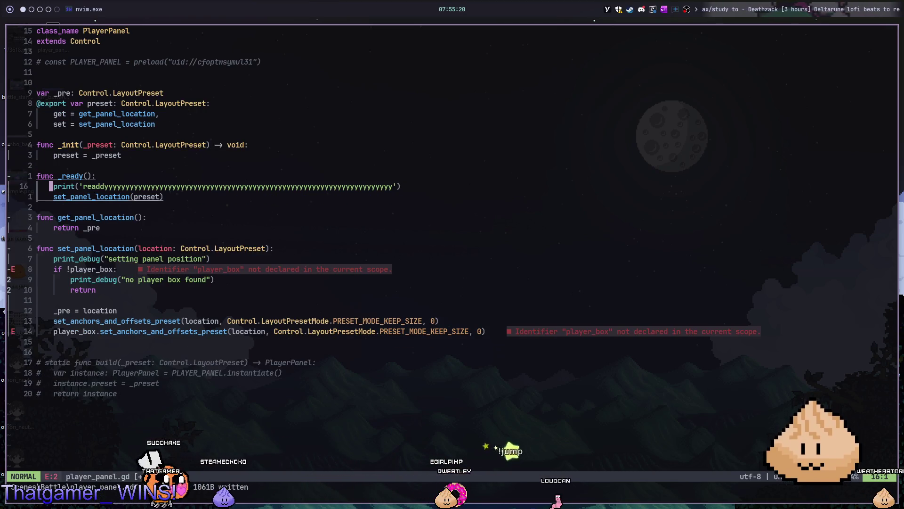
Undo back to a plain 'var player_box: TextureRect' declaration
{"action": "key", "text": "p"}
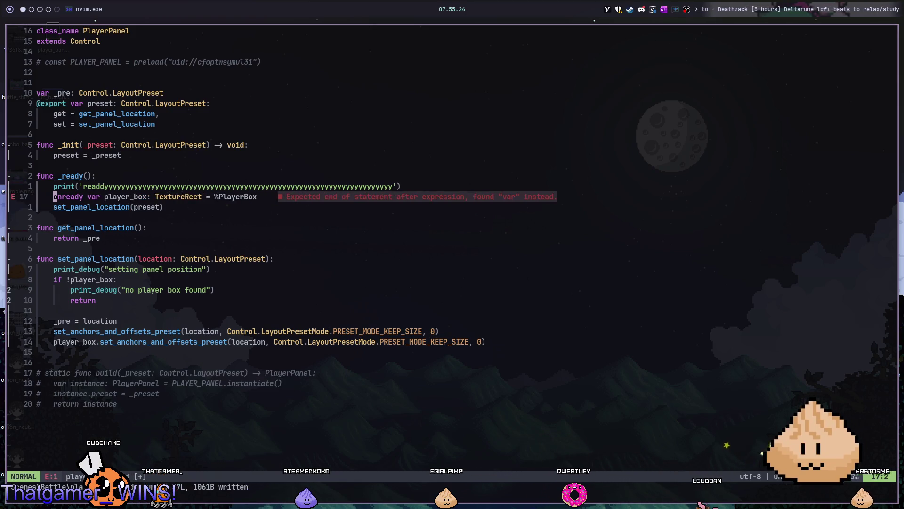
{"action": "key", "text": "u"}
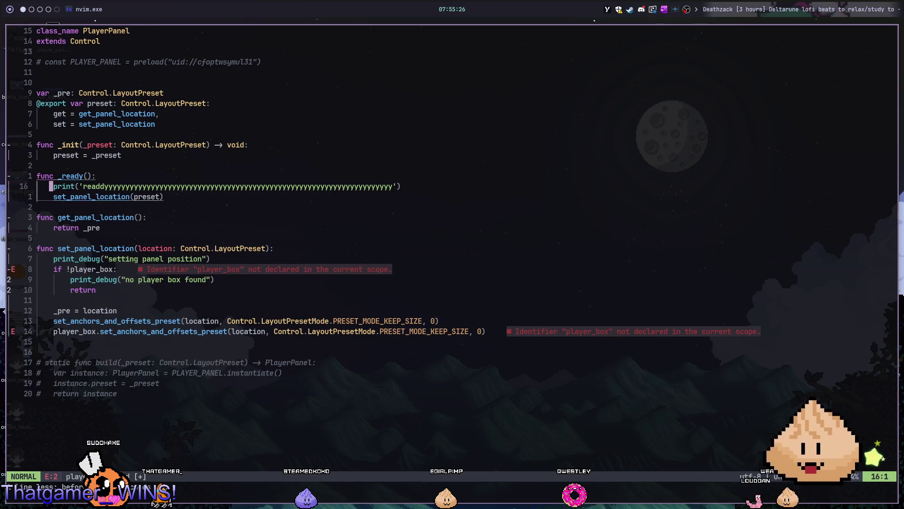
{"action": "key", "text": "u"}
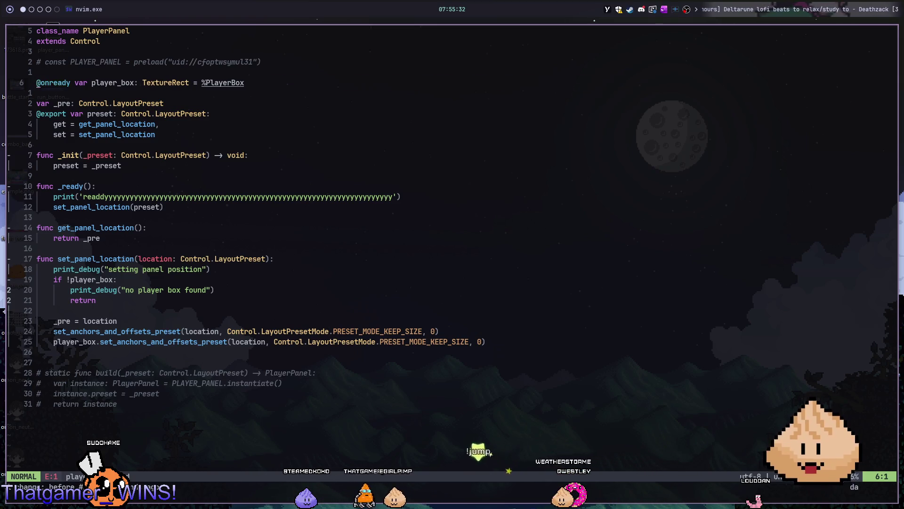
{"action": "key", "text": "u"}
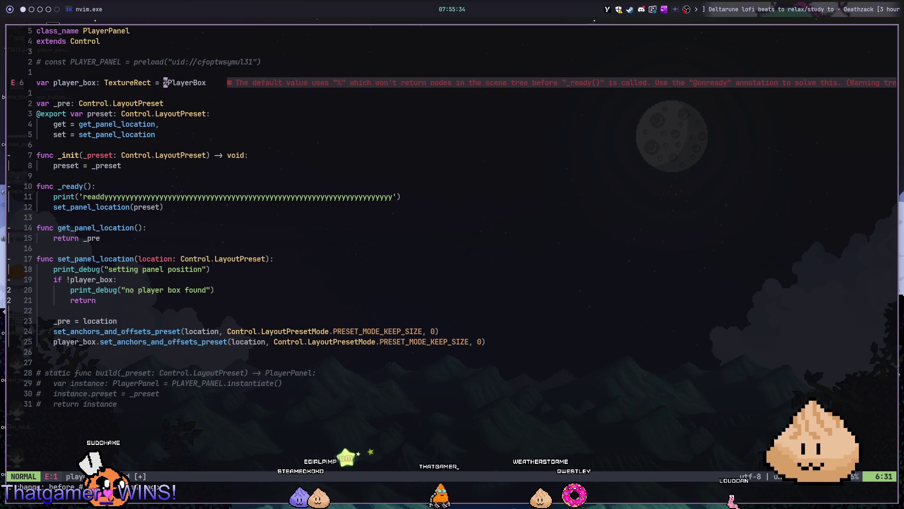
{"action": "key", "text": "u"}
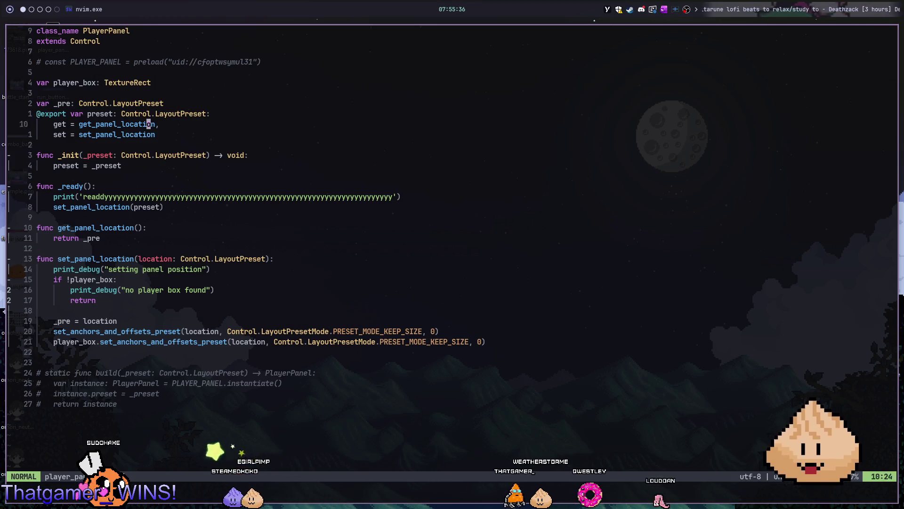
Add 'player_box = %PlayerBox' in _ready after set_panel_location and save the script
{"action": "key", "text": "8"}
{"action": "key", "text": "j"}
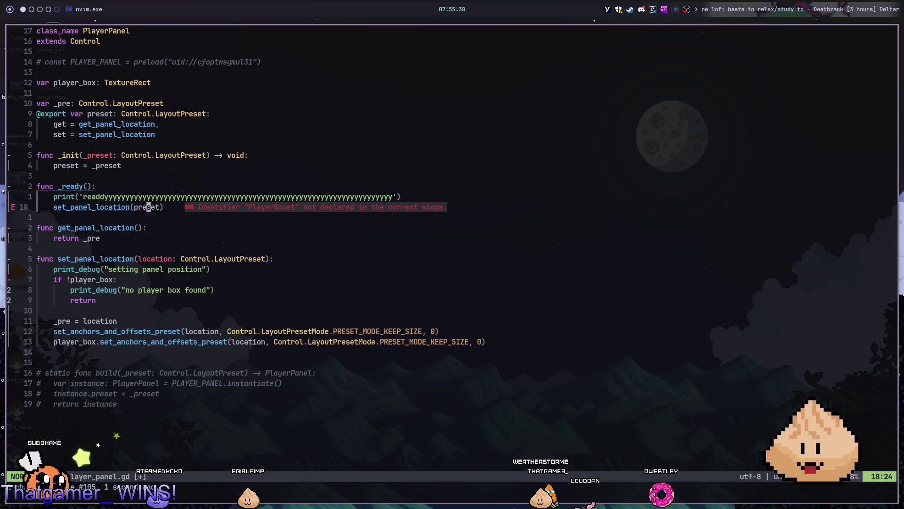
{"action": "key", "text": "p"}
{"action": "key", "text": "i"}
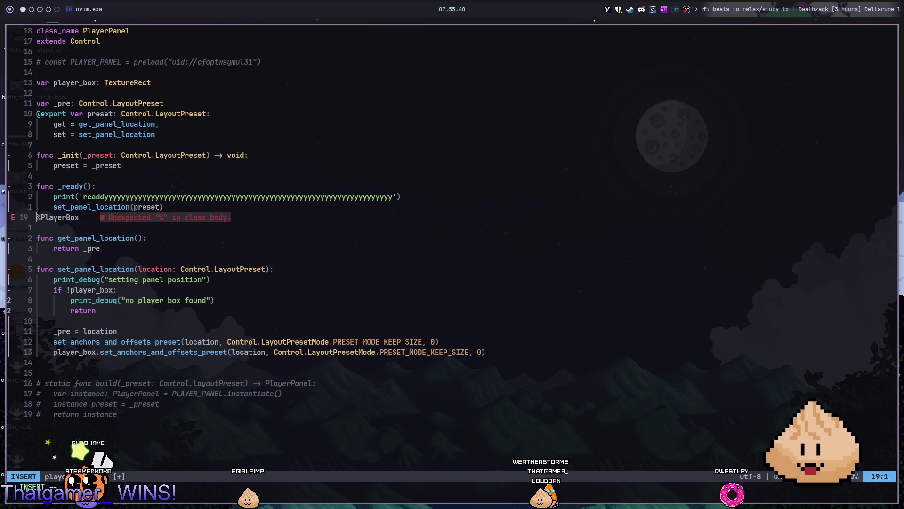
{"action": "key", "text": "Tab"}
{"action": "type", "text": "player_box "}
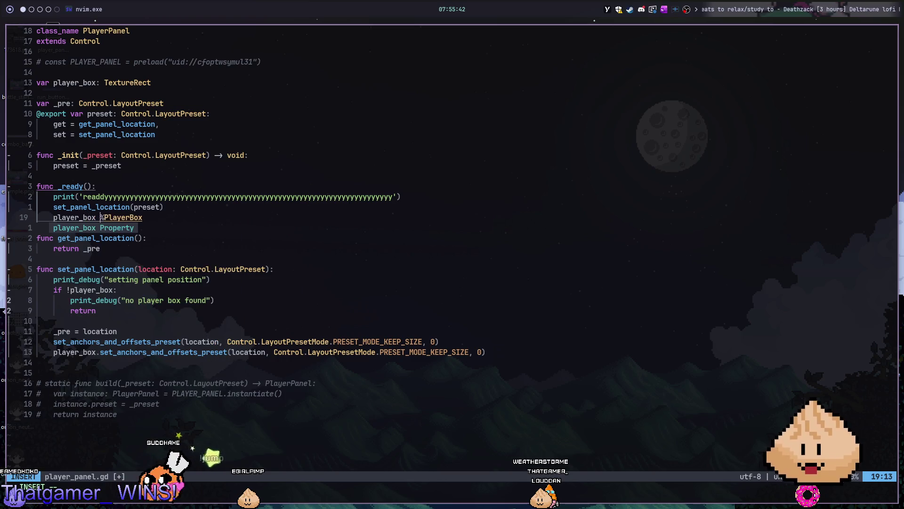
{"action": "type", "text": "="}
{"action": "key", "text": "Escape"}
{"action": "type", "text": ":w"}
{"action": "key", "text": "Return"}
{"action": "key", "text": "alt+2"}
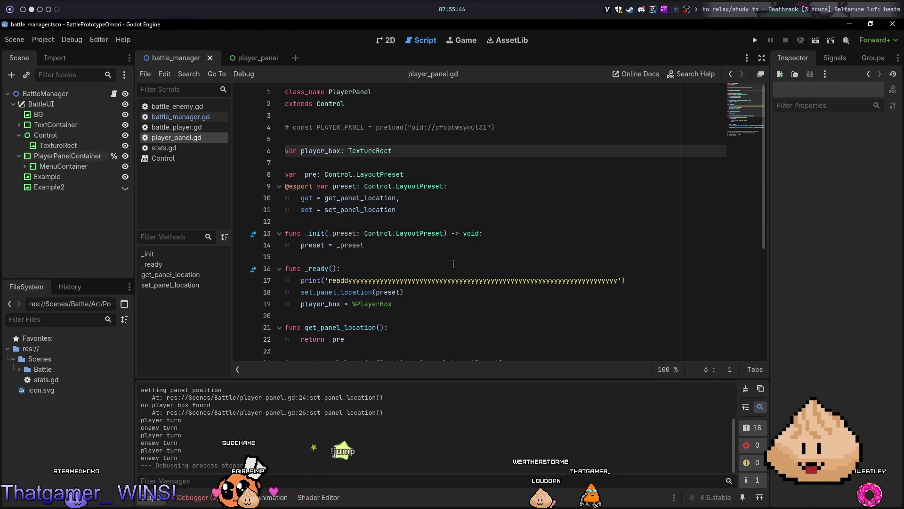
Move the player_box assignment above the set_panel_location call in _ready
{"action": "key", "text": "alt+1"}
{"action": "key", "text": "d"}
{"action": "key", "text": "d"}
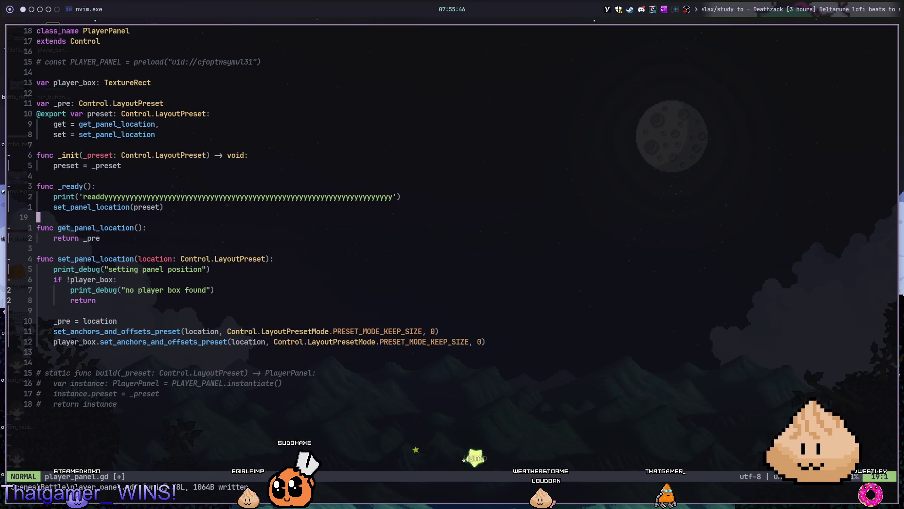
{"action": "key", "text": "P"}
Run the battle game, compare it against the script, then stop it and return to nvim
{"action": "key", "text": "alt+2"}
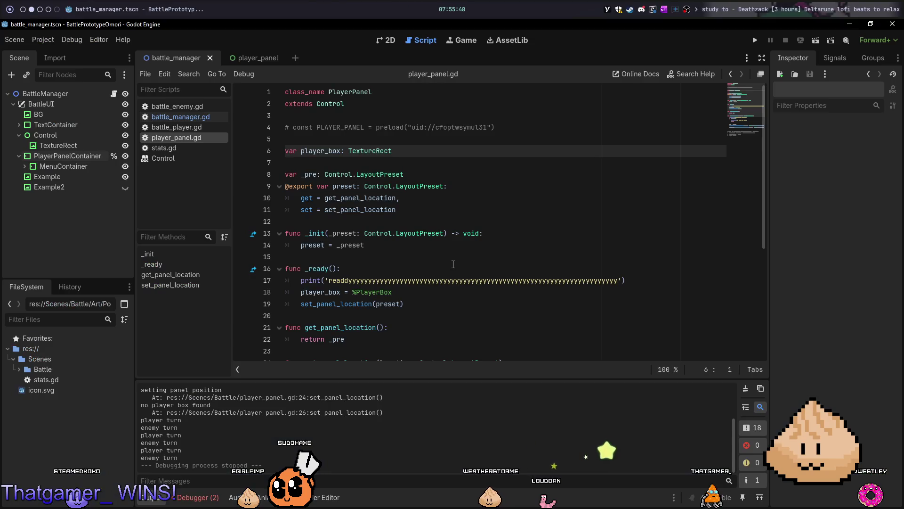
{"action": "key", "text": "F5"}
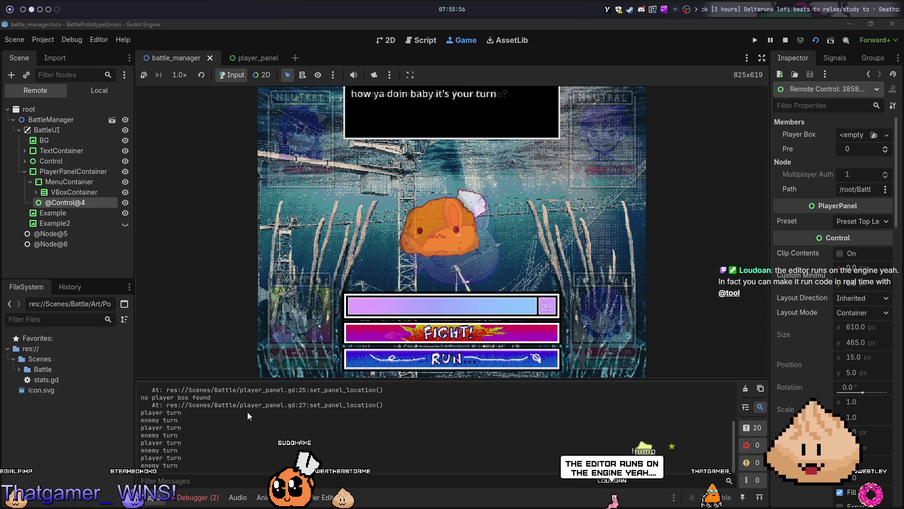
{"action": "key", "text": "alt+1"}
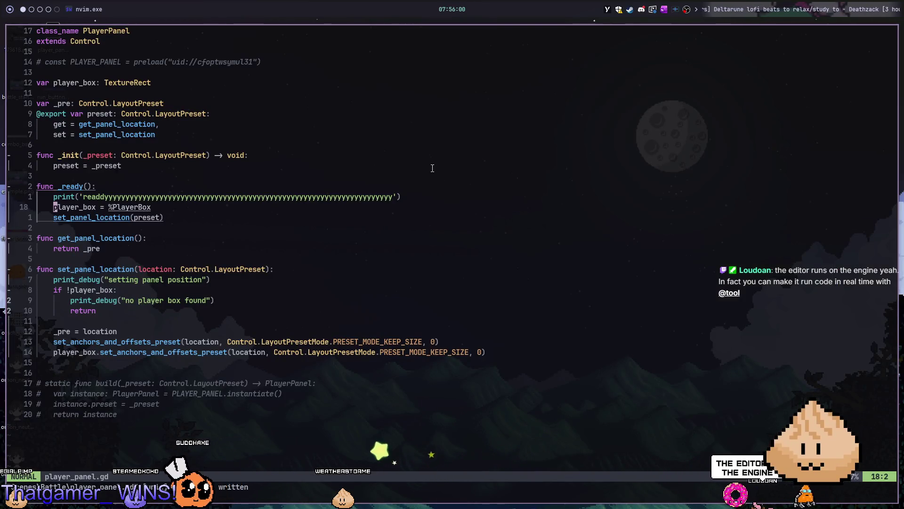
{"action": "key", "text": "alt+2"}
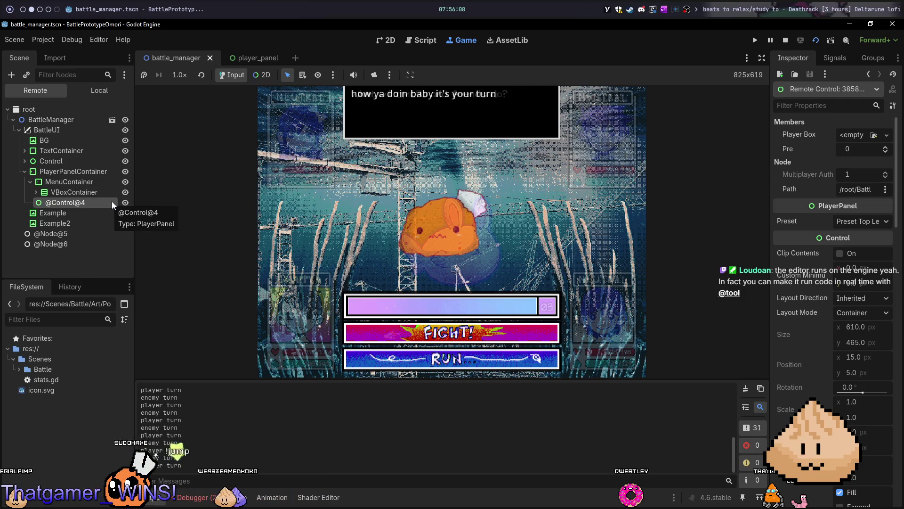
{"action": "key", "text": "alt+1"}
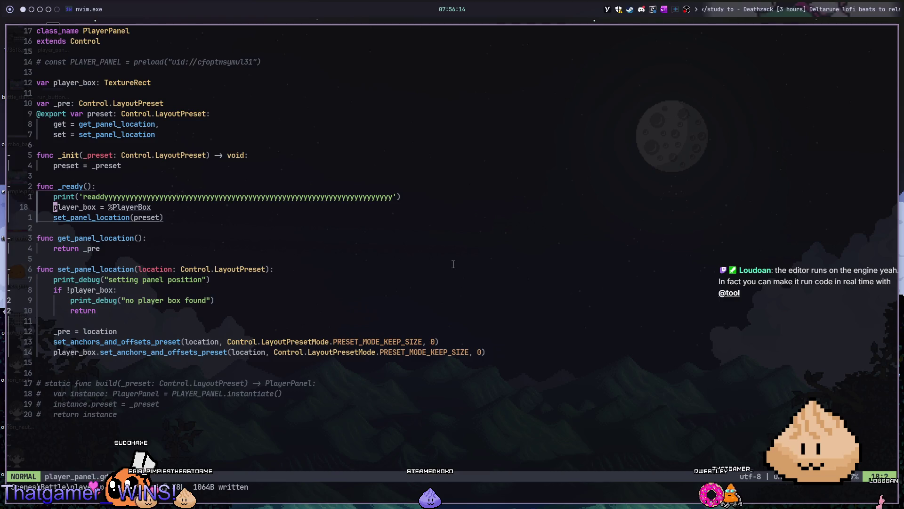
{"action": "key", "text": "alt+2"}
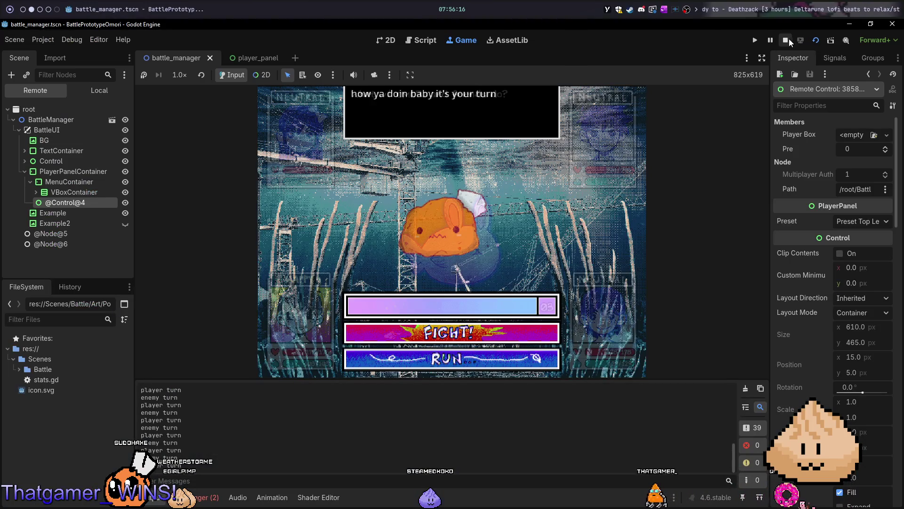
{"action": "left_click", "coordinate": [789, 41]}
{"action": "key", "text": "alt+1"}
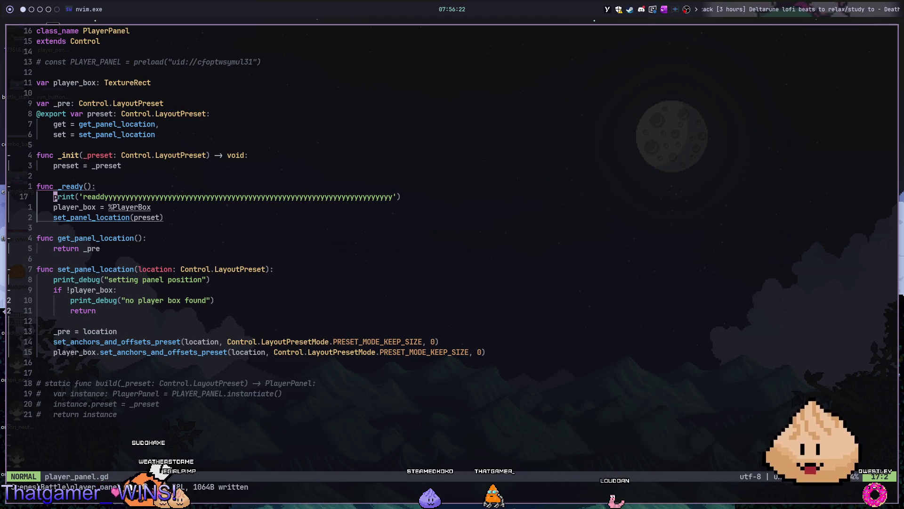
Uncomment the static build function and save player_panel.gd
{"action": "key", "text": "G"}
{"action": "key", "text": "shift+v"}
{"action": "key", "text": "k"}
{"action": "key", "text": "k"}
{"action": "key", "text": "k"}
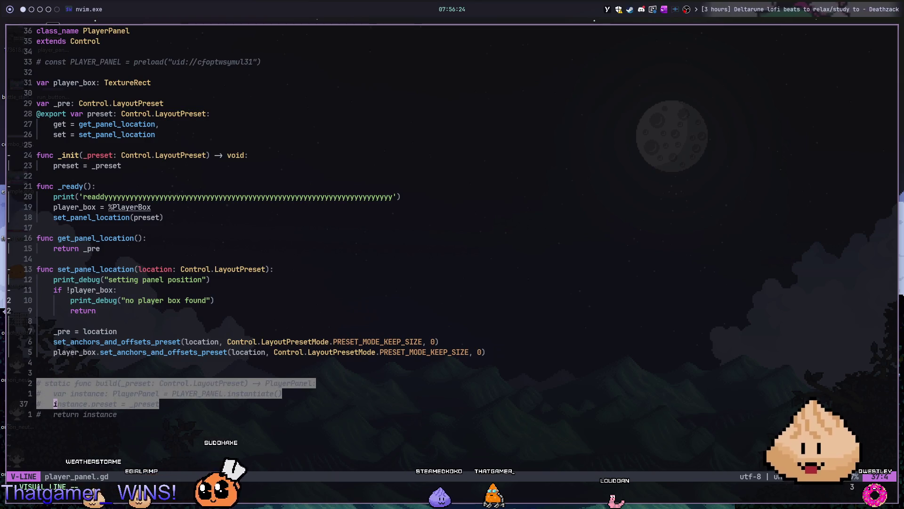
{"action": "key", "text": "g"}
{"action": "key", "text": "c"}
{"action": "key", "text": "k"}
{"action": "key", "text": "k"}
{"action": "key", "text": "k"}
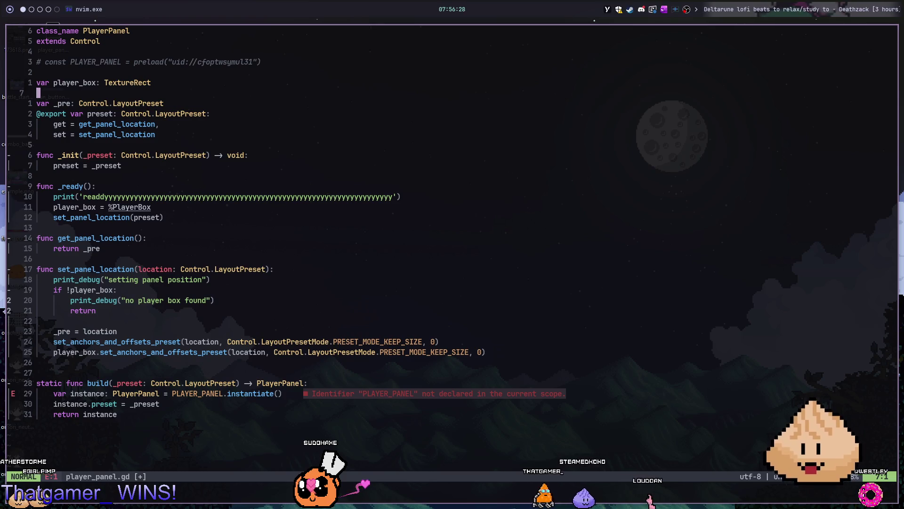
{"action": "key", "text": "j"}
{"action": "key", "text": "j"}
{"action": "key", "text": "j"}
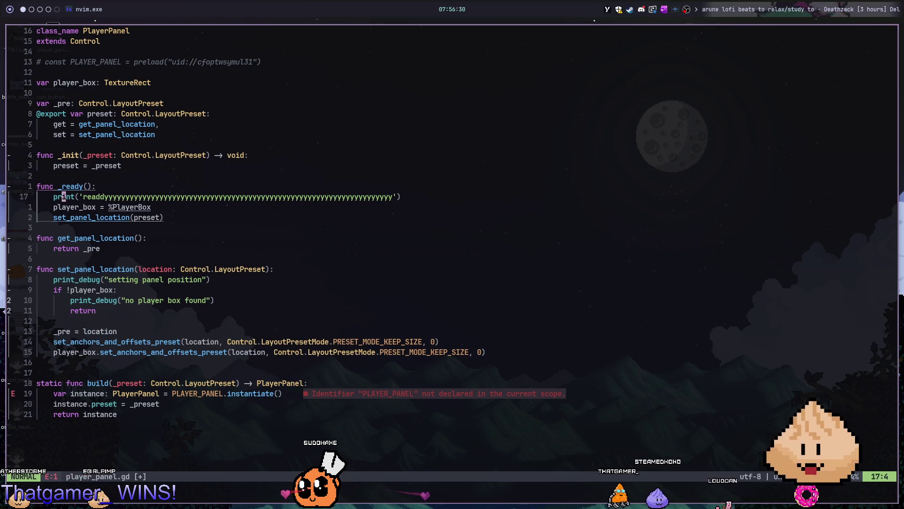
{"action": "key", "text": "shift+v"}
{"action": "key", "text": "k"}
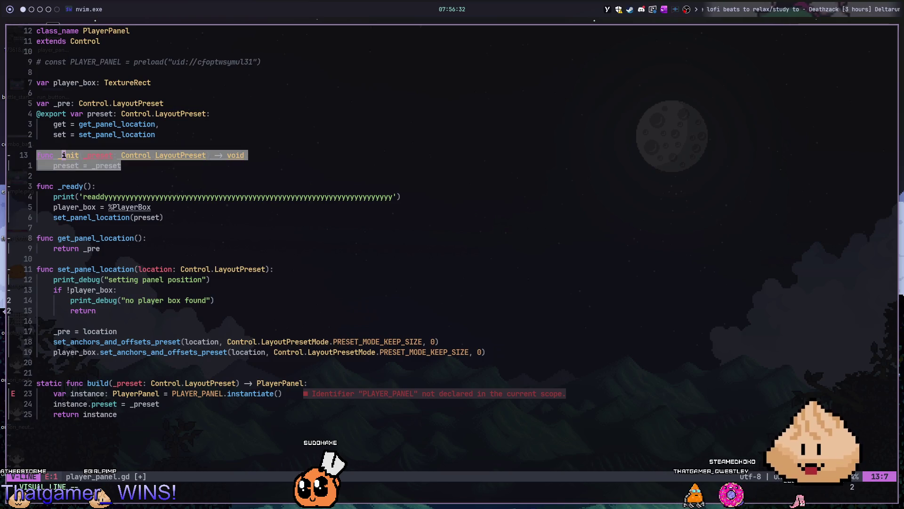
{"action": "key", "text": "Escape"}
{"action": "key", "text": "shift+v"}
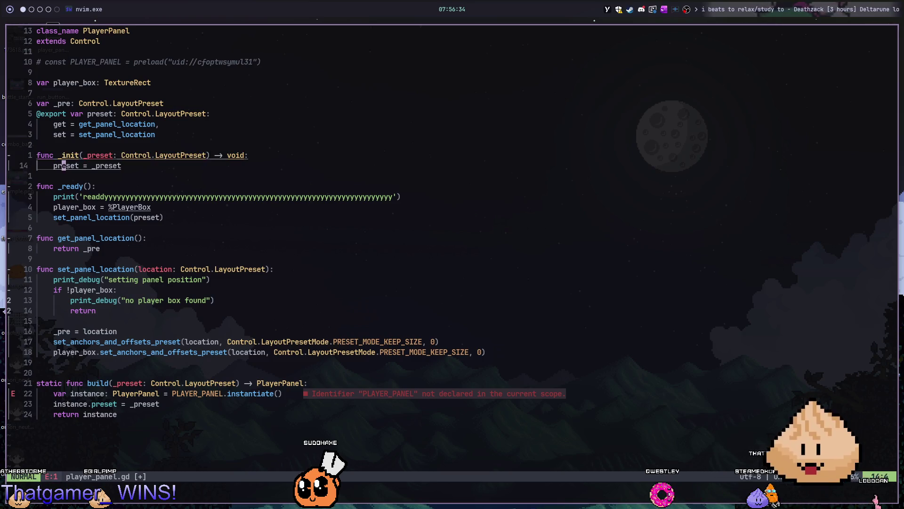
{"action": "key", "text": "Escape"}
{"action": "key", "text": "j"}
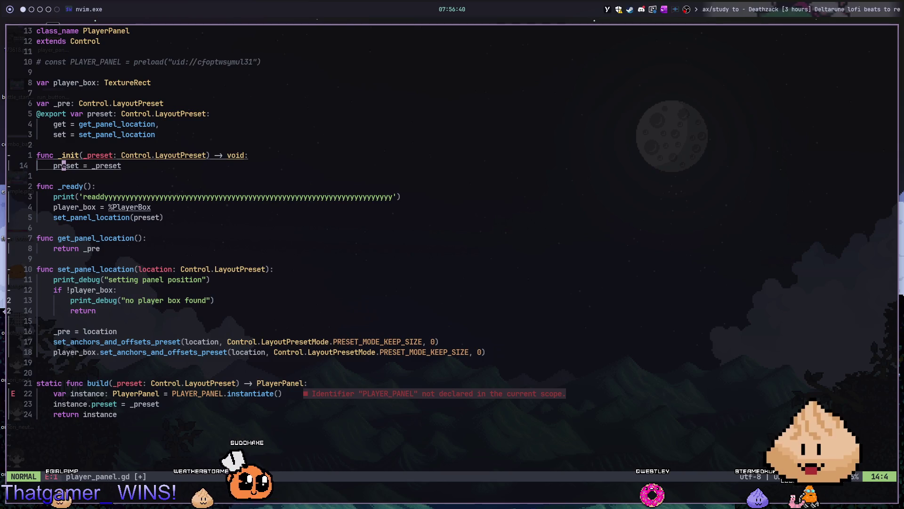
{"action": "key", "text": "ctrl+s"}
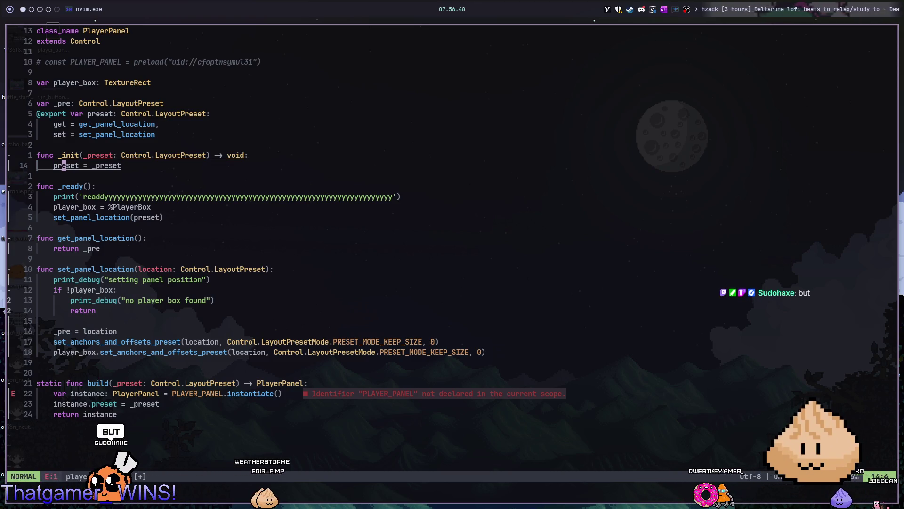
Uncomment the PLAYER_PANEL preload line below the class header
{"action": "key", "text": "shift+v"}
{"action": "key", "text": "k"}
{"action": "key", "text": "Escape"}
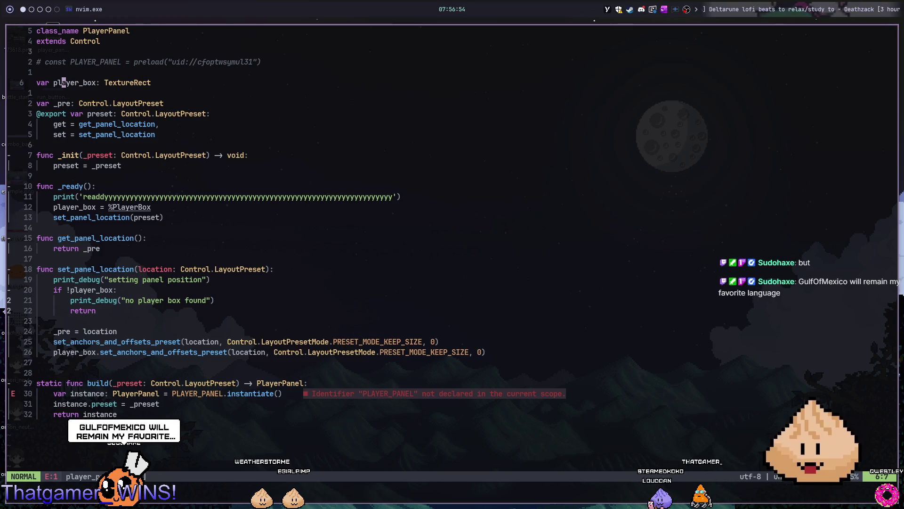
{"action": "key", "text": "alt+2"}
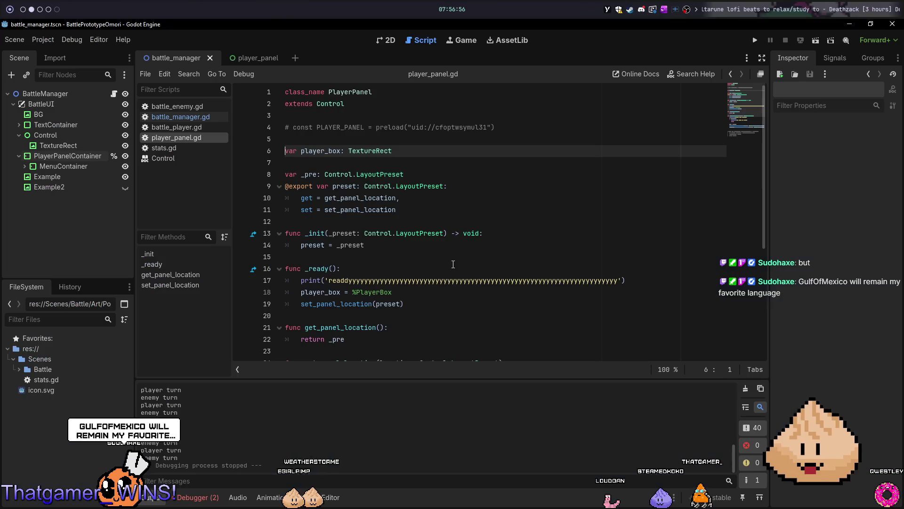
{"action": "key", "text": "alt+1"}
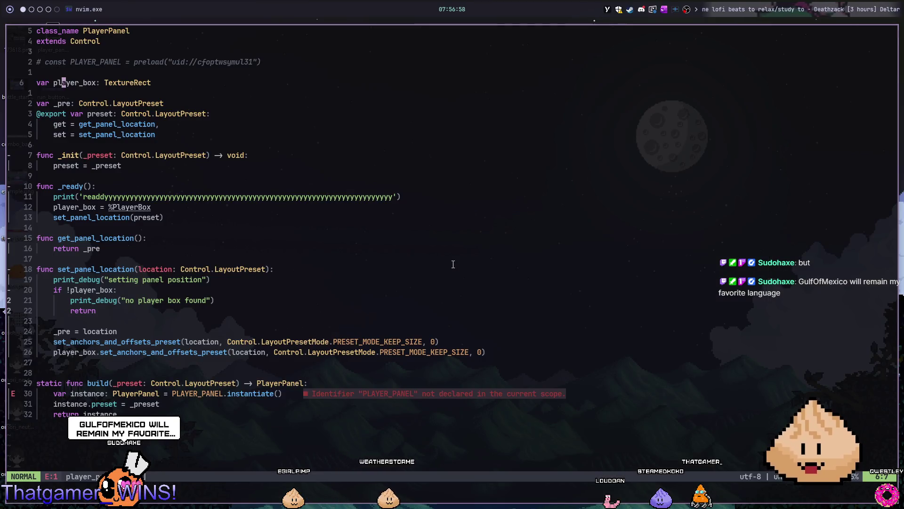
{"action": "key", "text": "k"}
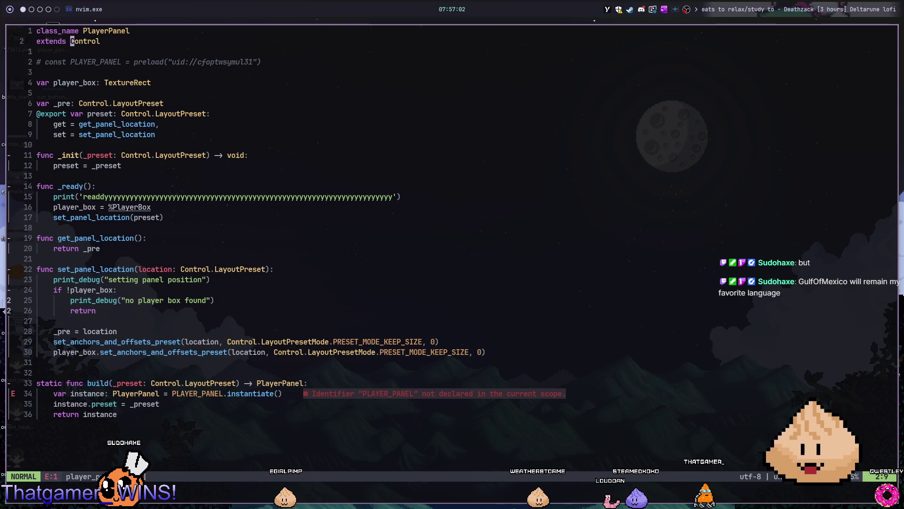
{"action": "key", "text": "k"}
{"action": "key", "text": "w"}
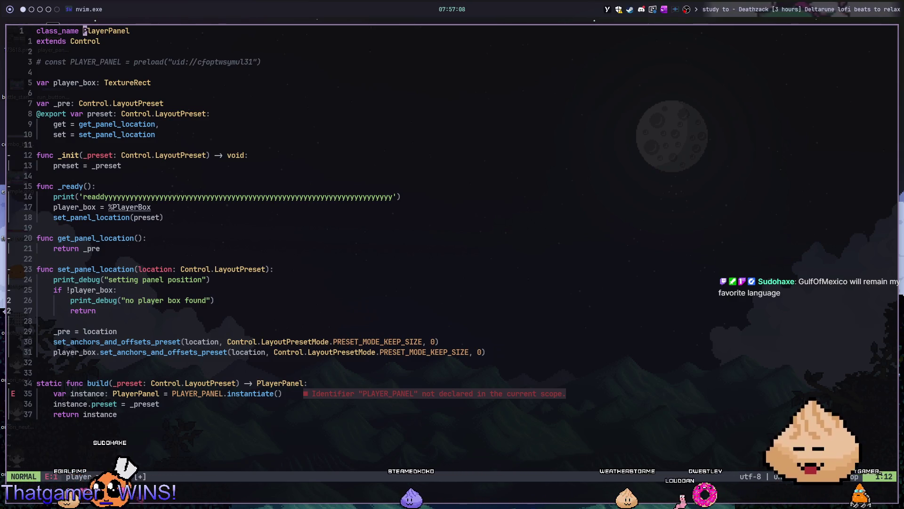
{"action": "key", "text": "j"}
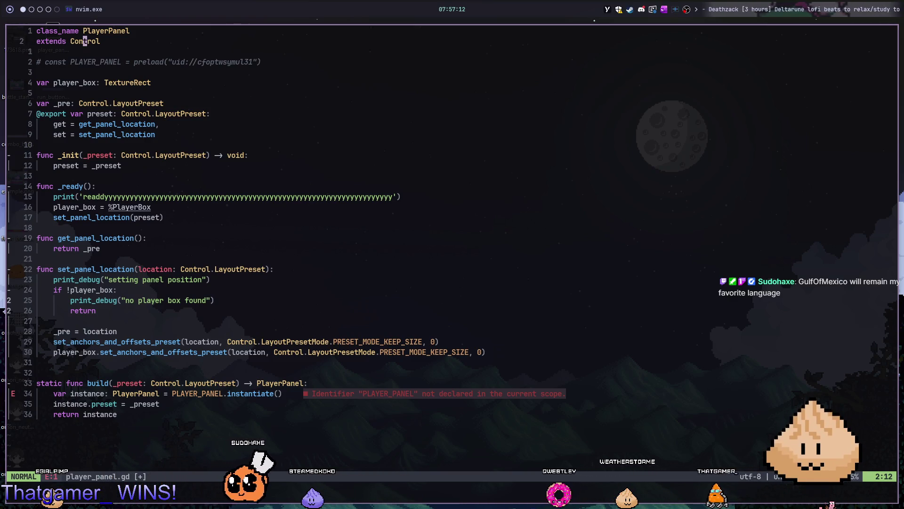
{"action": "key", "text": "j"}
{"action": "key", "text": "j"}
{"action": "key", "text": "g"}
{"action": "key", "text": "c"}
{"action": "key", "text": "c"}
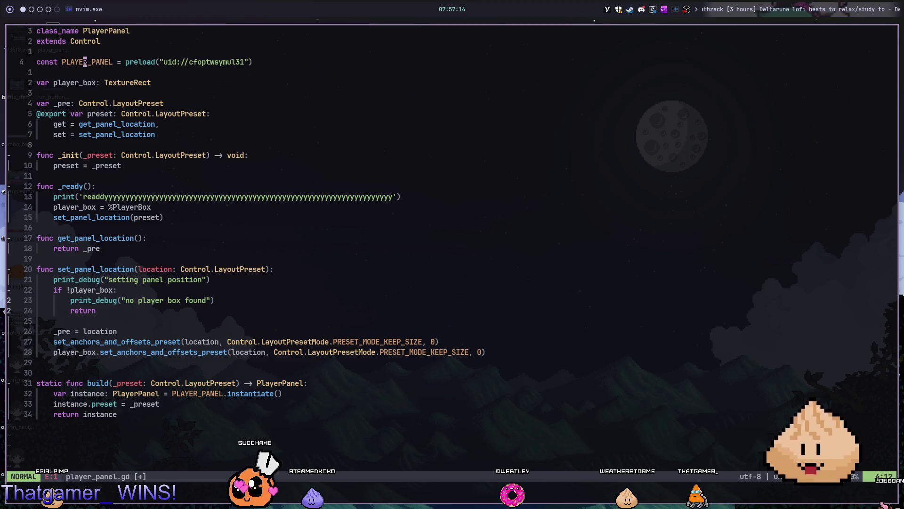
Delete the whole _init function and save the script
{"action": "key", "text": "G"}
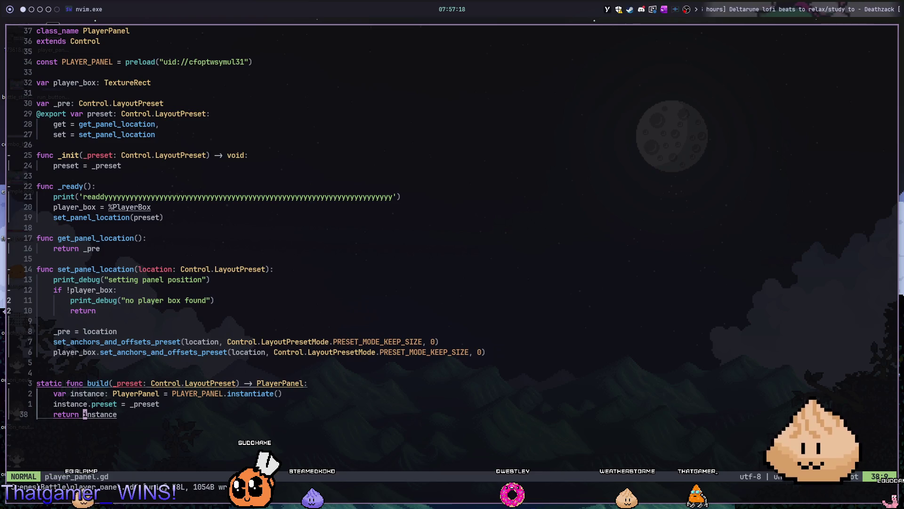
{"action": "key", "text": "2"}
{"action": "key", "text": "2"}
{"action": "key", "text": "k"}
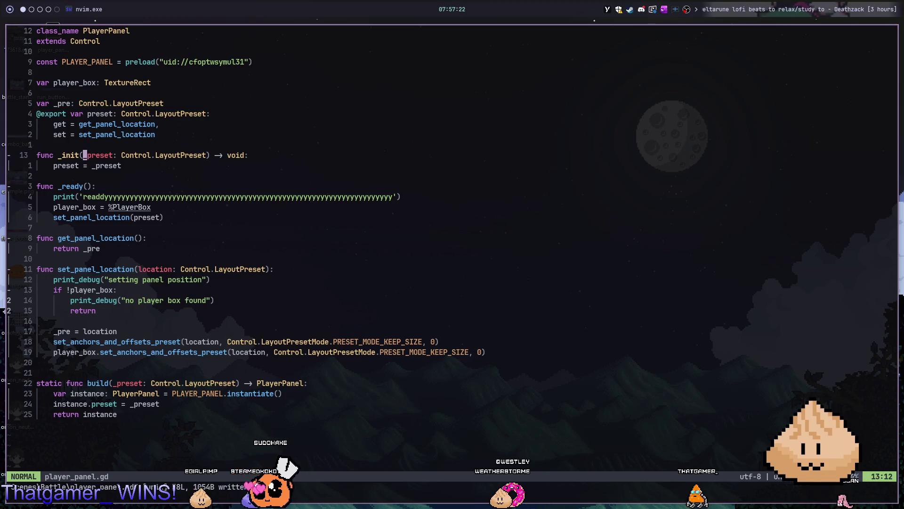
{"action": "key", "text": "d"}
{"action": "key", "text": "j"}
{"action": "key", "text": "d"}
{"action": "key", "text": "d"}
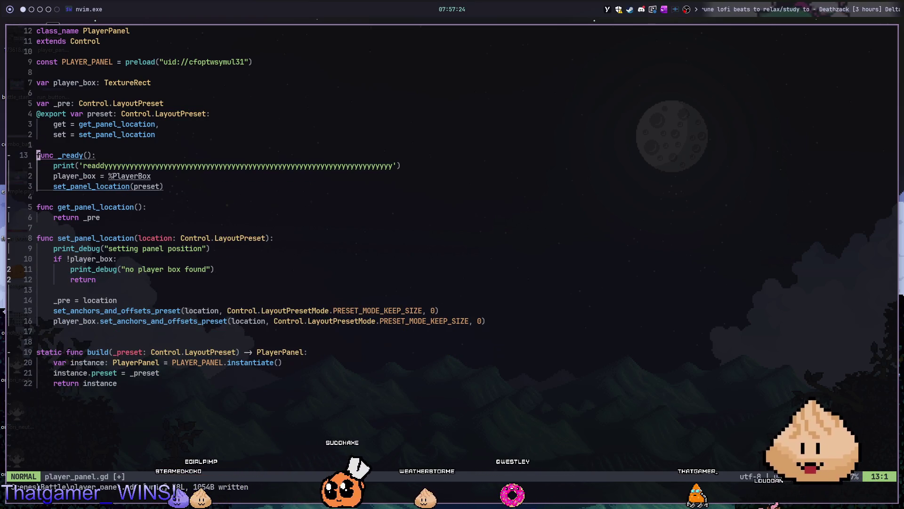
{"action": "type", "text": ":w"}
{"action": "key", "text": "Return"}
{"action": "key", "text": "5"}
{"action": "key", "text": "k"}
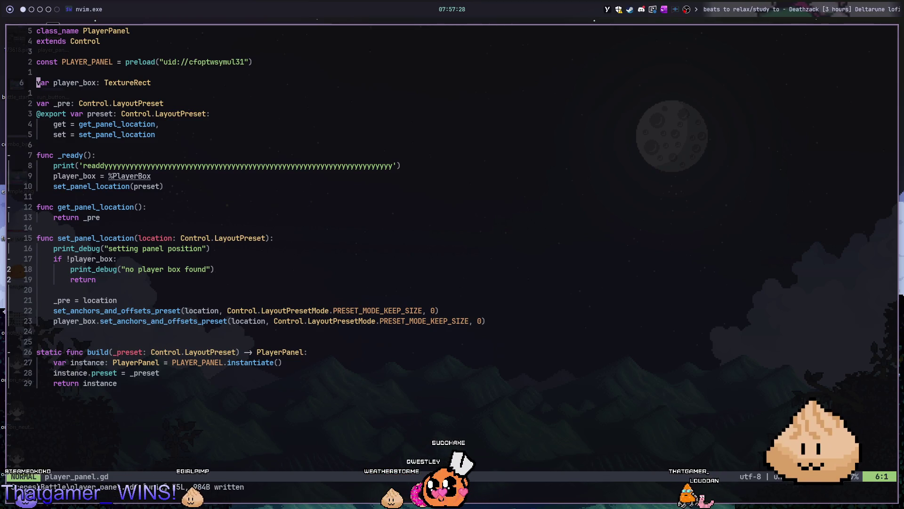
{"action": "type", "text": "i@onready"}
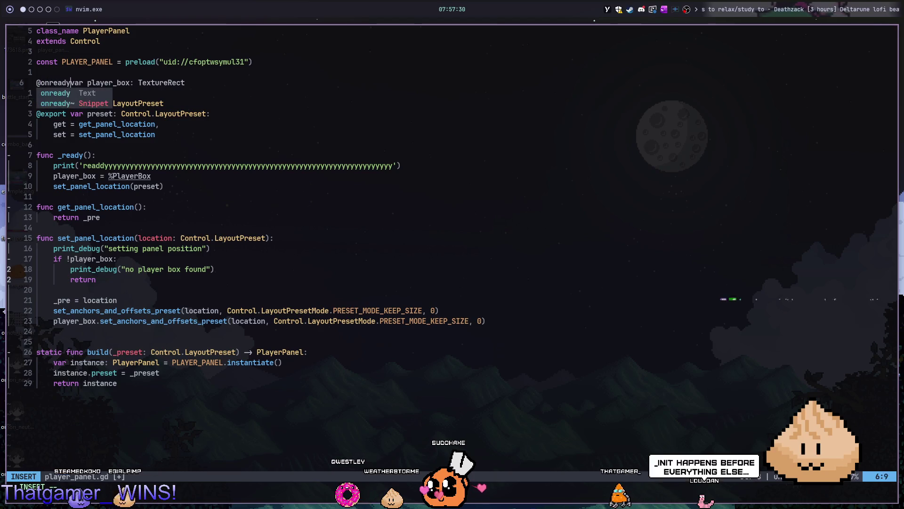
{"action": "key", "text": "Escape"}
{"action": "key", "text": "d"}
{"action": "key", "text": "a"}
{"action": "key", "text": "shift+w"}
{"action": "type", "text": ":w"}
{"action": "key", "text": "Return"}
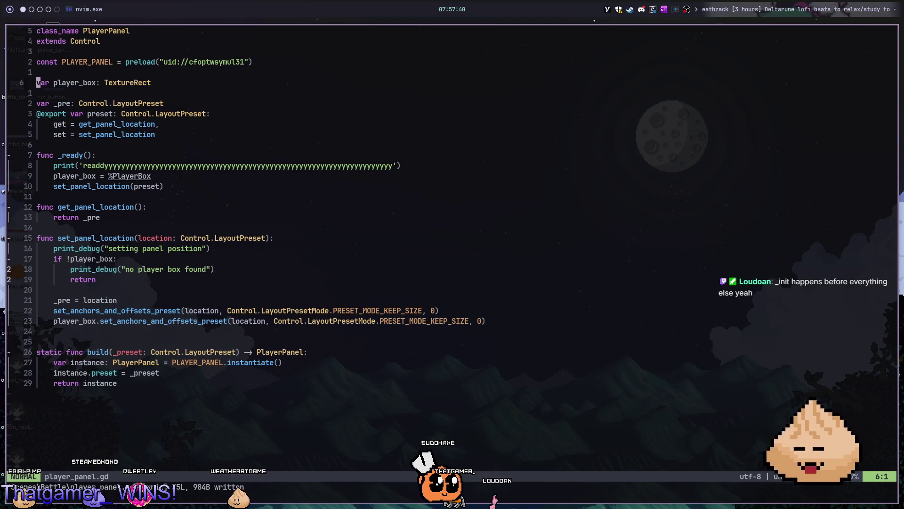
Undo back to the _init version, comment out the static build function, and save
{"action": "key", "text": "u"}
{"action": "key", "text": "u"}
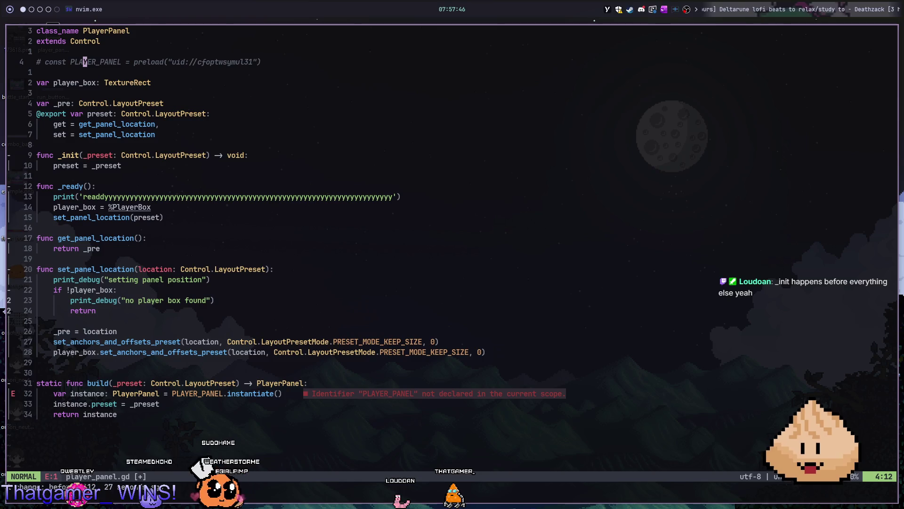
{"action": "key", "text": "G"}
{"action": "key", "text": "g"}
{"action": "key", "text": "c"}
{"action": "key", "text": "i"}
{"action": "key", "text": "p"}
{"action": "key", "text": "colon"}
{"action": "type", "text": "w"}
{"action": "key", "text": "Return"}
{"action": "key", "text": "alt+2"}
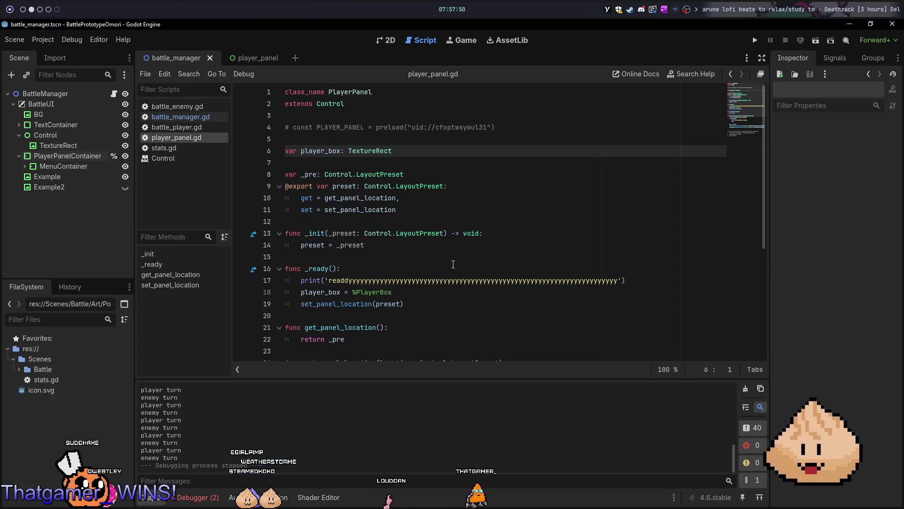
Run the project and check PlayerBox's TextureRect and RichTextLabel in the player_panel scene
{"action": "key", "text": "F5"}
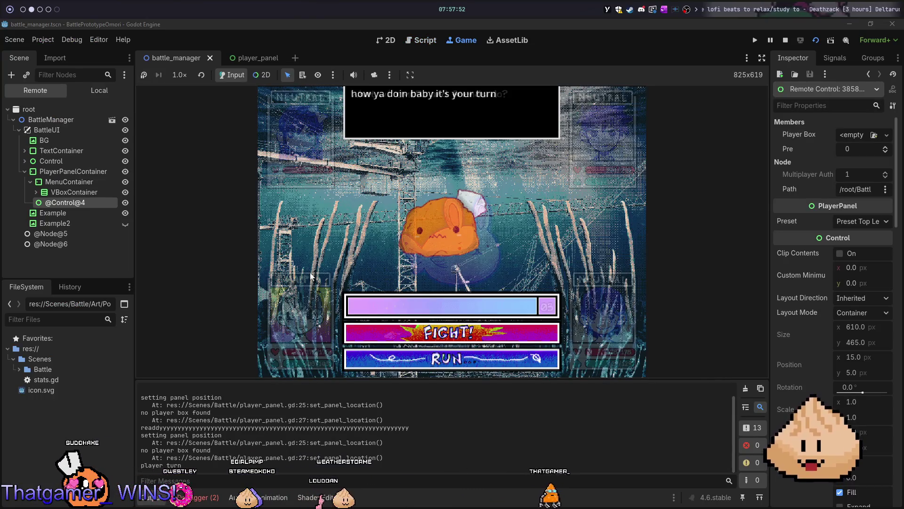
{"action": "left_click", "coordinate": [42, 203]}
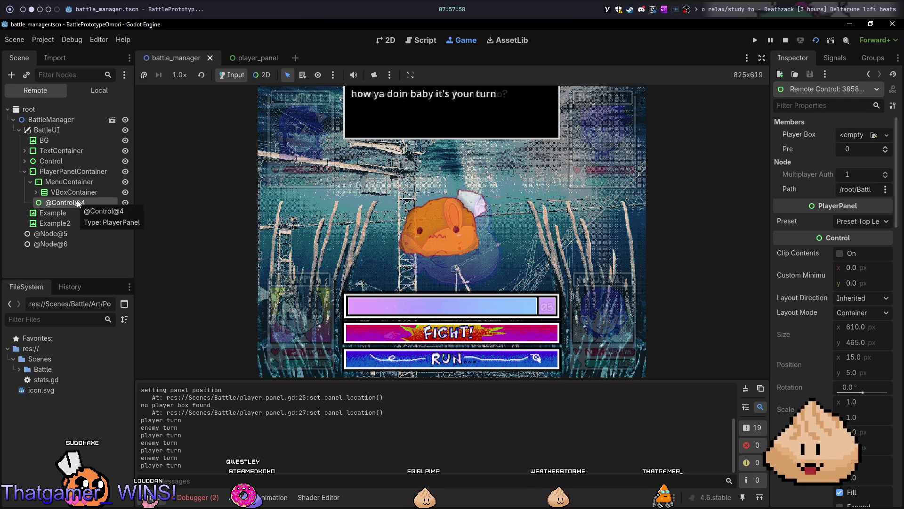
{"action": "left_click", "coordinate": [242, 58]}
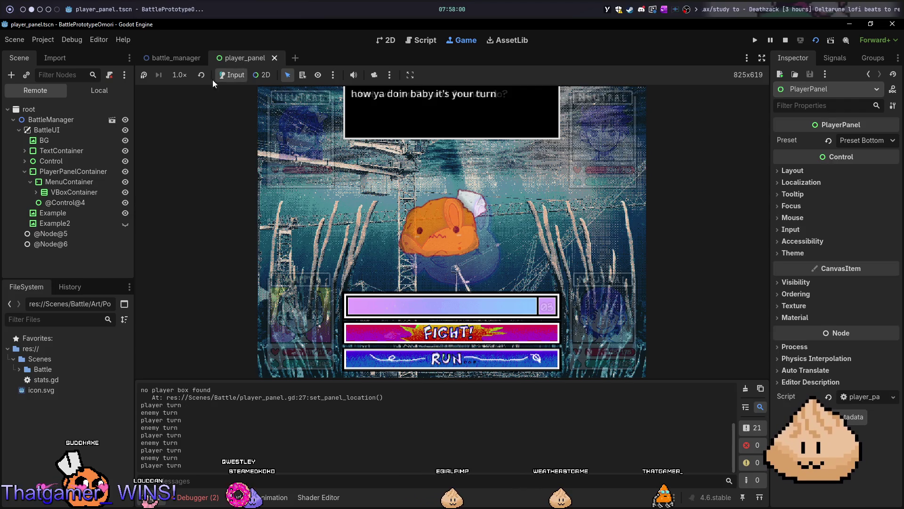
{"action": "left_click", "coordinate": [386, 42]}
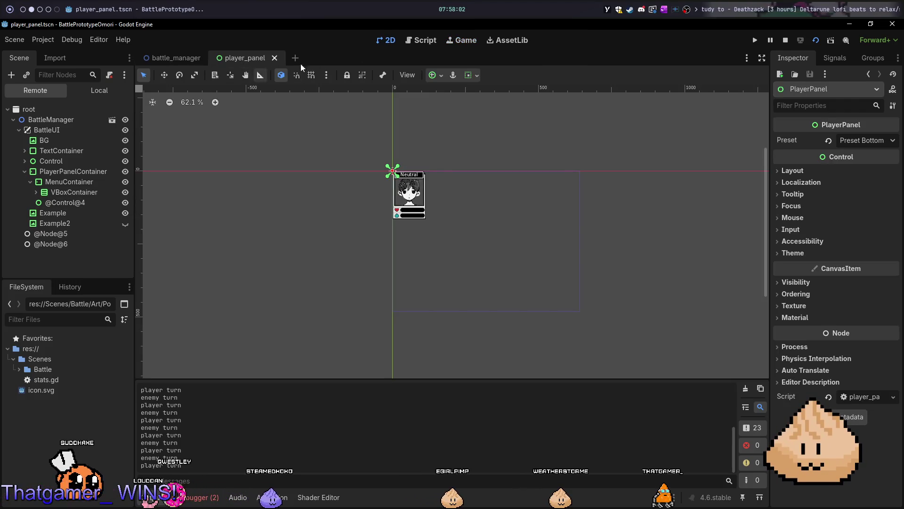
{"action": "left_click", "coordinate": [111, 87]}
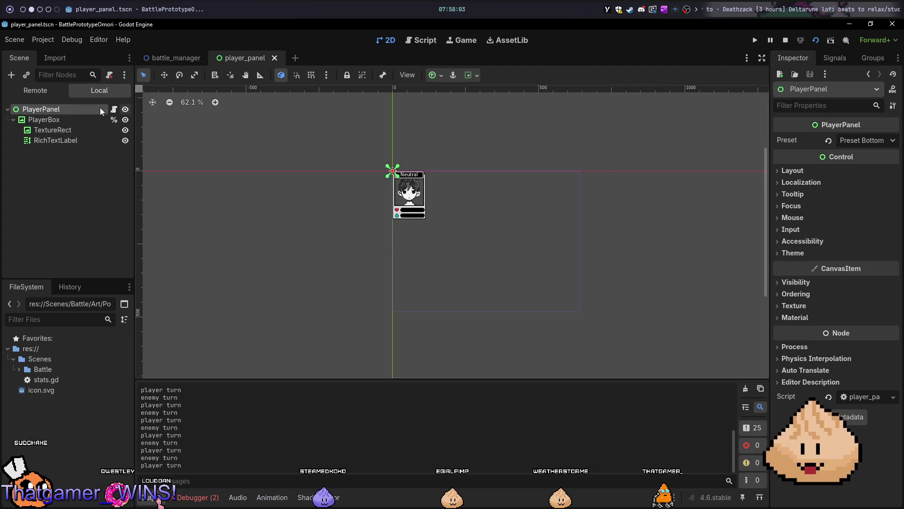
{"action": "left_click", "coordinate": [58, 118]}
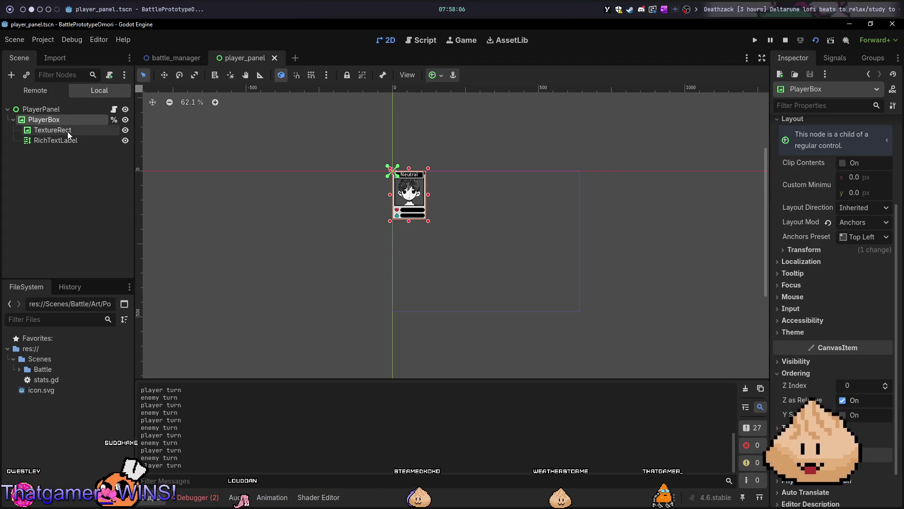
{"action": "left_click", "coordinate": [67, 131]}
{"action": "left_click", "coordinate": [73, 145]}
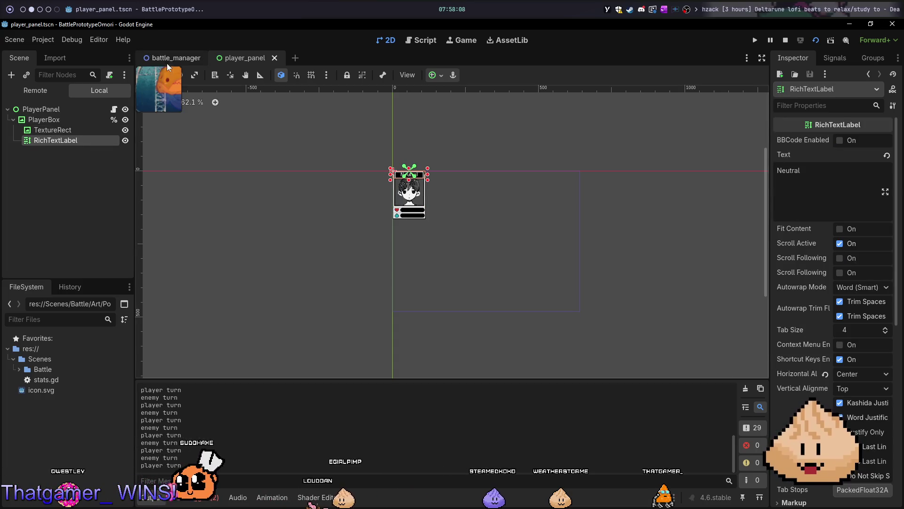
Return to battle_manager and inspect the live PlayerPanel in the Remote tree
{"action": "left_click", "coordinate": [168, 59]}
{"action": "left_click", "coordinate": [60, 86]}
{"action": "left_click", "coordinate": [89, 202]}
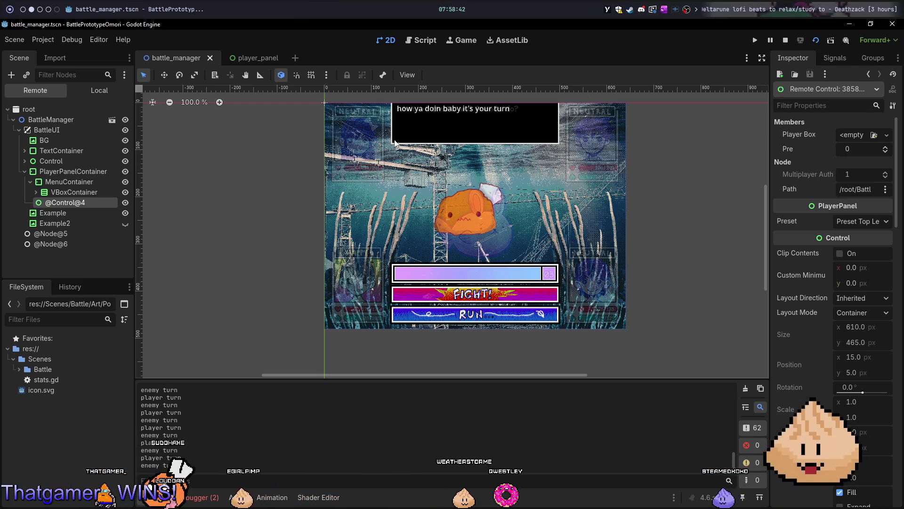
Stop the game, add a _ready() call inside _init, and save the script
{"action": "left_click", "coordinate": [780, 41]}
{"action": "key", "text": "alt+1"}
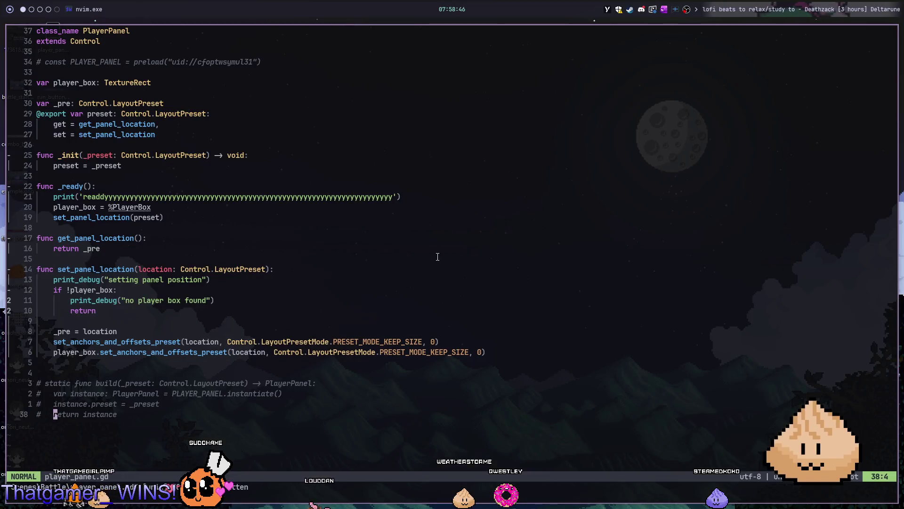
{"action": "left_click", "coordinate": [55, 217]}
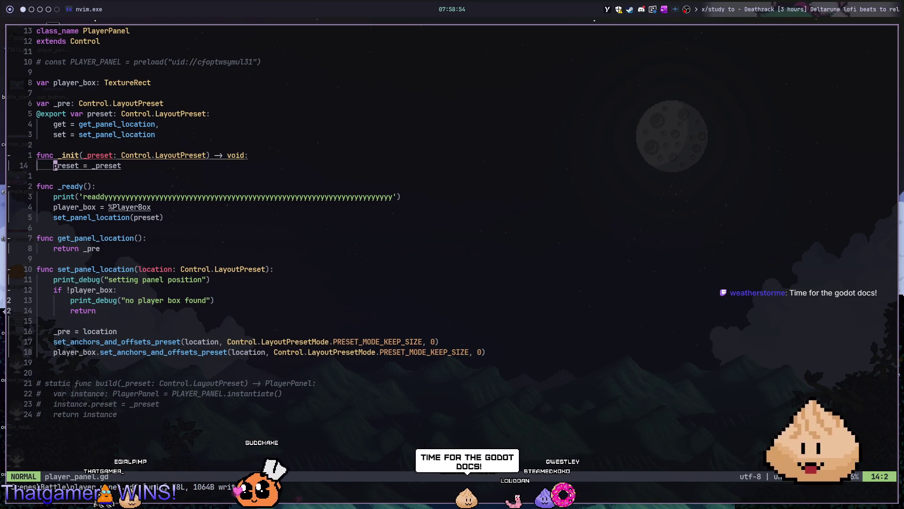
{"action": "type", "text": "o_ready"}
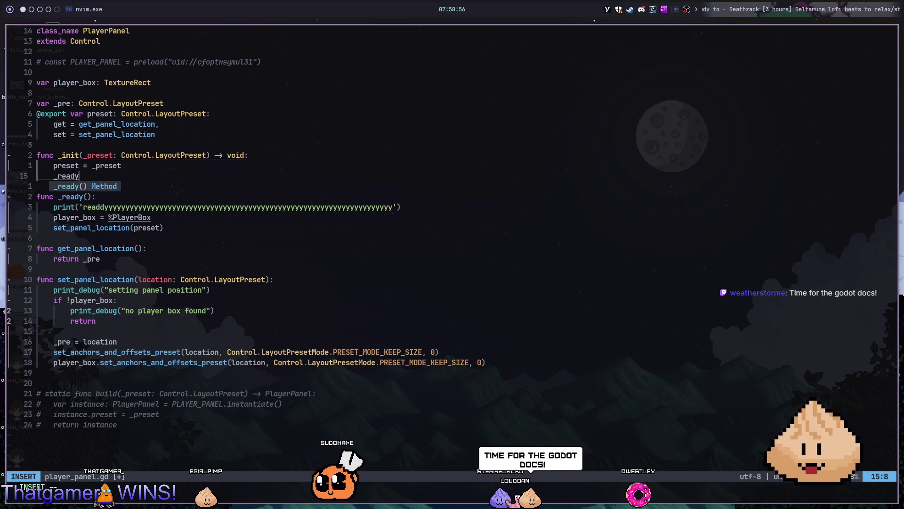
{"action": "key", "text": "Return"}
{"action": "key", "text": "Escape"}
{"action": "type", "text": ":w"}
{"action": "key", "text": "Return"}
Rerun and stop the game in Godot, then bring up the GDScript docs in the browser
{"action": "key", "text": "super+2"}
{"action": "key", "text": "F5"}
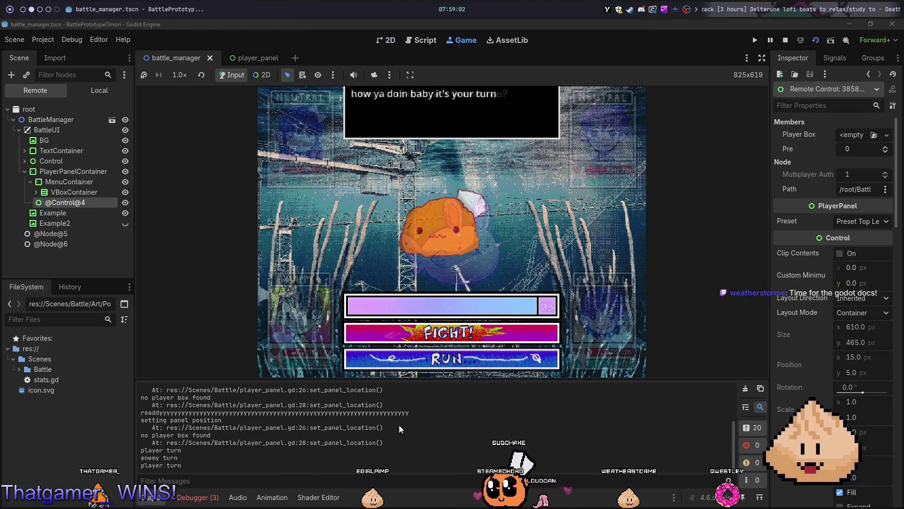
{"action": "key", "text": "F8"}
{"action": "key", "text": "super+1"}
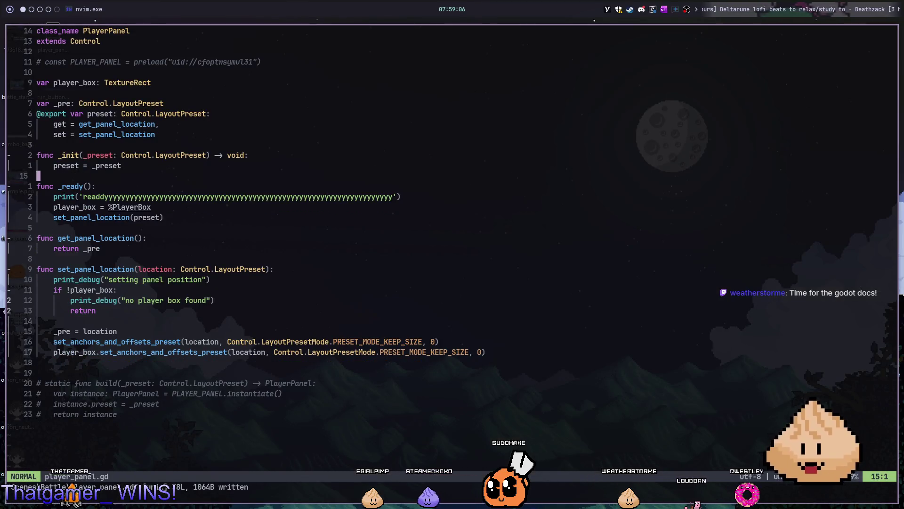
{"action": "key", "text": "super+4"}
{"action": "key", "text": "super+3"}
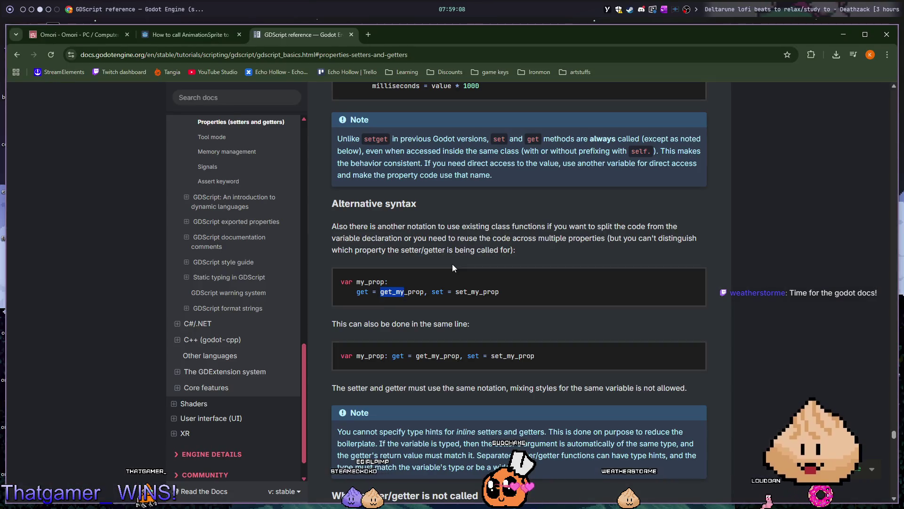
Search the Godot docs for 'init', then change the query to '_init'
{"action": "left_click", "coordinate": [275, 90]}
{"action": "type", "text": "init"}
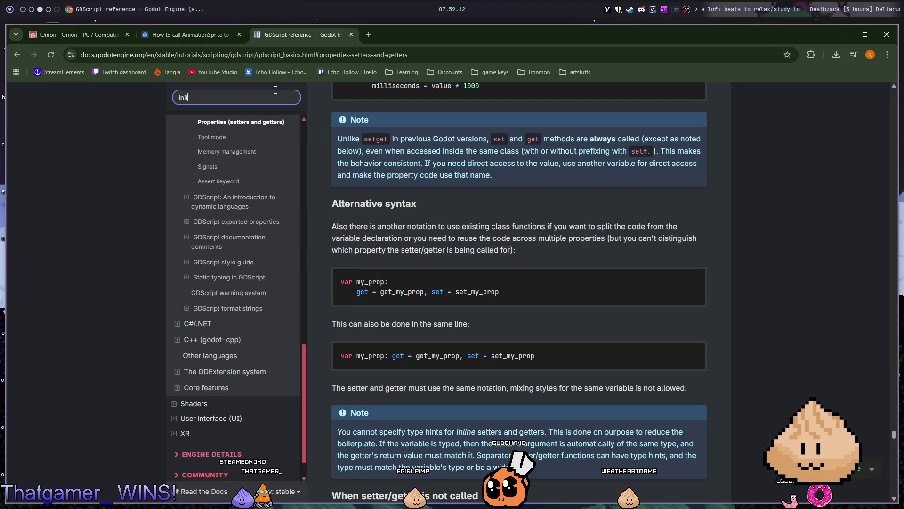
{"action": "key", "text": "Return"}
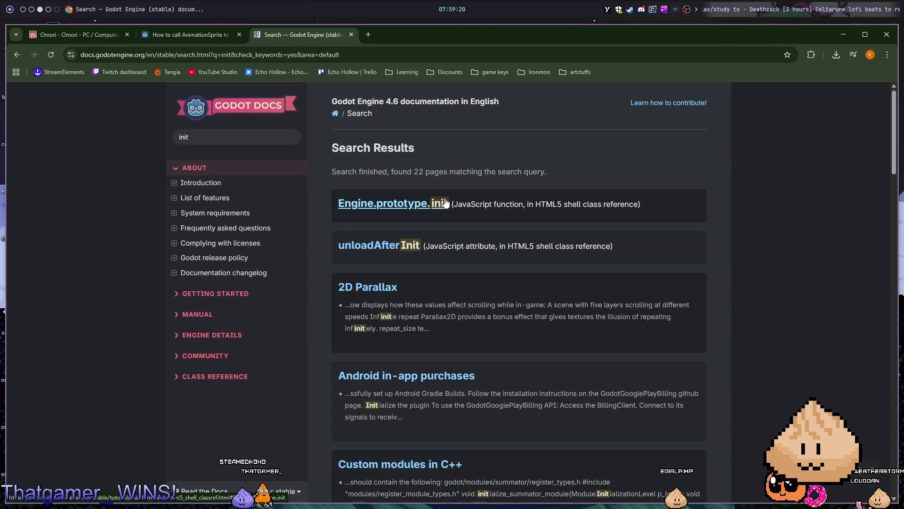
{"action": "scroll", "coordinate": [445, 203], "scroll_direction": "down", "scroll_amount": 2}
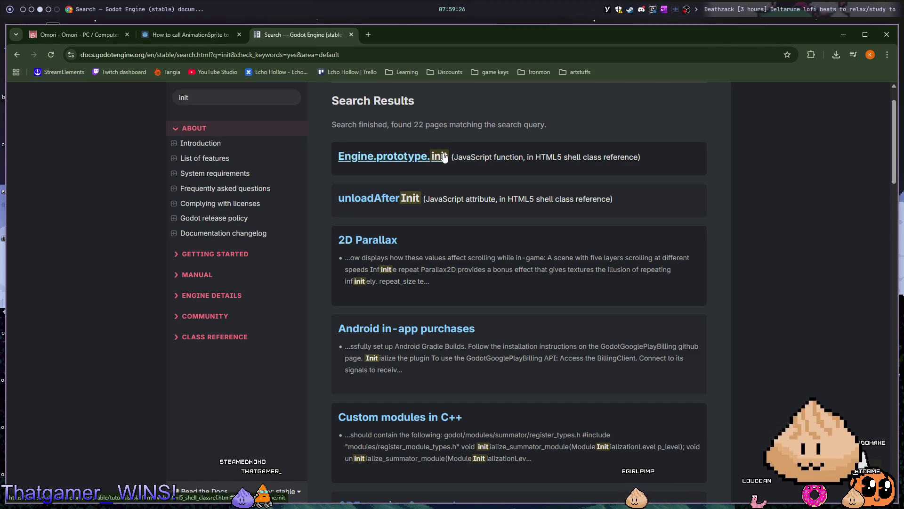
{"action": "scroll", "coordinate": [447, 160], "scroll_direction": "down", "scroll_amount": 3}
{"action": "scroll", "coordinate": [343, 136], "scroll_direction": "up", "scroll_amount": 5}
{"action": "left_click", "coordinate": [264, 136]}
{"action": "type", "text": "_"}
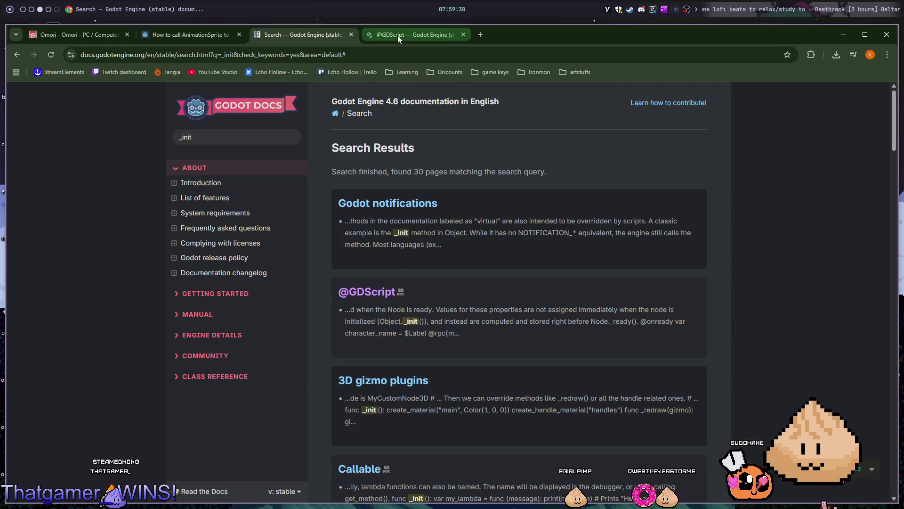
{"action": "left_click", "coordinate": [397, 35]}
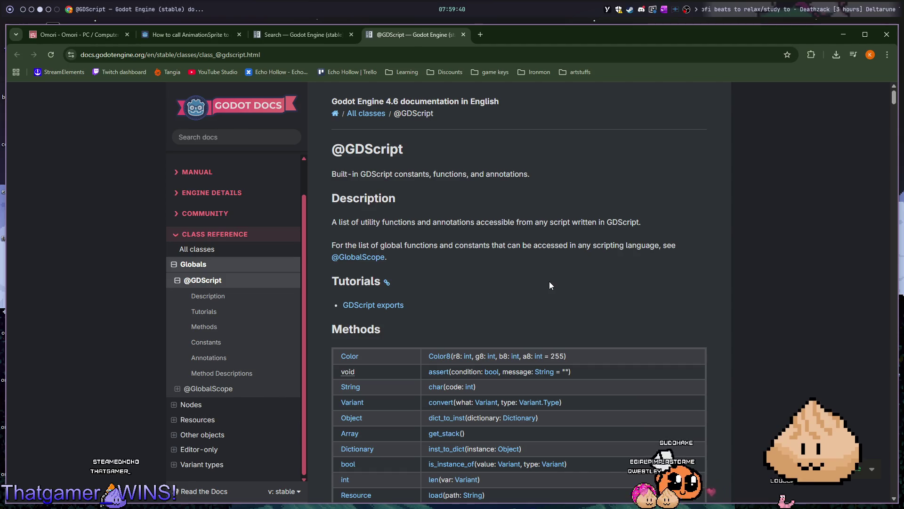
{"action": "key", "text": "ctrl+g"}
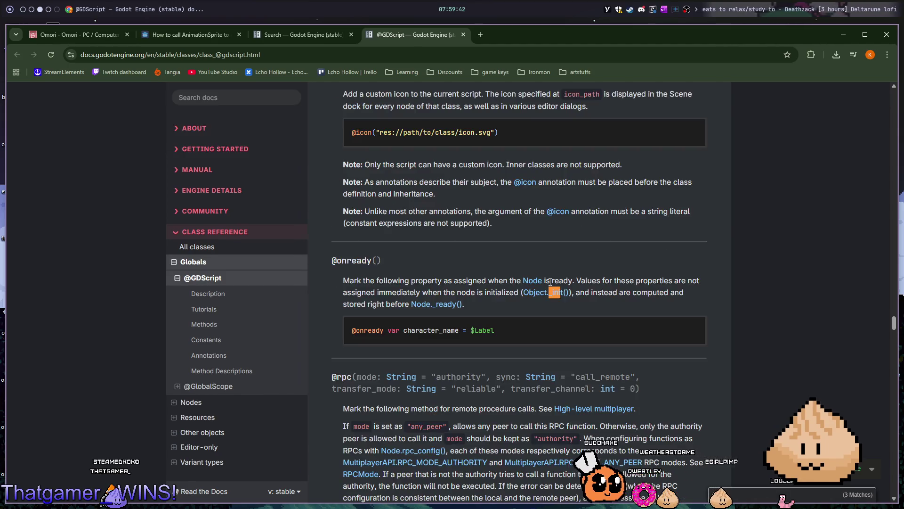
{"action": "left_click", "coordinate": [543, 296]}
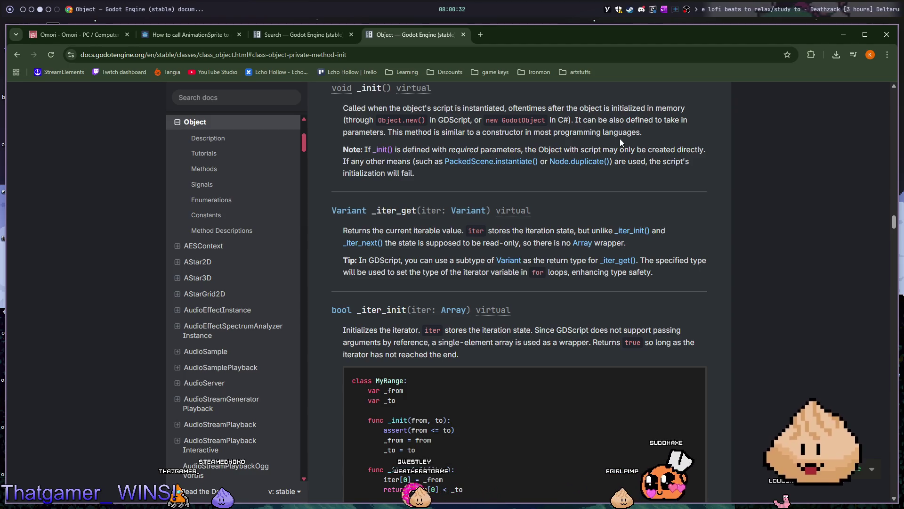
{"action": "key", "text": "alt+Tab"}
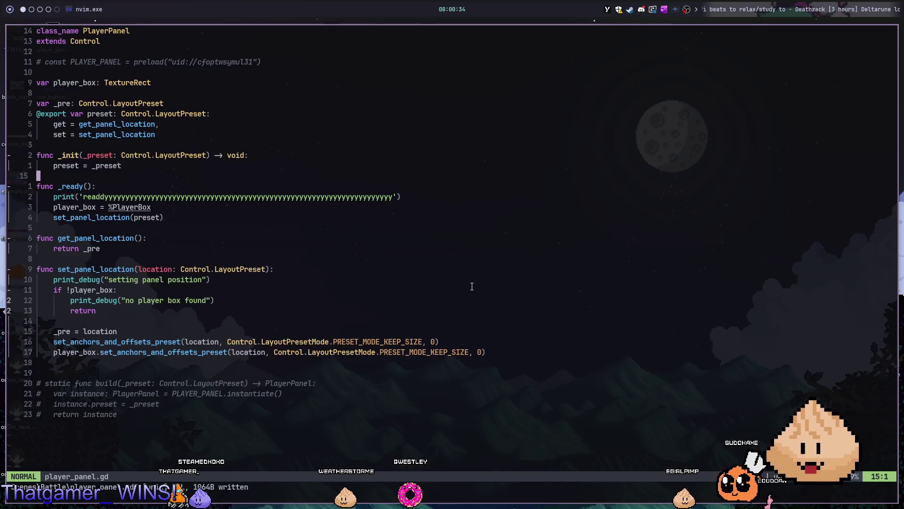
Uncomment the four lines of the static build() function in player_panel.gd
{"action": "type", "text": ":Build"}
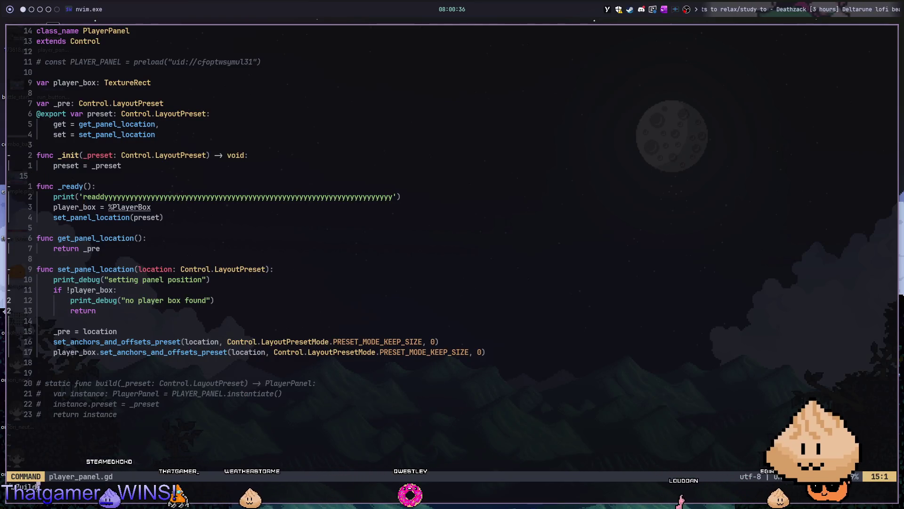
{"action": "key", "text": "Return"}
{"action": "key", "text": "shift+v"}
{"action": "key", "text": "j"}
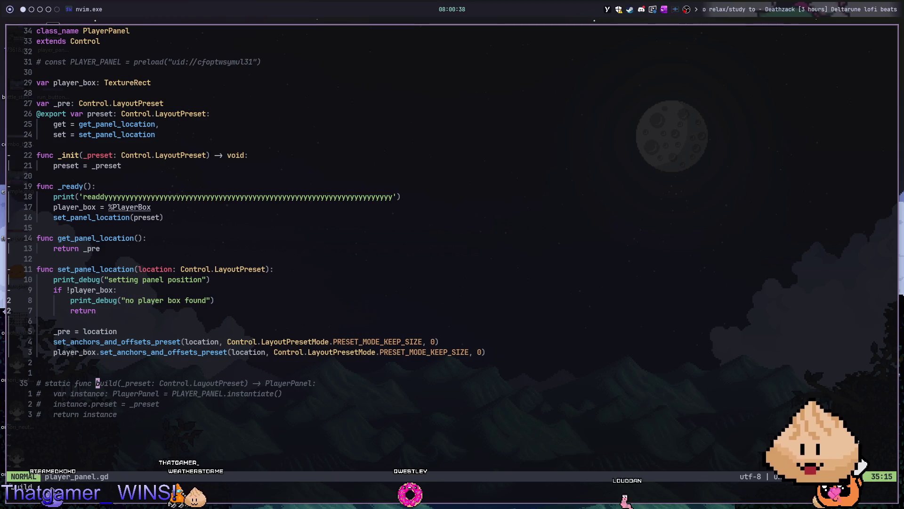
{"action": "key", "text": "j"}
{"action": "key", "text": "j"}
{"action": "key", "text": "g"}
{"action": "key", "text": "c"}
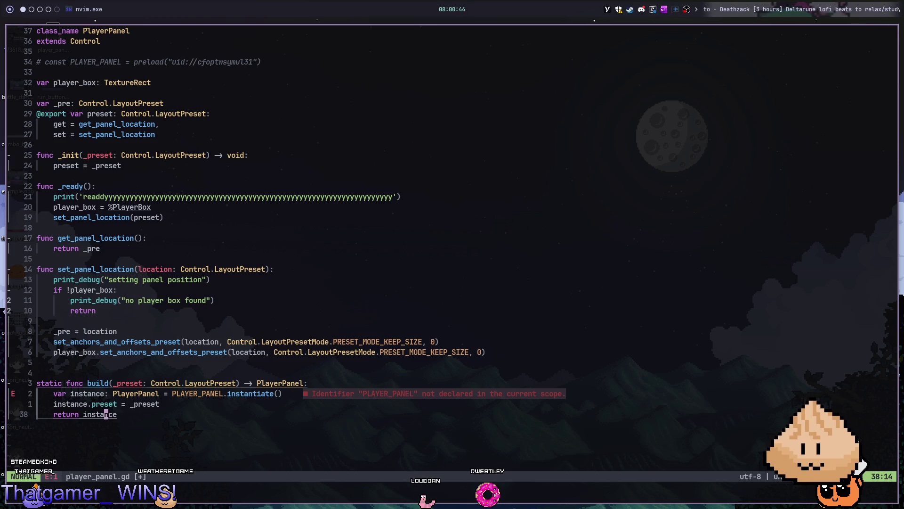
Delete the stray Timer.new() line and uncomment the PLAYER_PANEL preload constant
{"action": "key", "text": "alt+Tab"}
{"action": "key", "text": "alt+Tab"}
{"action": "key", "text": "alt+Tab"}
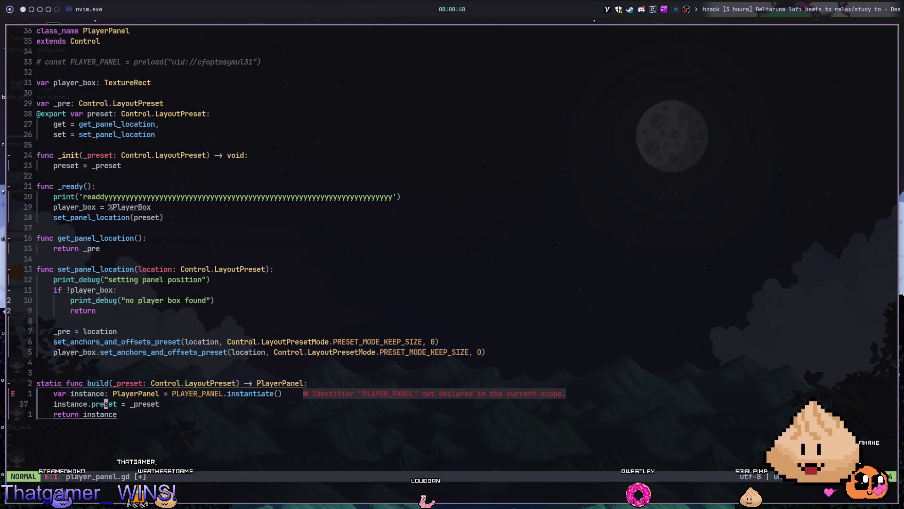
{"action": "type", "text": "kOvar ti"}
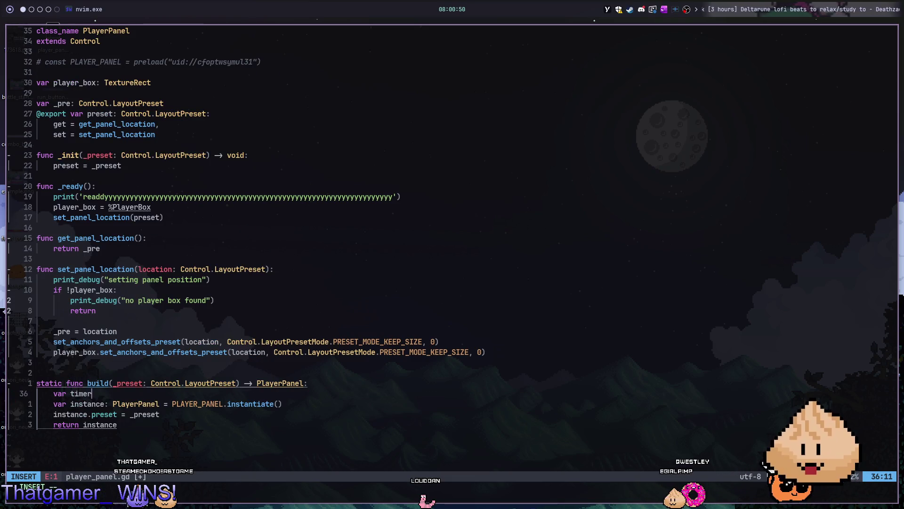
{"action": "type", "text": " ="}
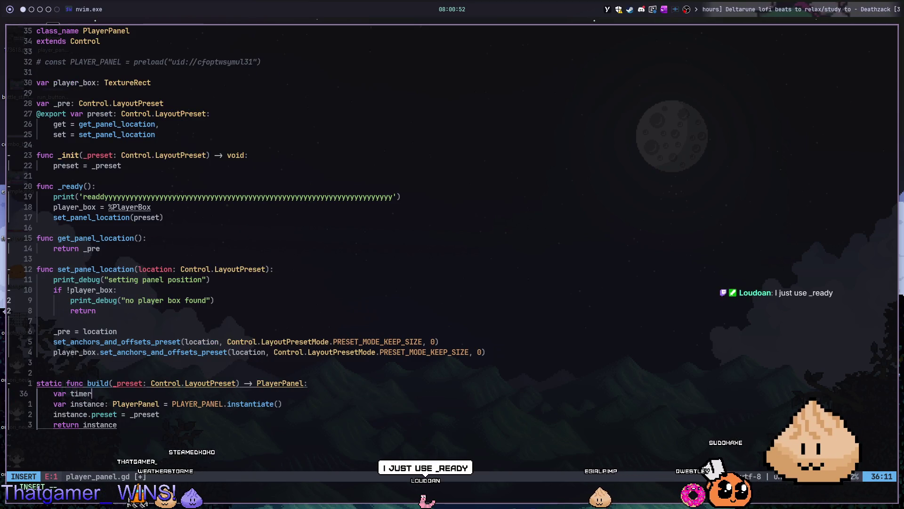
{"action": "type", "text": "Timer.new("}
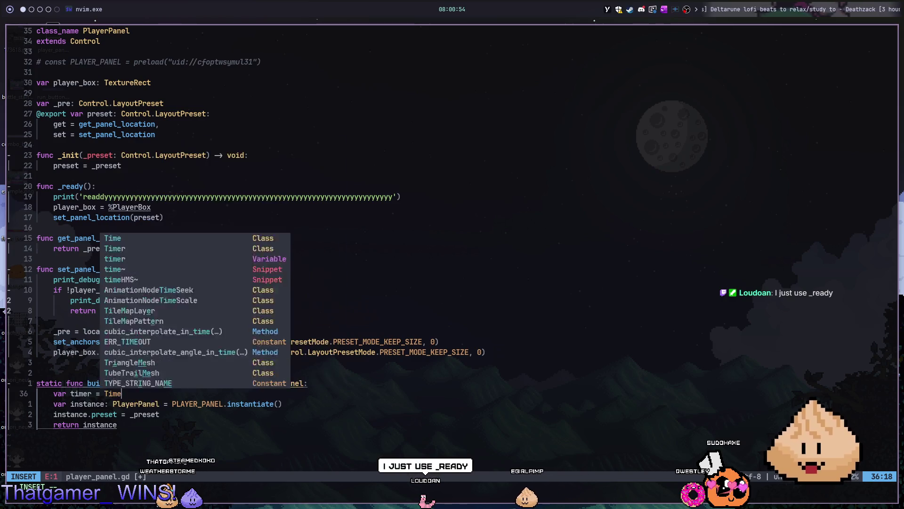
{"action": "type", "text": ")"}
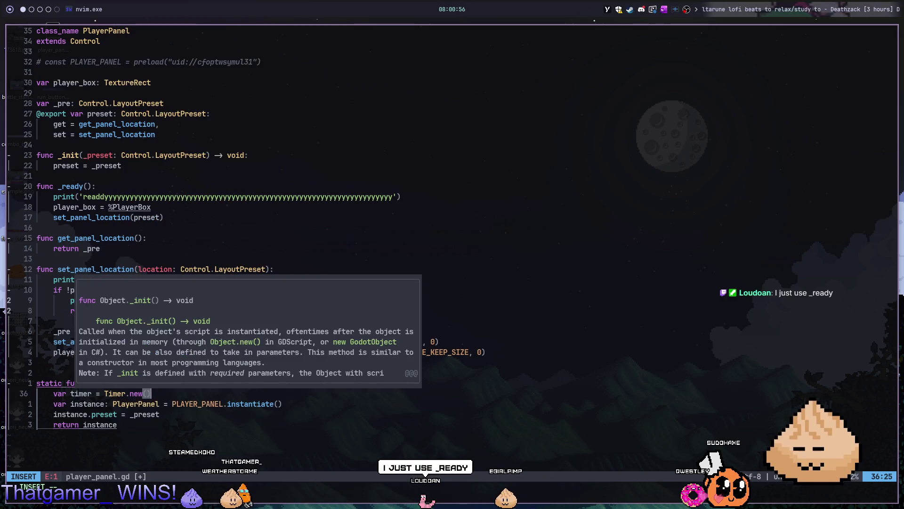
{"action": "key", "text": "Escape"}
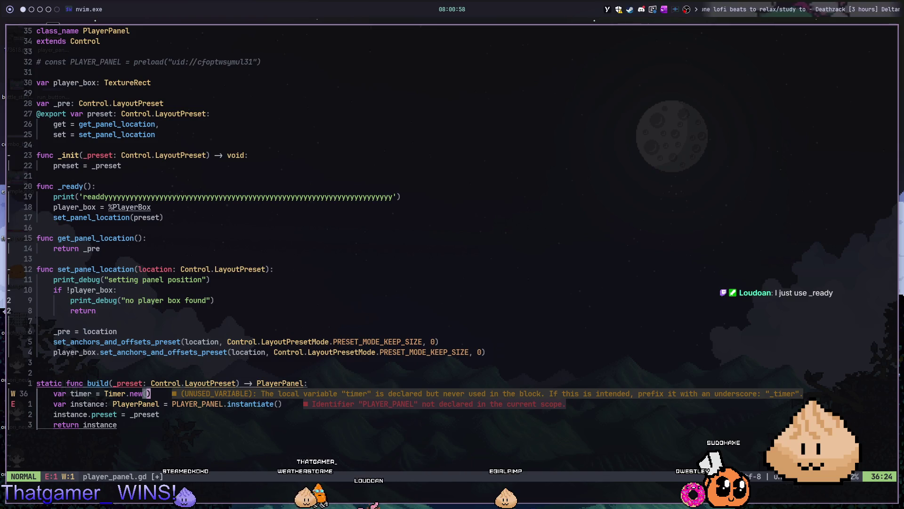
{"action": "key", "text": "d"}
{"action": "key", "text": "d"}
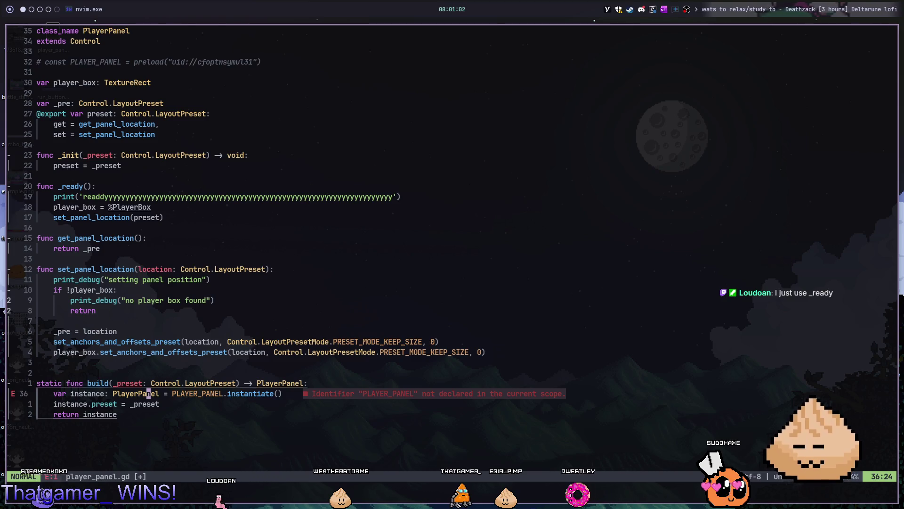
{"action": "key", "text": "g"}
{"action": "key", "text": "g"}
{"action": "key", "text": "g"}
{"action": "key", "text": "c"}
{"action": "key", "text": "c"}
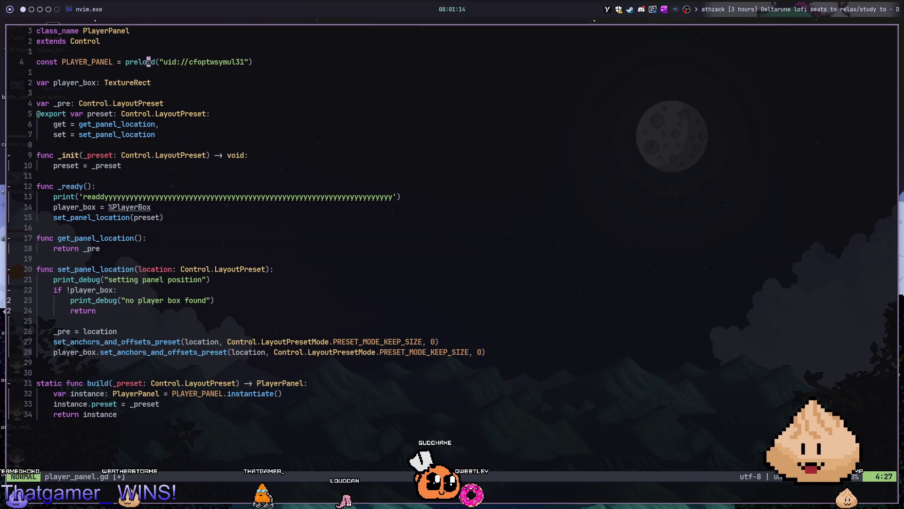
Copy build()'s parameter list and look over the _pre variable near the top
{"action": "key", "text": "ctrl+d"}
{"action": "key", "text": "ctrl+d"}
{"action": "key", "text": "k"}
{"action": "key", "text": "k"}
{"action": "key", "text": "k"}
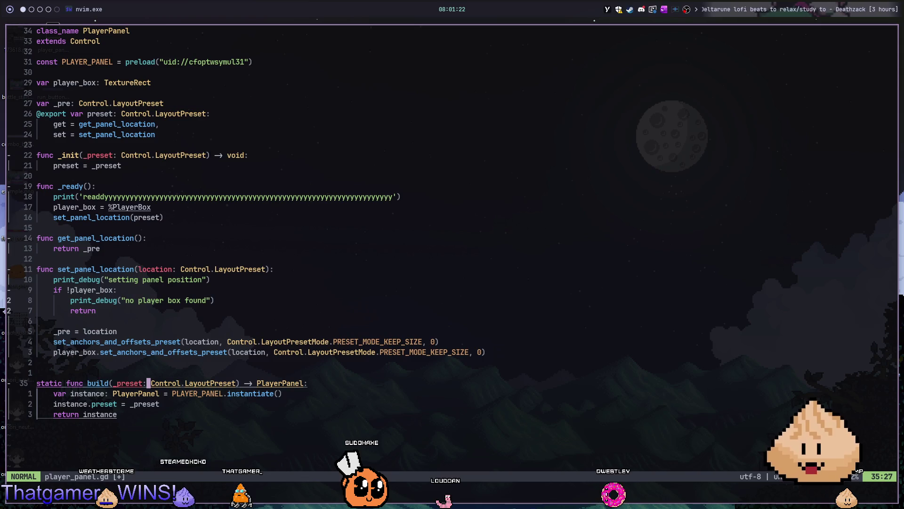
{"action": "key", "text": "y"}
{"action": "key", "text": "i"}
{"action": "key", "text": "("}
{"action": "key", "text": "j"}
{"action": "key", "text": "j"}
{"action": "key", "text": "j"}
{"action": "key", "text": "$"}
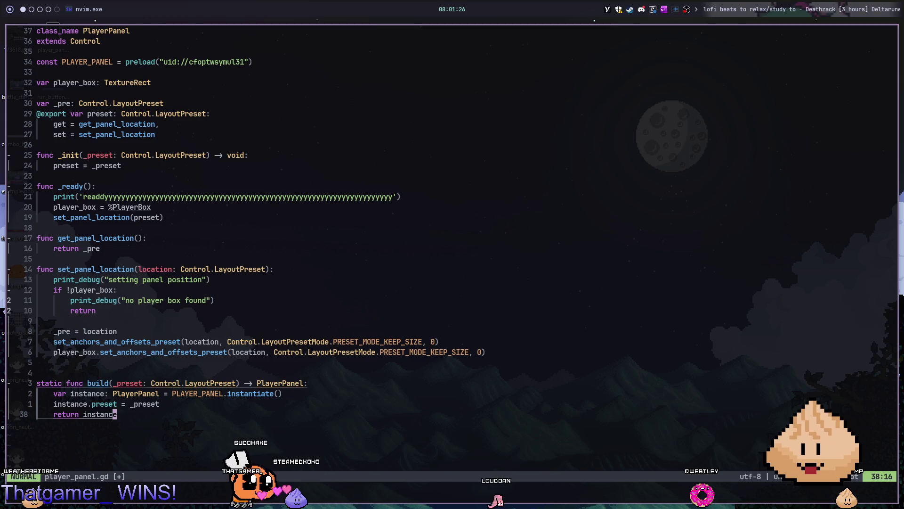
{"action": "key", "text": "3"}
{"action": "key", "text": "1"}
{"action": "key", "text": "k"}
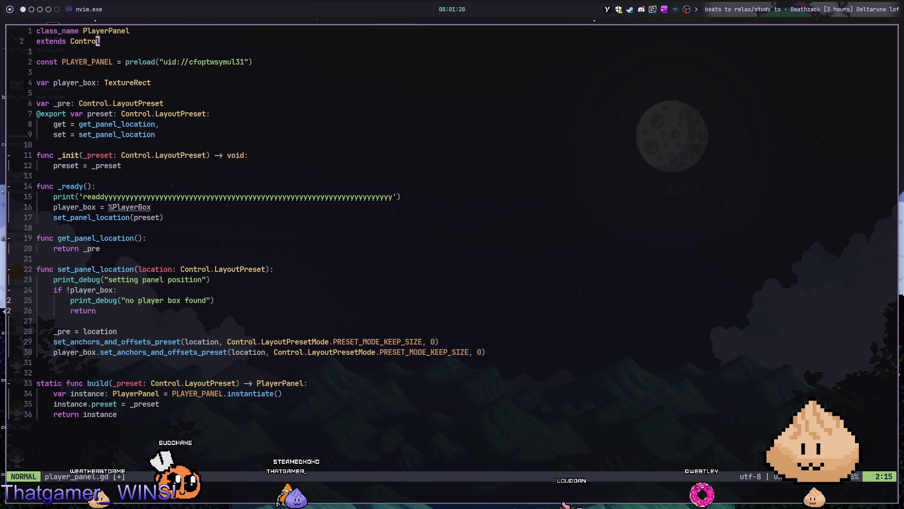
{"action": "key", "text": "j"}
{"action": "key", "text": "$"}
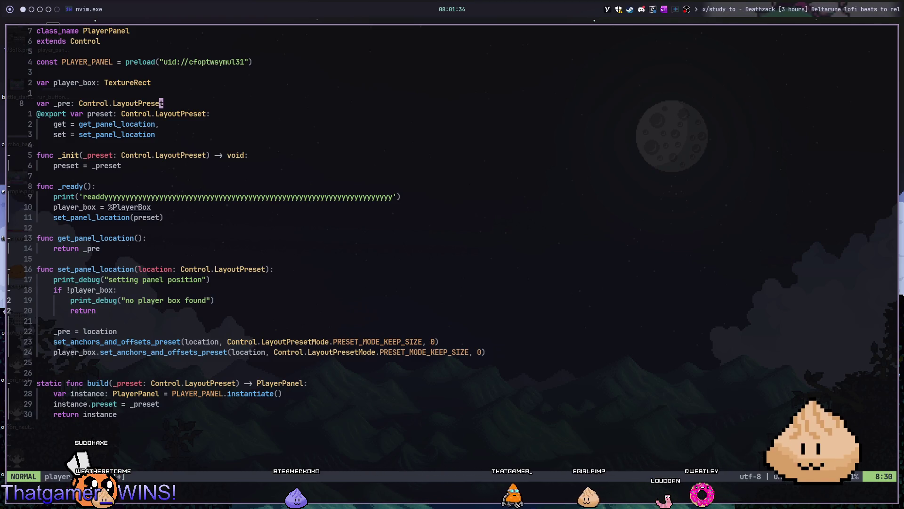
Delete the _init() function from player_panel.gd
{"action": "key", "text": "5"}
{"action": "key", "text": "j"}
{"action": "key", "text": "0"}
{"action": "key", "text": "k"}
{"action": "key", "text": "V"}
{"action": "key", "text": "j"}
{"action": "key", "text": "d"}
{"action": "key", "text": "d"}
{"action": "key", "text": "d"}
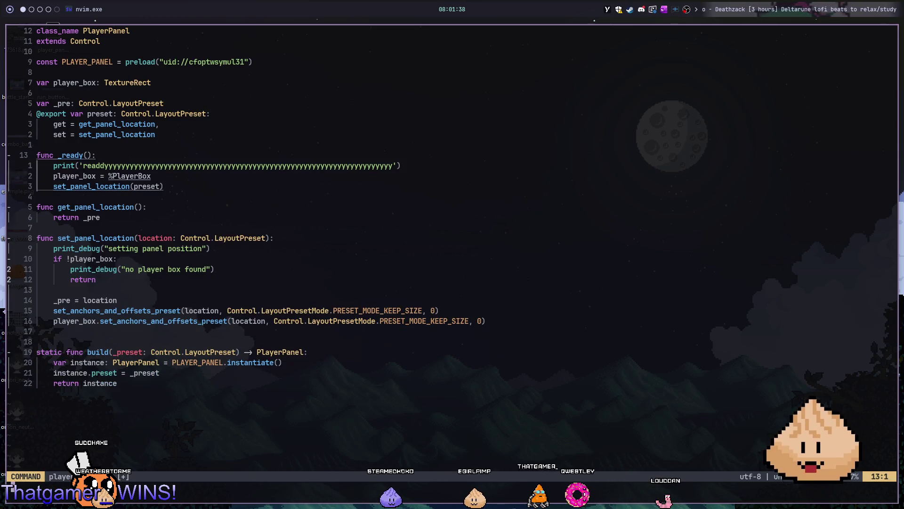
Save player_panel.gd and open battle_manager.gd at the omori_panel creation line
{"action": "type", "text": ":w"}
{"action": "key", "text": "Return"}
{"action": "key", "text": "ctrl+o"}
{"action": "key", "text": "k"}
{"action": "key", "text": "k"}
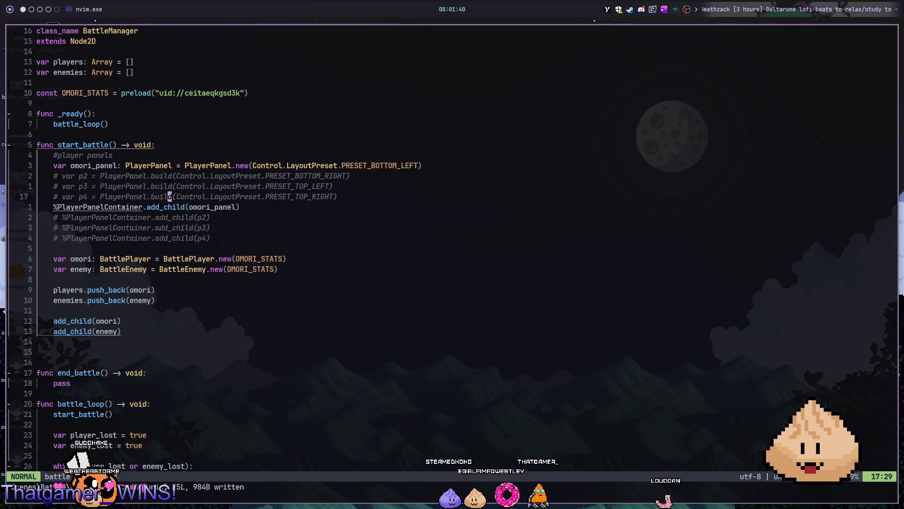
Replace PlayerPanel.new with PlayerPanel.build, save, and check the build() definition
{"action": "type", "text": "ciwbuild"}
{"action": "key", "text": "Escape"}
{"action": "type", "text": ":w"}
{"action": "key", "text": "Return"}
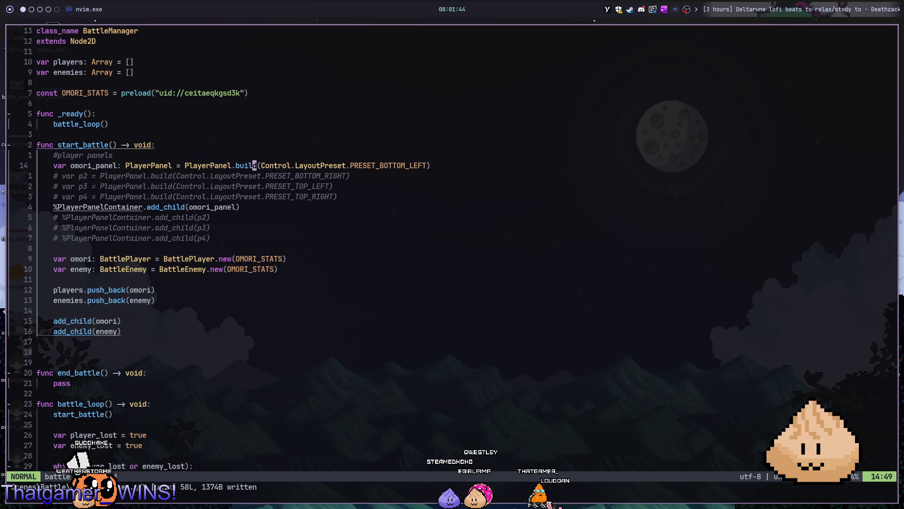
{"action": "key", "text": "g"}
{"action": "key", "text": "d"}
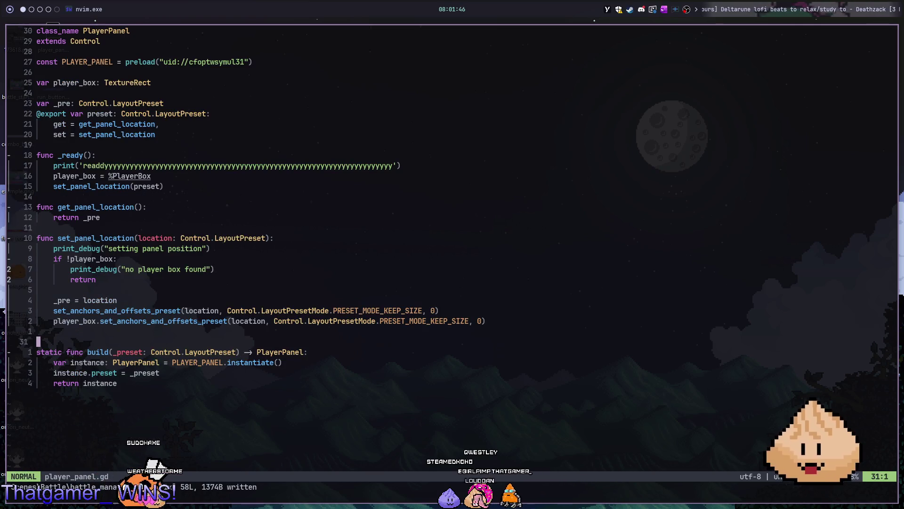
{"action": "key", "text": "ctrl+o"}
{"action": "key", "text": "b"}
{"action": "key", "text": "b"}
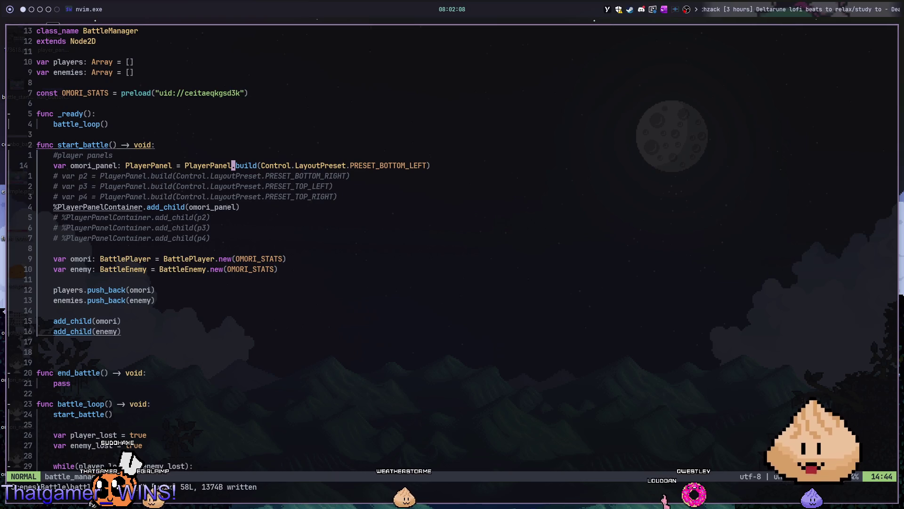
Copy the omori_panel creation and add_child lines, save again, and return to Godot
{"action": "key", "text": "j"}
{"action": "key", "text": "j"}
{"action": "key", "text": "j"}
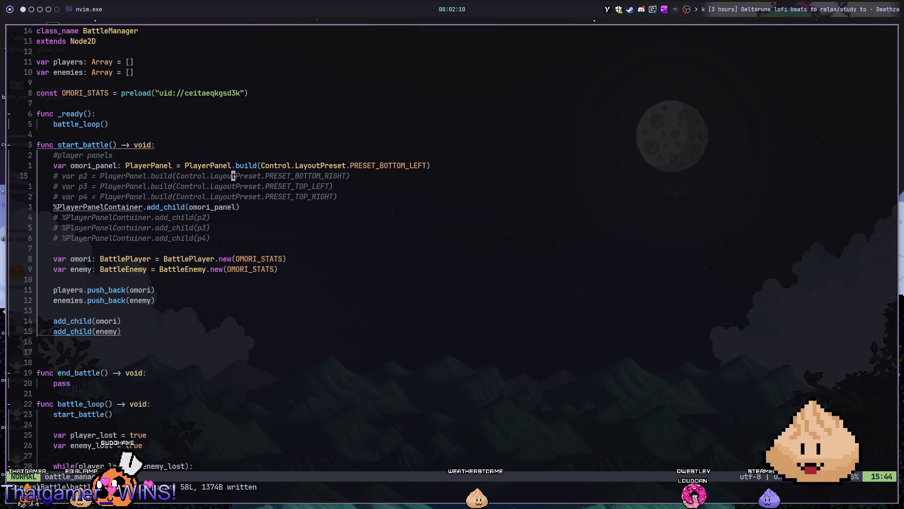
{"action": "key", "text": "k"}
{"action": "key", "text": "k"}
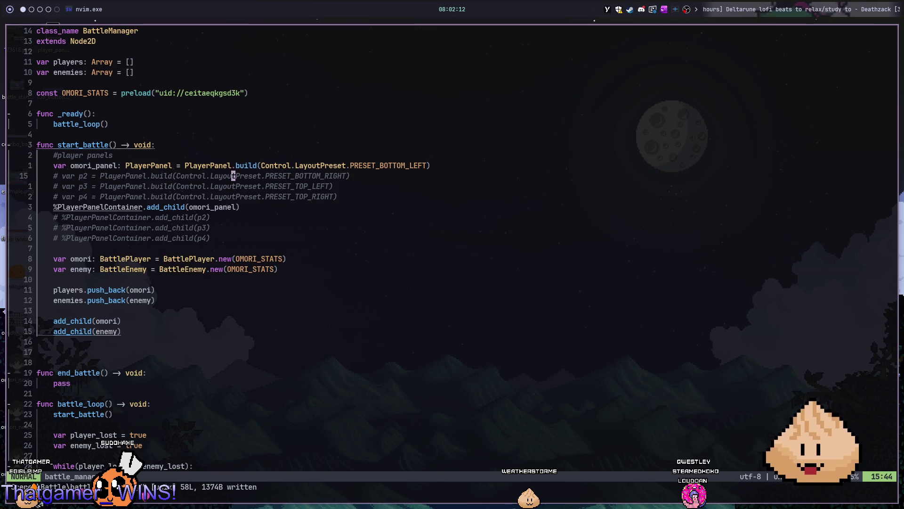
{"action": "key", "text": "y"}
{"action": "key", "text": "y"}
{"action": "key", "text": "j"}
{"action": "key", "text": "j"}
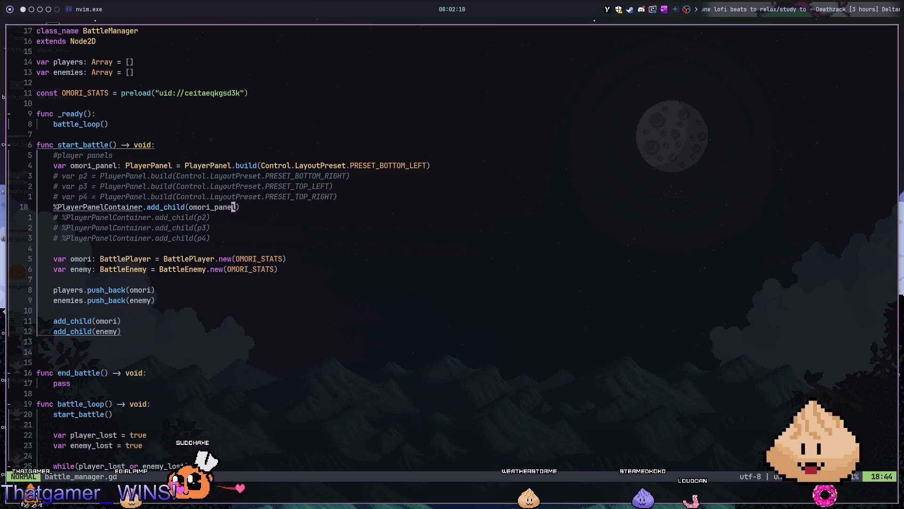
{"action": "key", "text": "y"}
{"action": "key", "text": "y"}
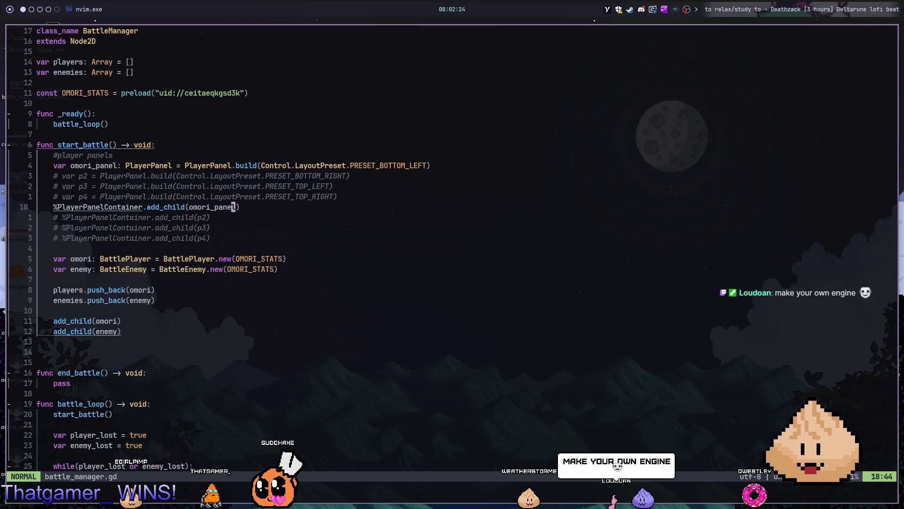
{"action": "key", "text": "y"}
{"action": "key", "text": "i"}
{"action": "key", "text": "w"}
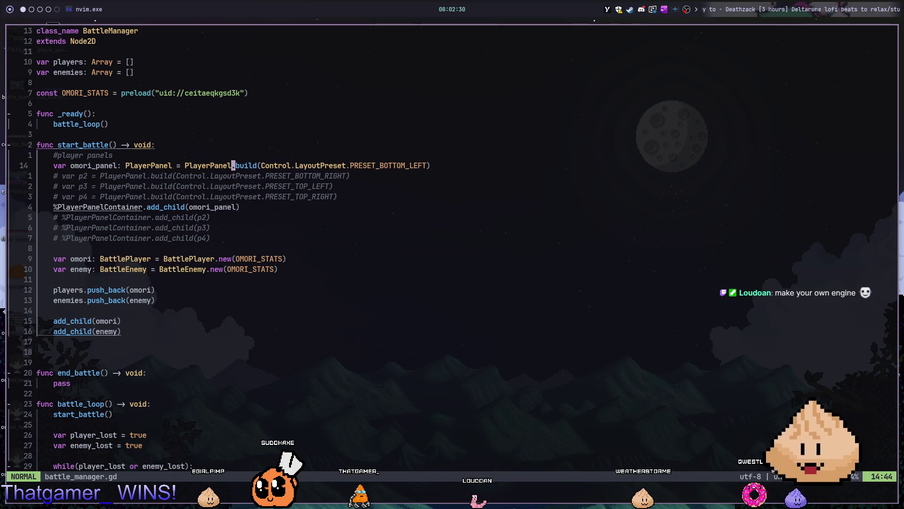
{"action": "key", "text": "Return"}
{"action": "key", "text": "super+2"}
{"action": "key", "text": "F5"}
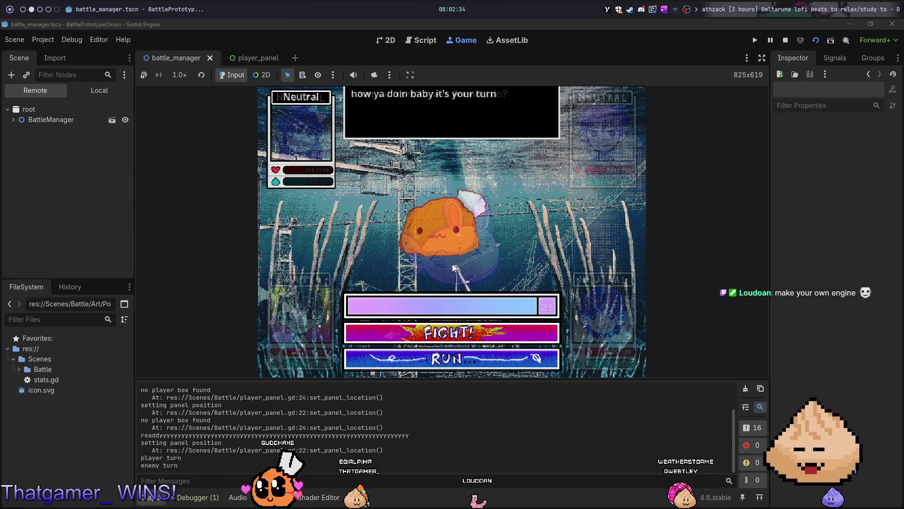
Run the battle scene, expand BattleUI and PlayerPanelContainer remotely, and select PlayerPanel
{"action": "key", "text": "super+1"}
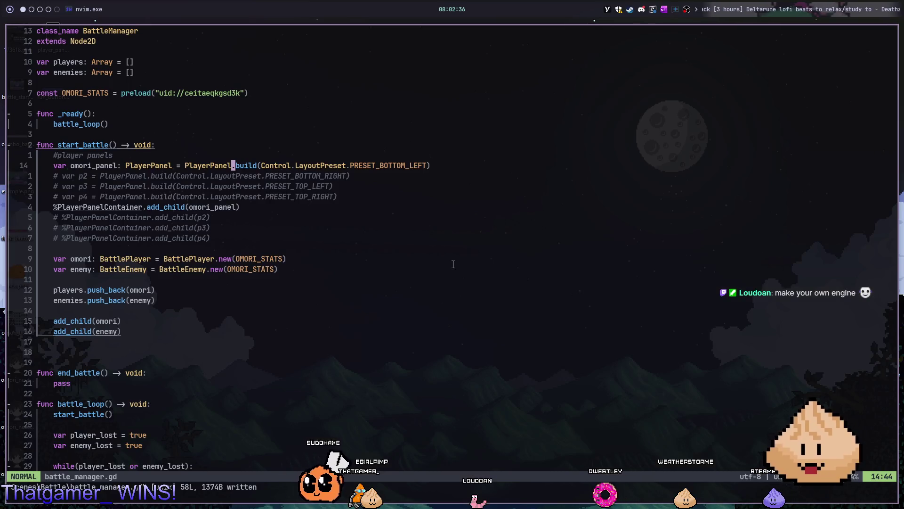
{"action": "key", "text": "F5"}
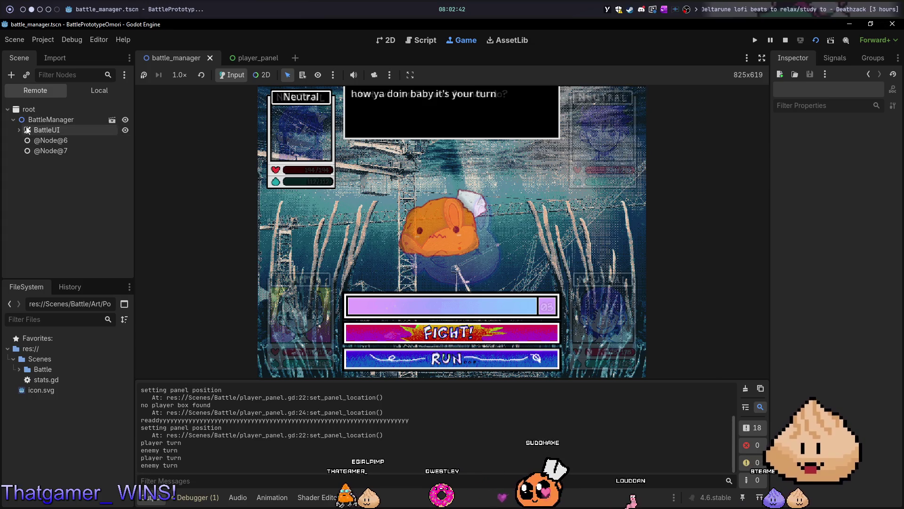
{"action": "left_click", "coordinate": [23, 127]}
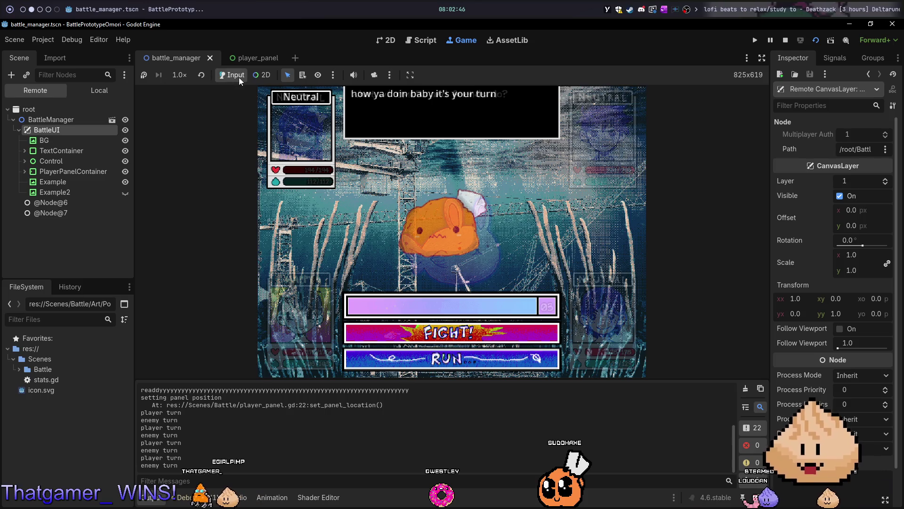
{"action": "left_click", "coordinate": [292, 146]}
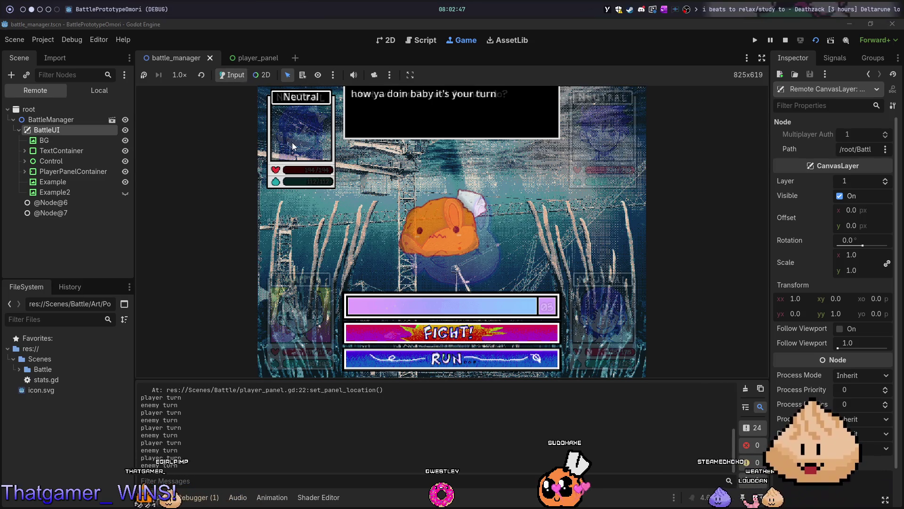
{"action": "left_click", "coordinate": [267, 75]}
{"action": "left_click", "coordinate": [290, 109]}
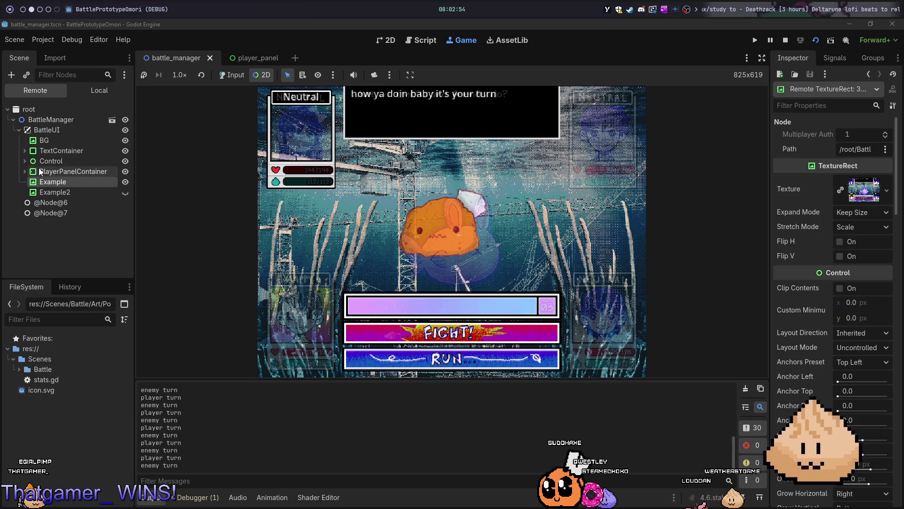
{"action": "left_click", "coordinate": [17, 168]}
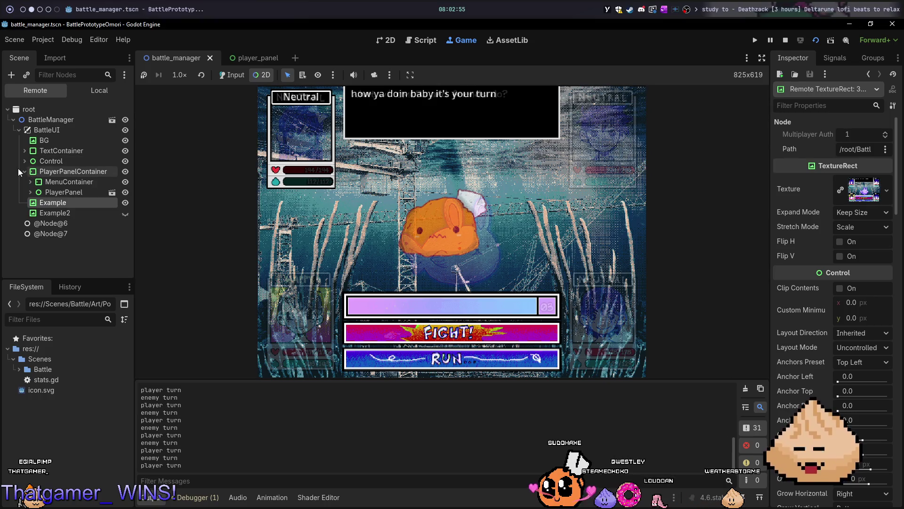
{"action": "left_click", "coordinate": [45, 193]}
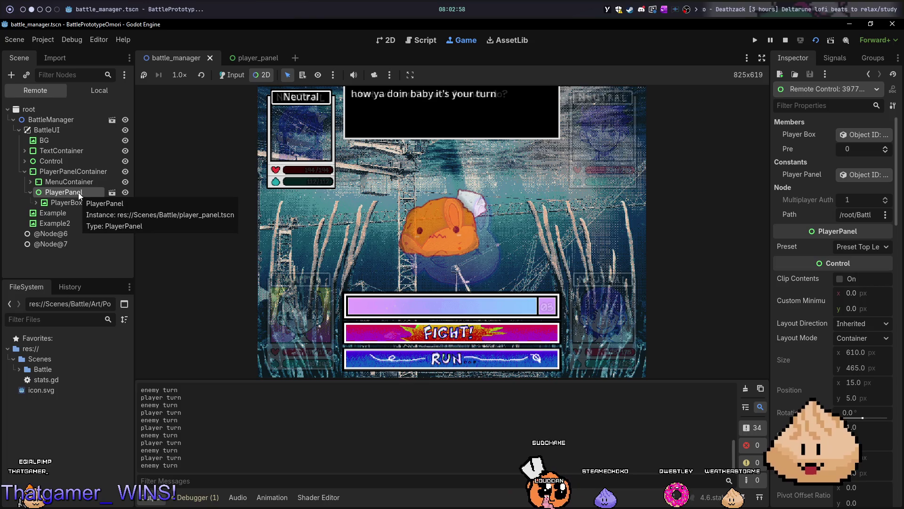
Set the live PlayerPanel preset to Top Right, then back to Top Left, and stop the game
{"action": "left_click", "coordinate": [869, 246]}
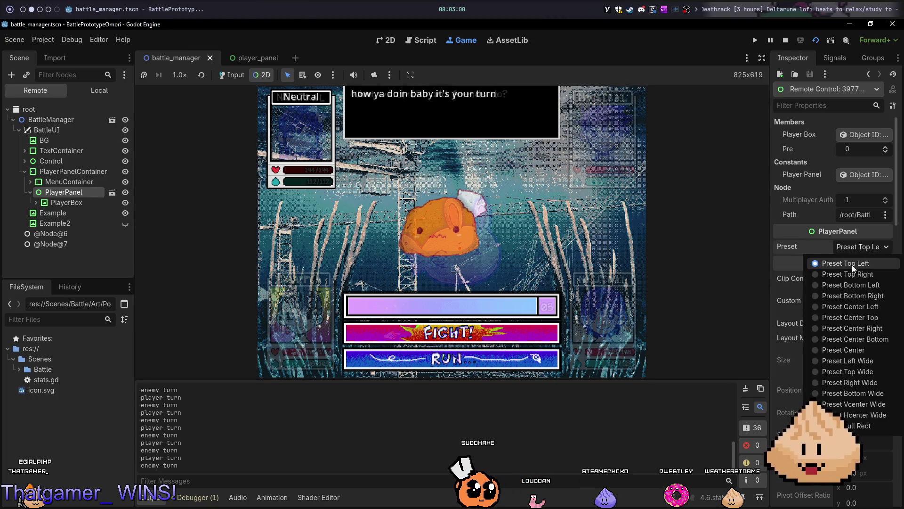
{"action": "left_click", "coordinate": [846, 271]}
{"action": "left_click", "coordinate": [851, 250]}
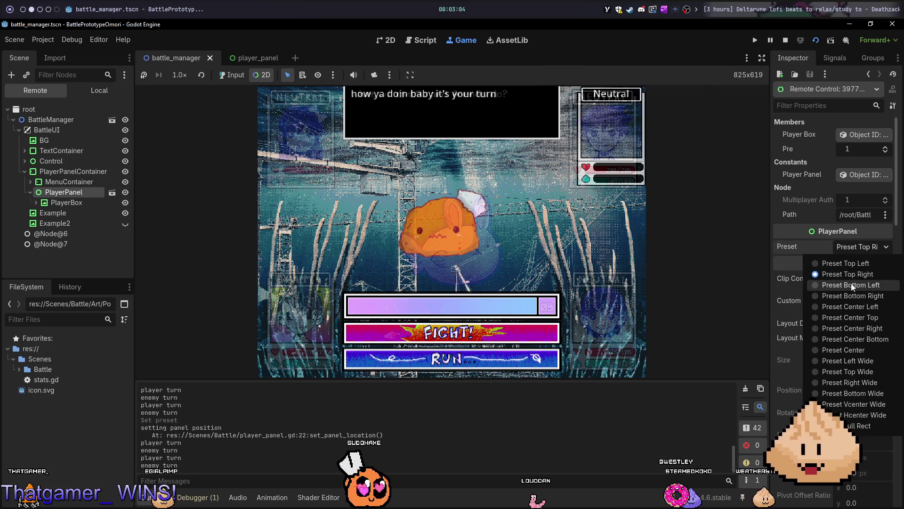
{"action": "left_click", "coordinate": [856, 264]}
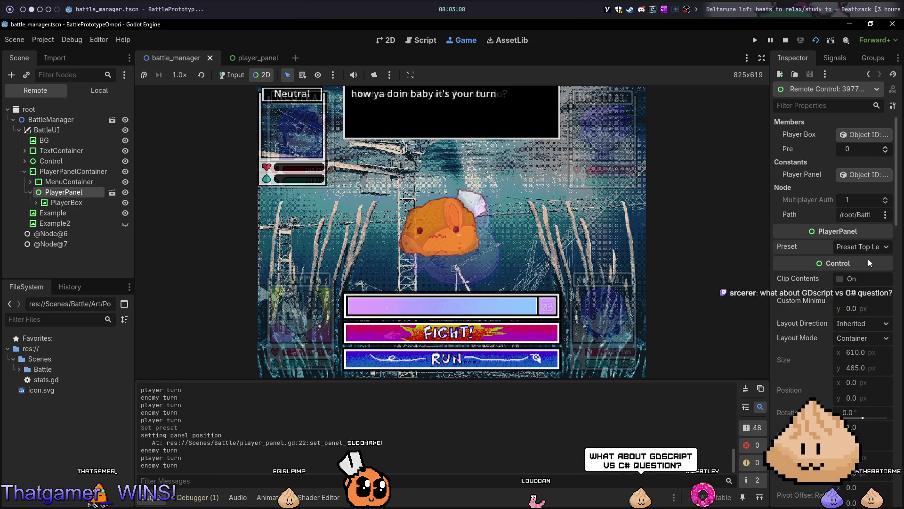
{"action": "key", "text": "F8"}
Rerun the game, set PlayerPanel's preset to Bottom Left, then stop it
{"action": "key", "text": "F5"}
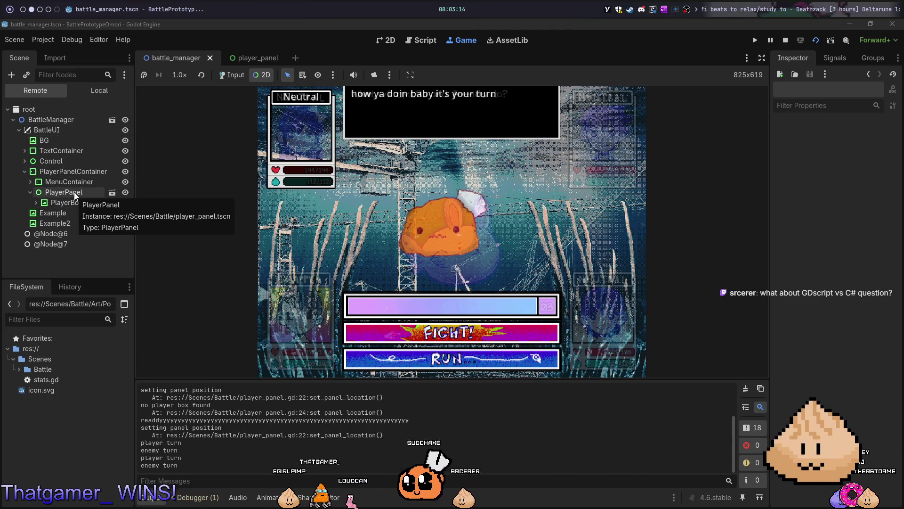
{"action": "left_click", "coordinate": [75, 192]}
{"action": "left_click", "coordinate": [861, 246]}
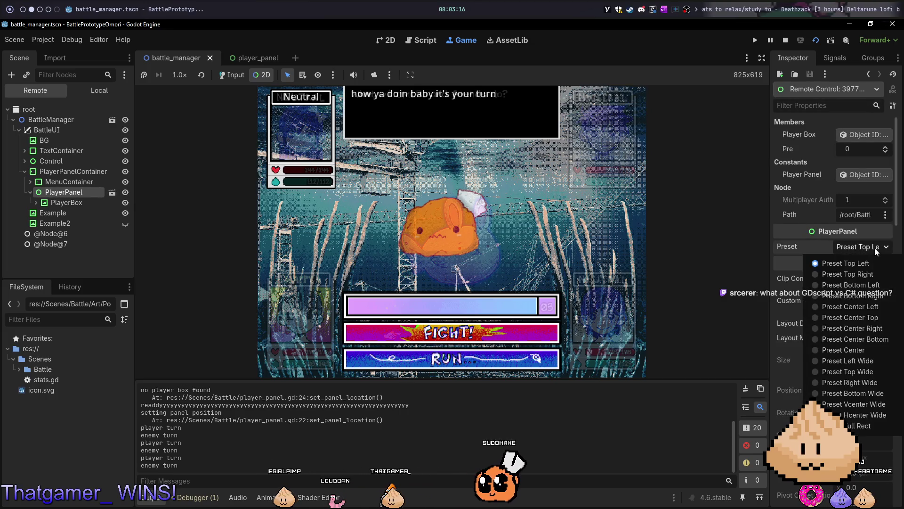
{"action": "left_click", "coordinate": [861, 290]}
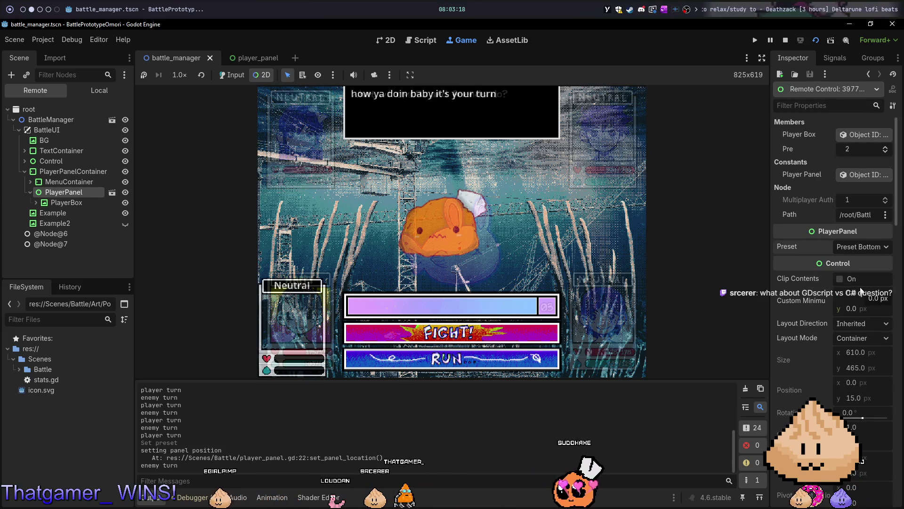
{"action": "key", "text": "F8"}
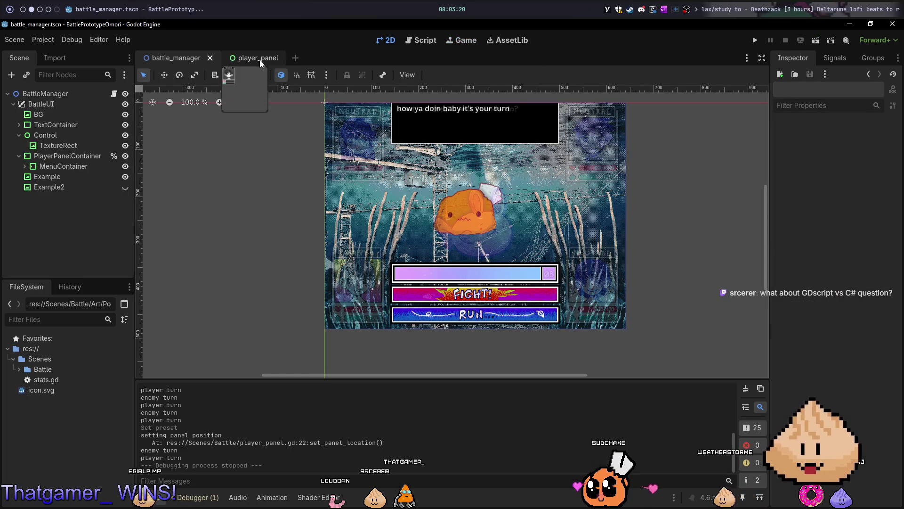
Rename the player_panel scene's TextureRect to PortraitSprite and rerun the battle scene
{"action": "left_click", "coordinate": [259, 60]}
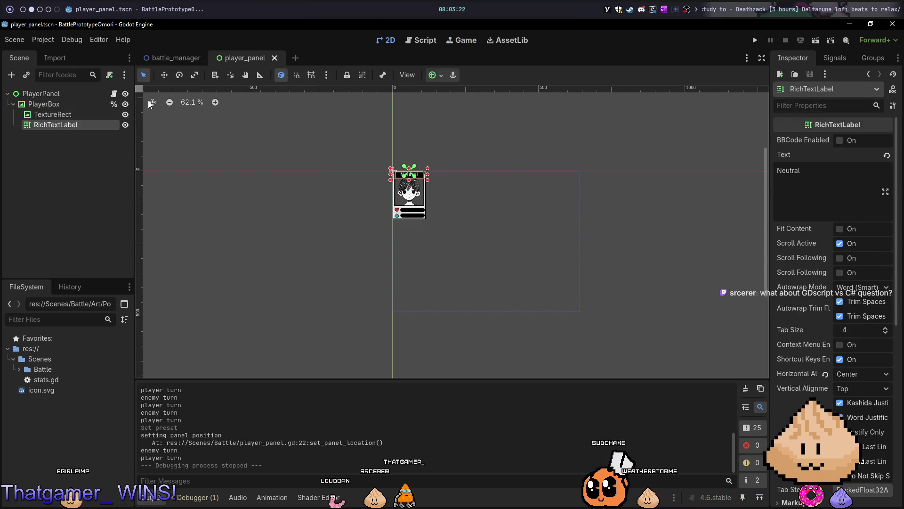
{"action": "left_click", "coordinate": [159, 59]}
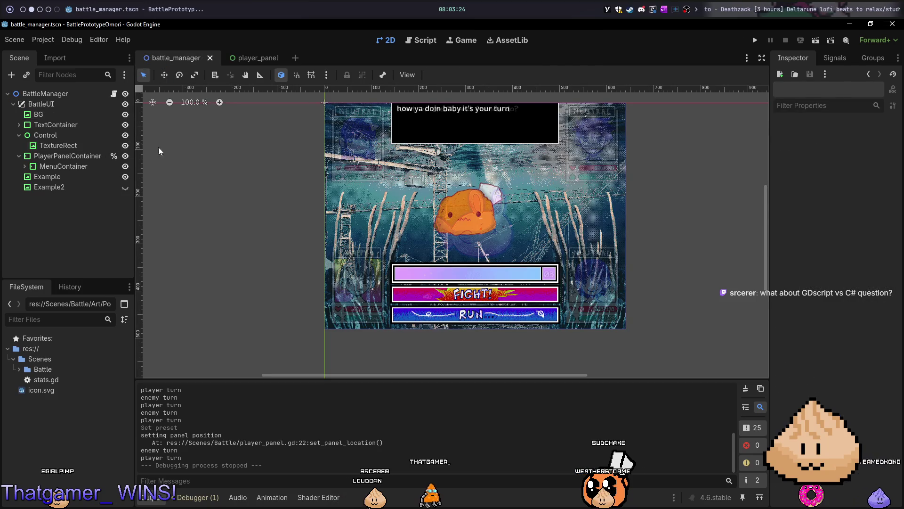
{"action": "left_click", "coordinate": [255, 57]}
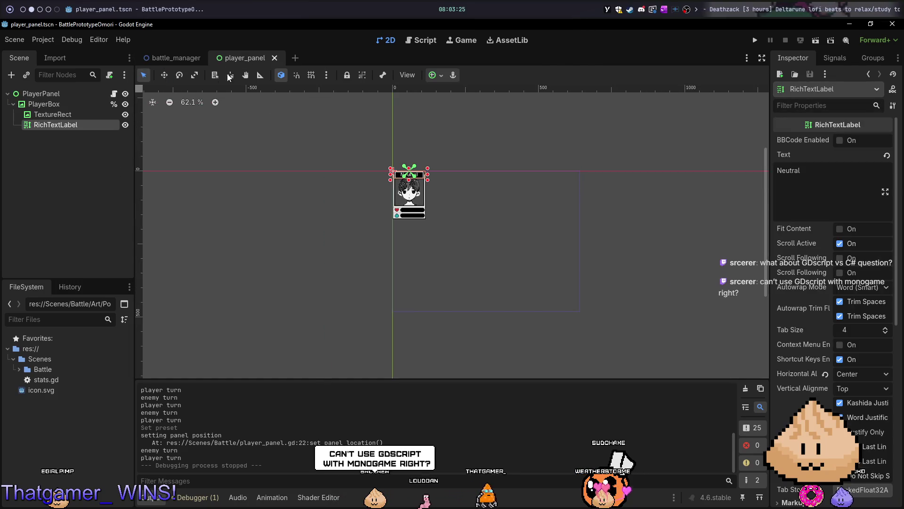
{"action": "left_click", "coordinate": [75, 114]}
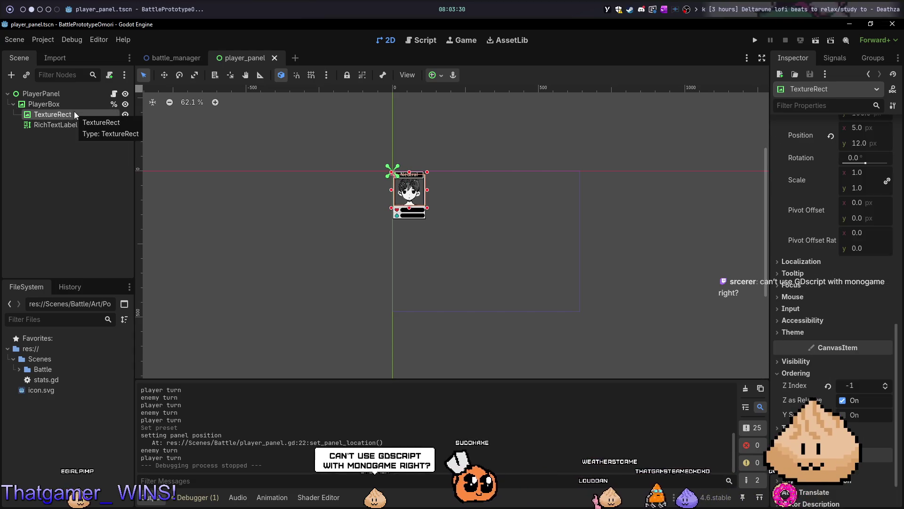
{"action": "double_click", "coordinate": [74, 113]}
{"action": "type", "text": "PortraitSprite"}
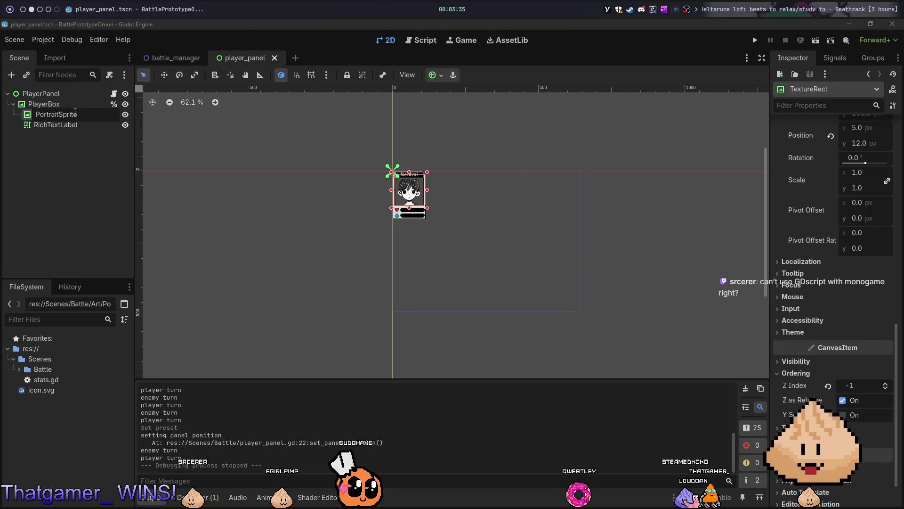
{"action": "key", "text": "Return"}
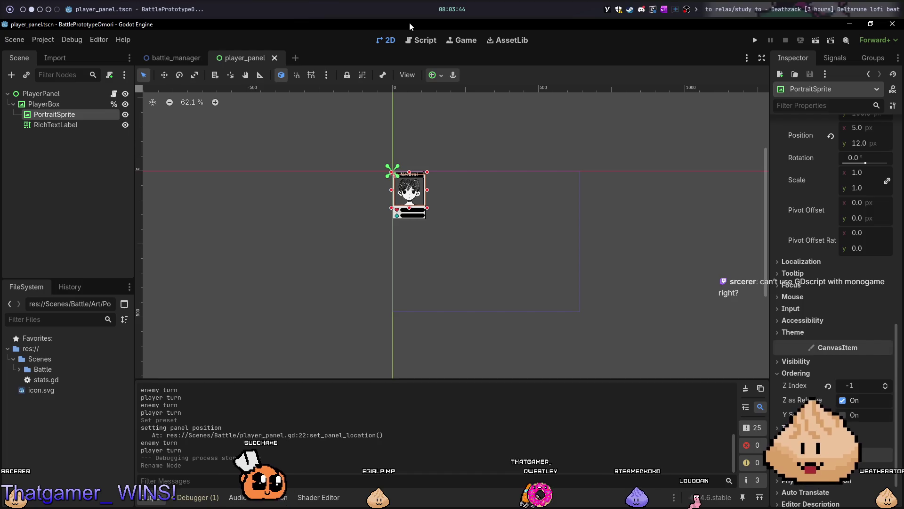
{"action": "left_click", "coordinate": [166, 60]}
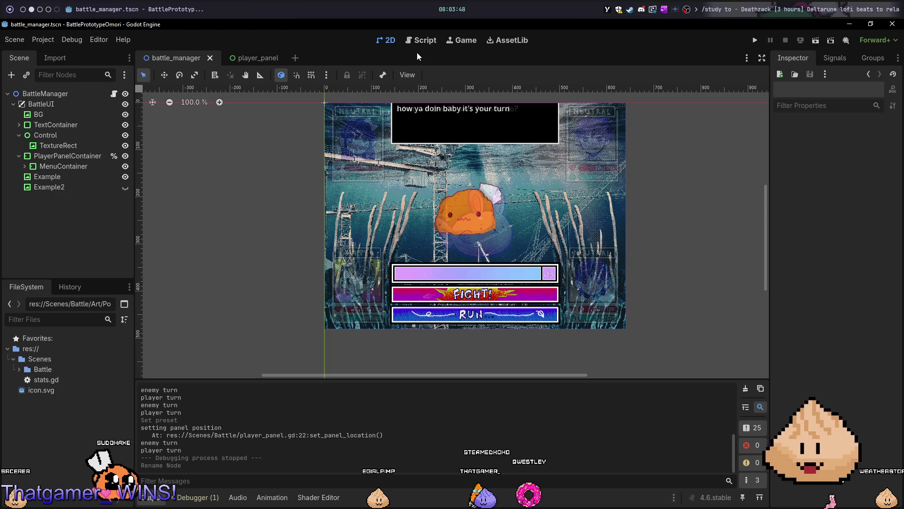
{"action": "key", "text": "F6"}
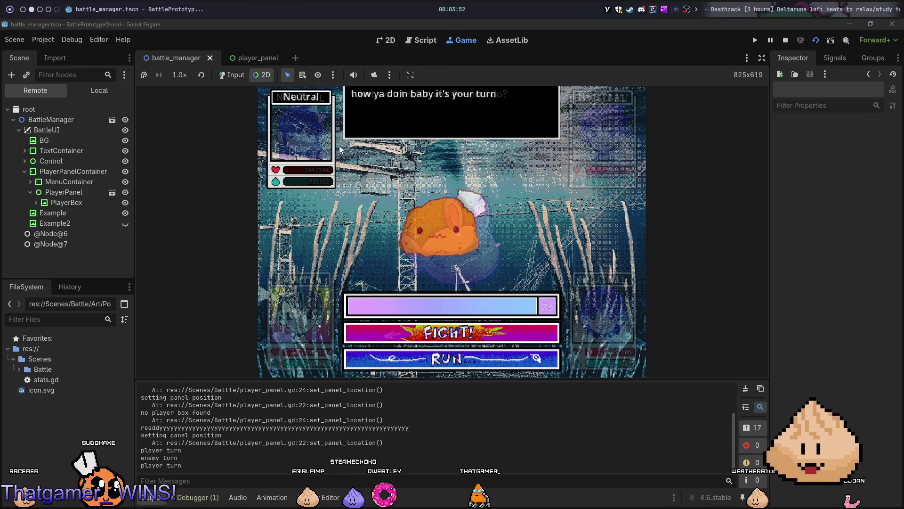
Inspect the live PlayerBox, PortraitSprite and RichTextLabel nodes in the remote tree
{"action": "left_click", "coordinate": [35, 202]}
{"action": "left_click", "coordinate": [79, 212]}
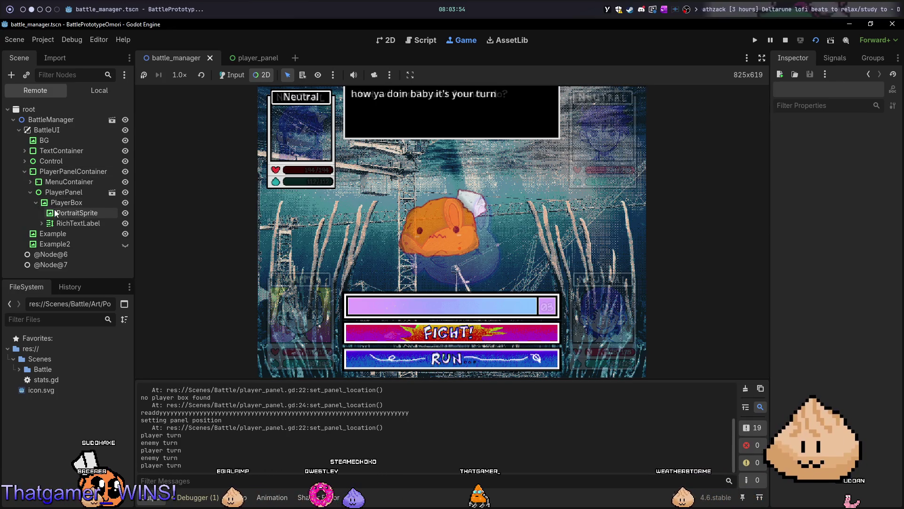
{"action": "left_click", "coordinate": [306, 178]}
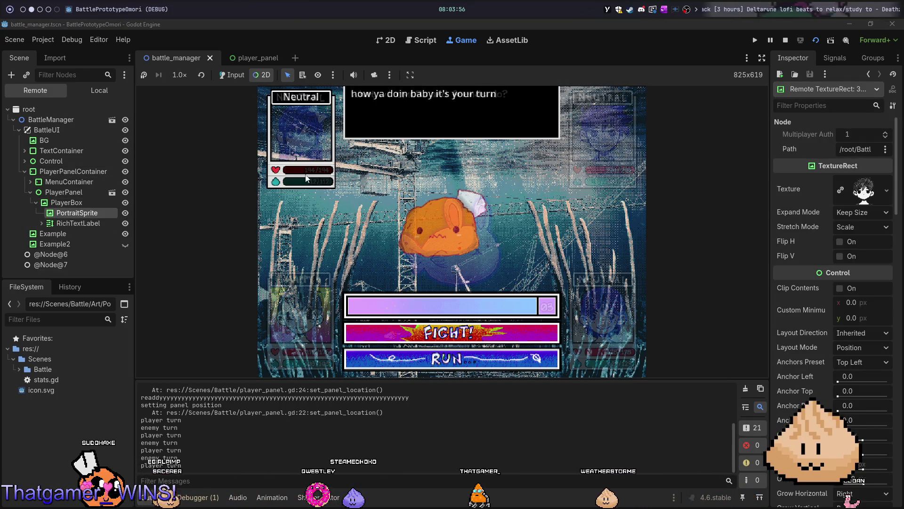
{"action": "left_click", "coordinate": [90, 228]}
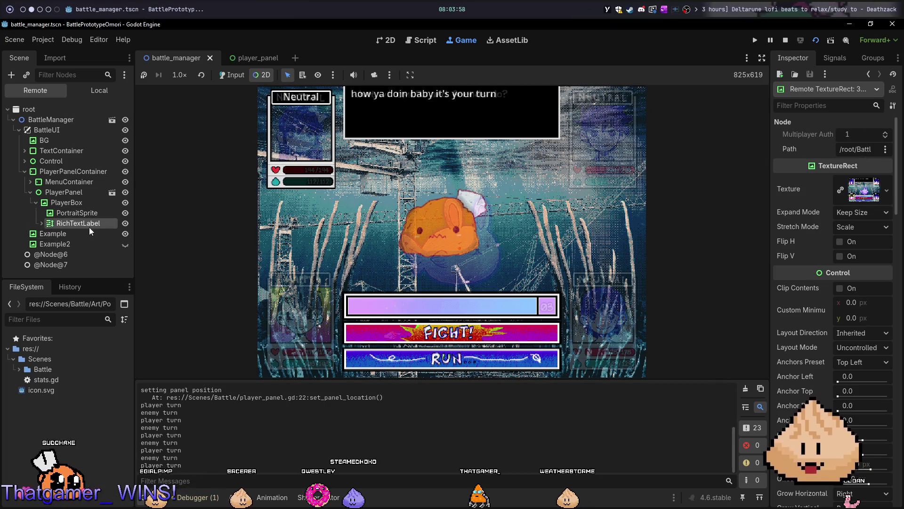
{"action": "left_click", "coordinate": [85, 212]}
{"action": "left_click", "coordinate": [41, 224]}
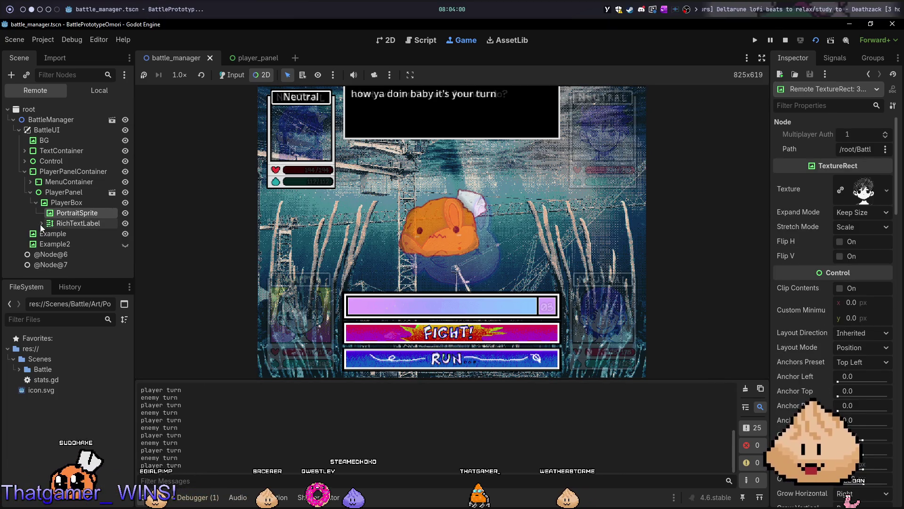
{"action": "left_click", "coordinate": [66, 203]}
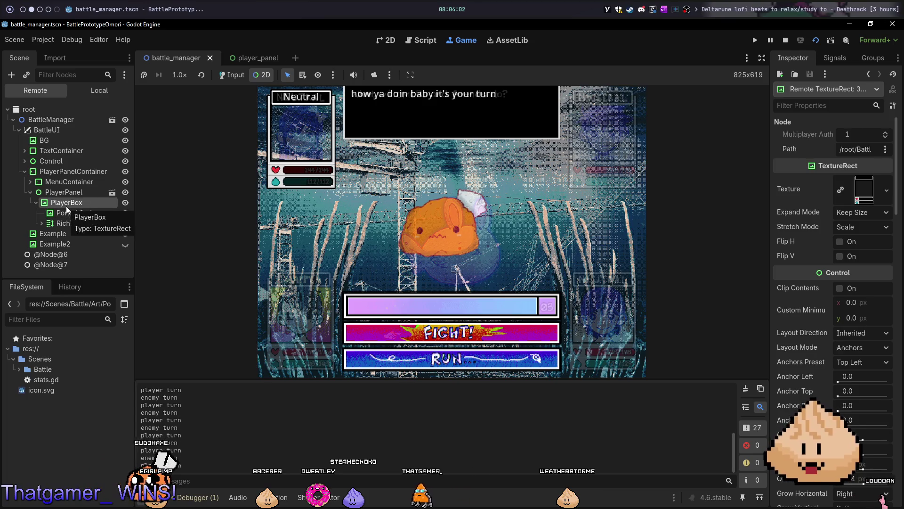
{"action": "left_click", "coordinate": [72, 212]}
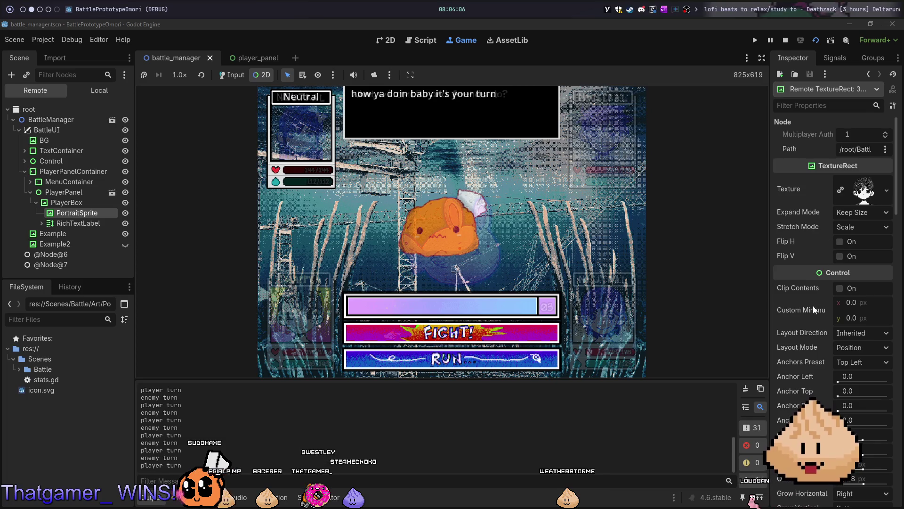
{"action": "scroll", "coordinate": [821, 335], "scroll_direction": "down", "scroll_amount": 6}
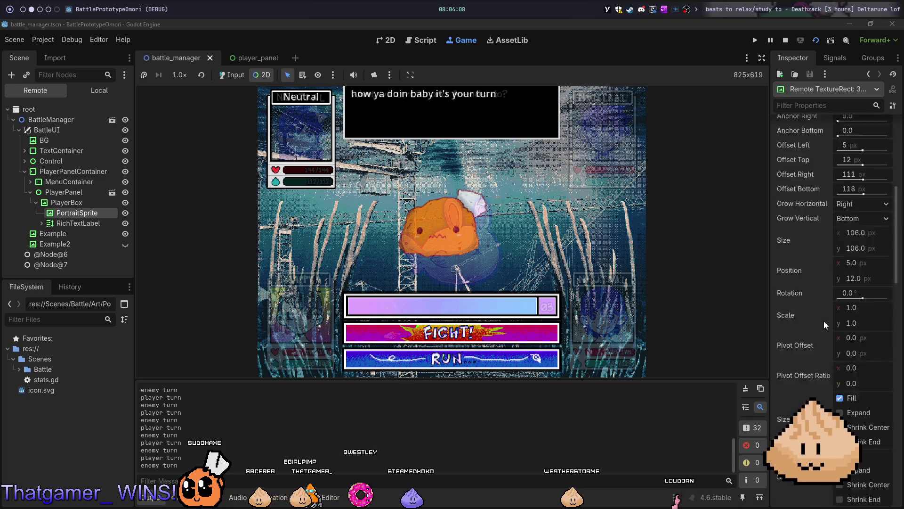
{"action": "scroll", "coordinate": [823, 311], "scroll_direction": "up", "scroll_amount": 6}
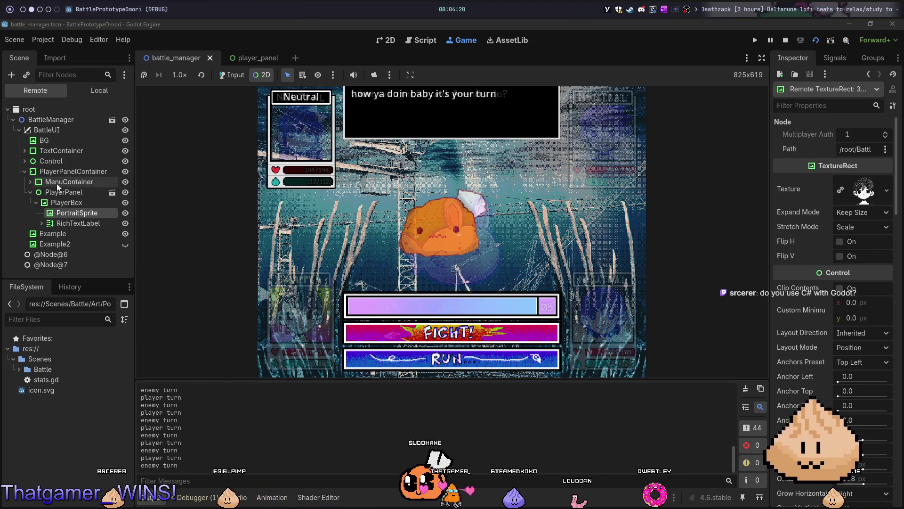
Review PlayerBox, PlayerPanel and RichTextLabel, then try PortraitSprite anchor presets, ending on Top Left
{"action": "left_click", "coordinate": [67, 202]}
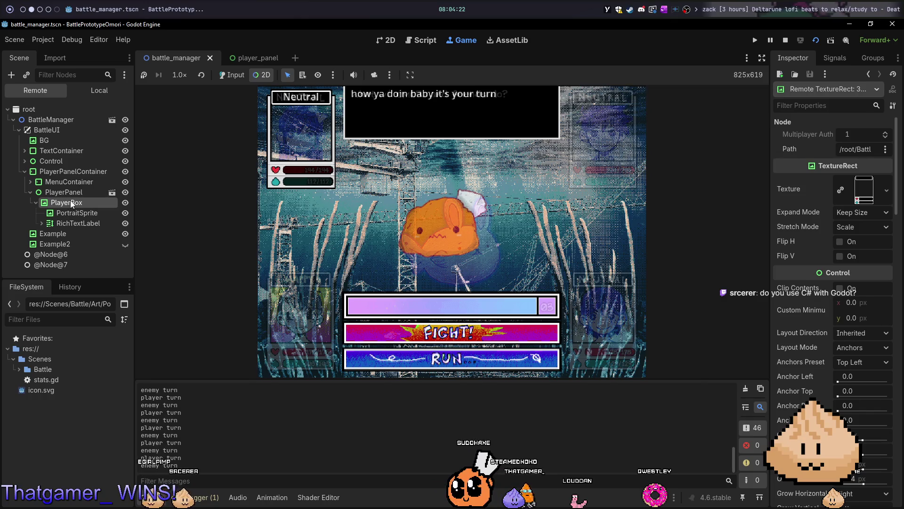
{"action": "left_click", "coordinate": [65, 192]}
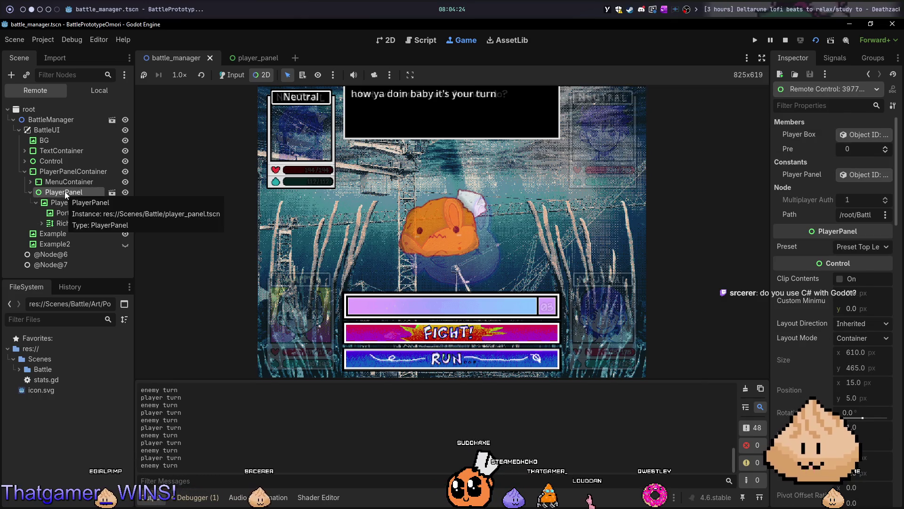
{"action": "left_click", "coordinate": [71, 223]}
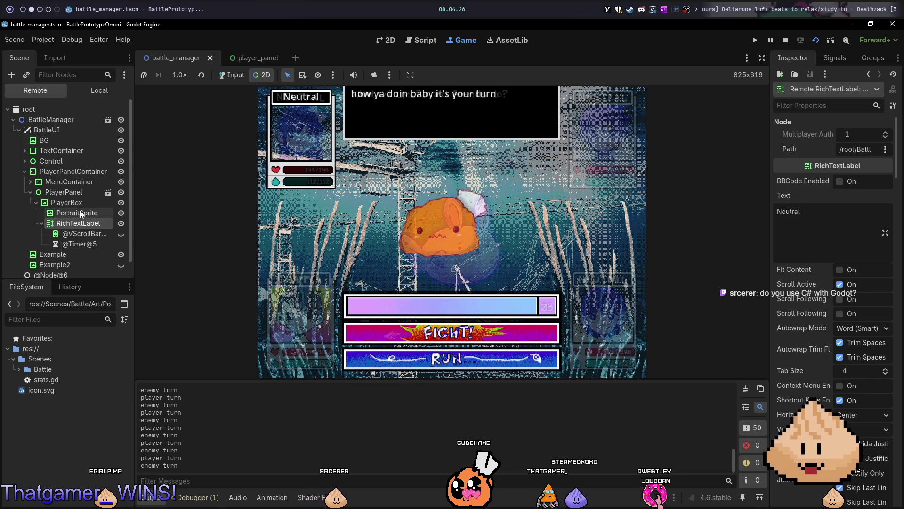
{"action": "left_click", "coordinate": [80, 213]}
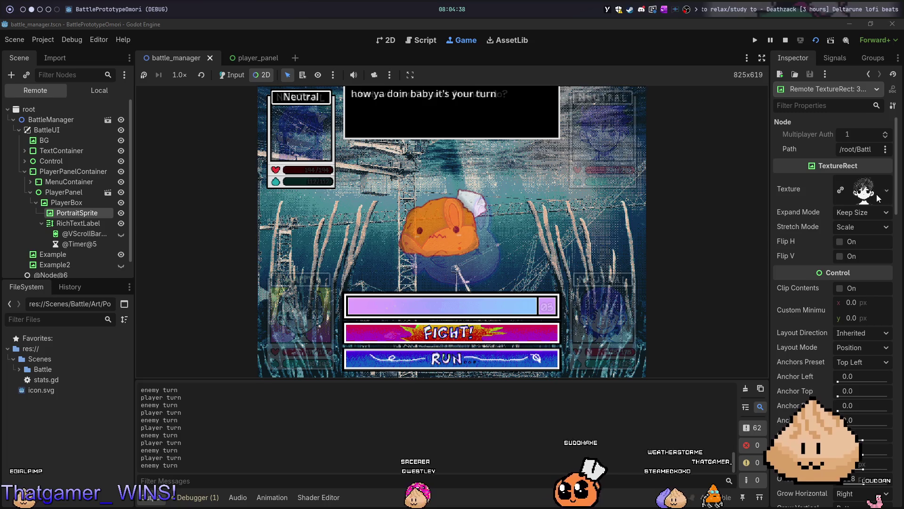
{"action": "left_click", "coordinate": [860, 362]}
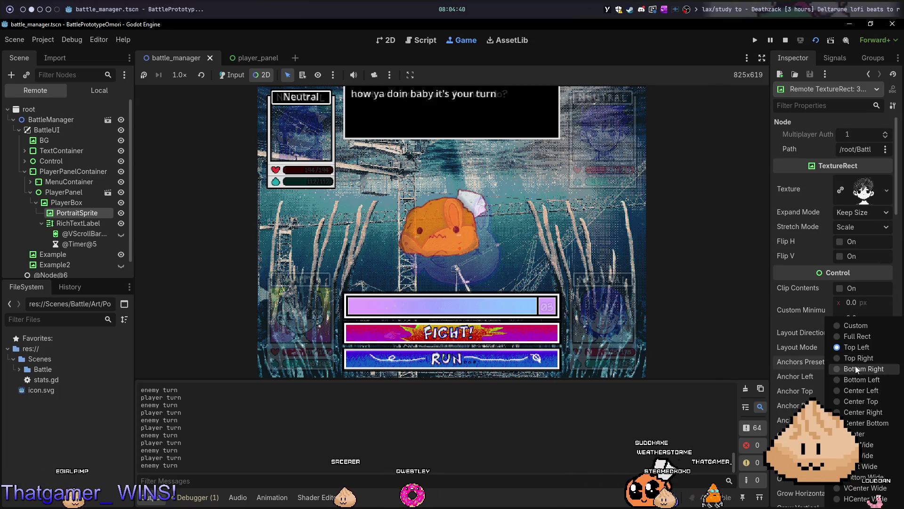
{"action": "left_click", "coordinate": [855, 365]}
{"action": "left_click", "coordinate": [858, 359]}
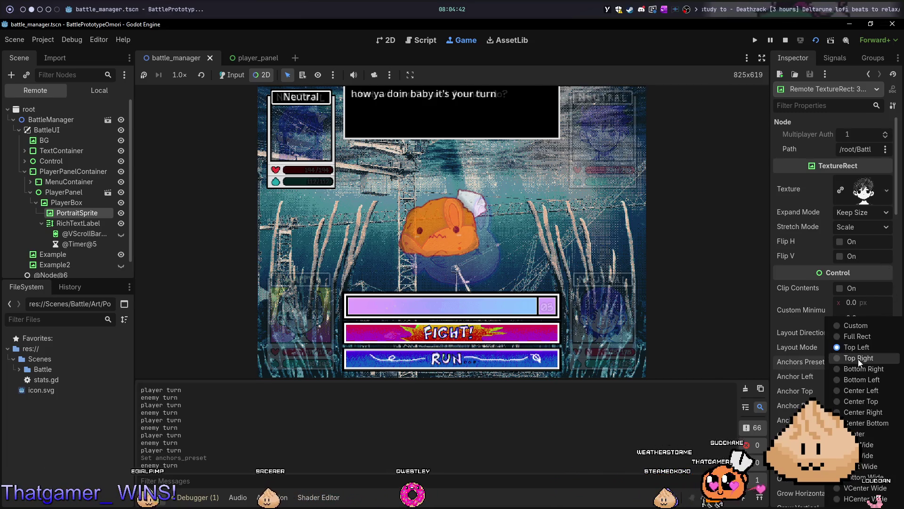
{"action": "left_click", "coordinate": [856, 347]}
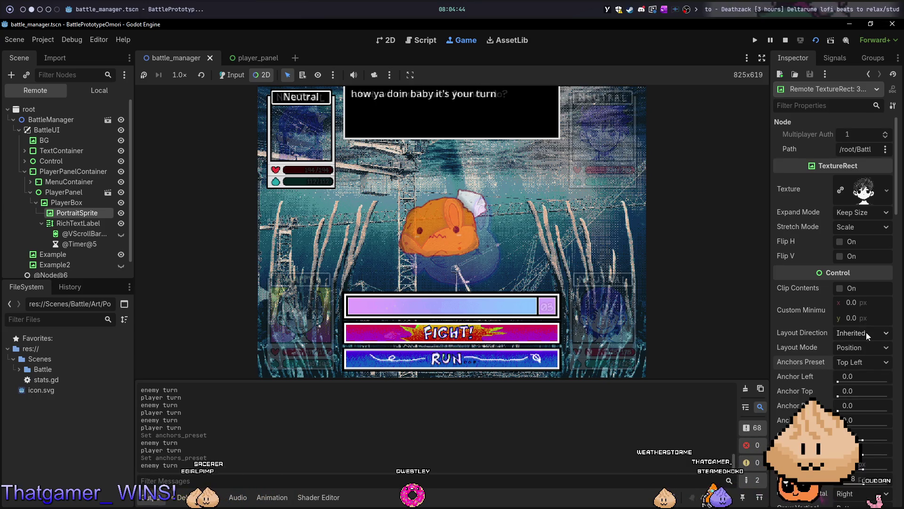
Keep PortraitSprite's layout direction Inherited and switch its layout mode to Anchors
{"action": "left_click", "coordinate": [866, 332]}
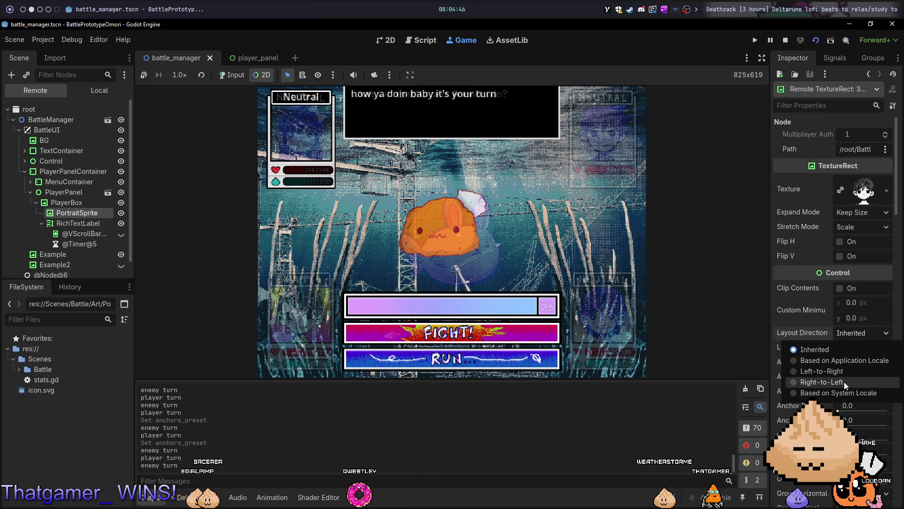
{"action": "left_click", "coordinate": [884, 333]}
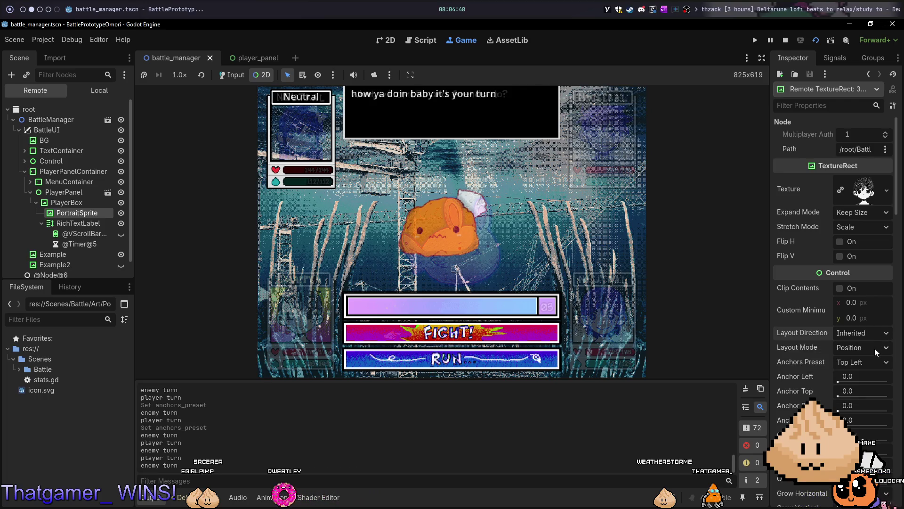
{"action": "left_click", "coordinate": [878, 335]}
{"action": "left_click", "coordinate": [877, 340]}
{"action": "left_click", "coordinate": [874, 347]}
{"action": "left_click", "coordinate": [874, 348]}
{"action": "left_click", "coordinate": [874, 348]}
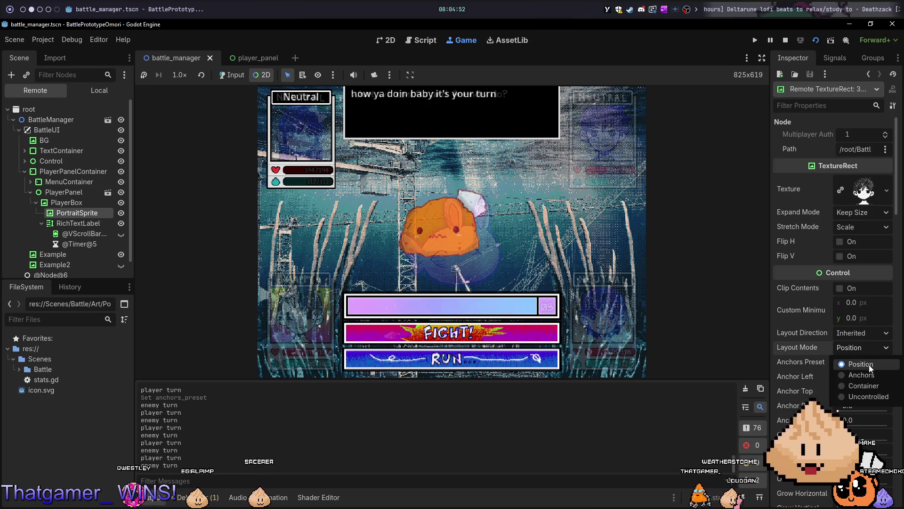
{"action": "left_click", "coordinate": [867, 369]}
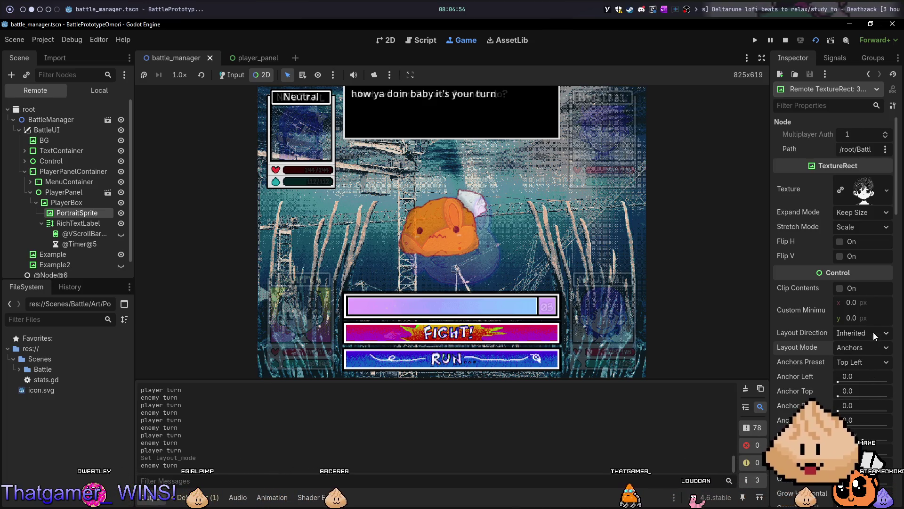
{"action": "scroll", "coordinate": [878, 355], "scroll_direction": "down", "scroll_amount": 5}
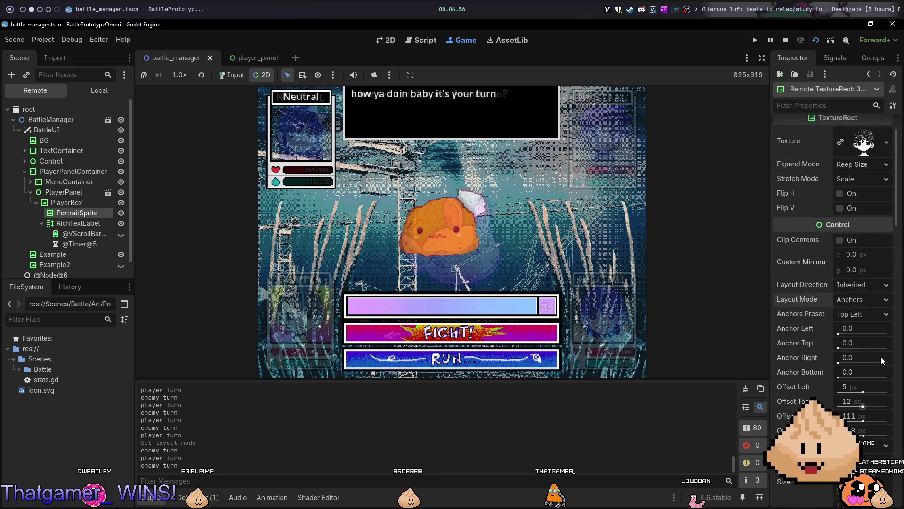
Stop, relaunch and stop the game again, then open the player_panel scene
{"action": "key", "text": "F8"}
{"action": "key", "text": "F5"}
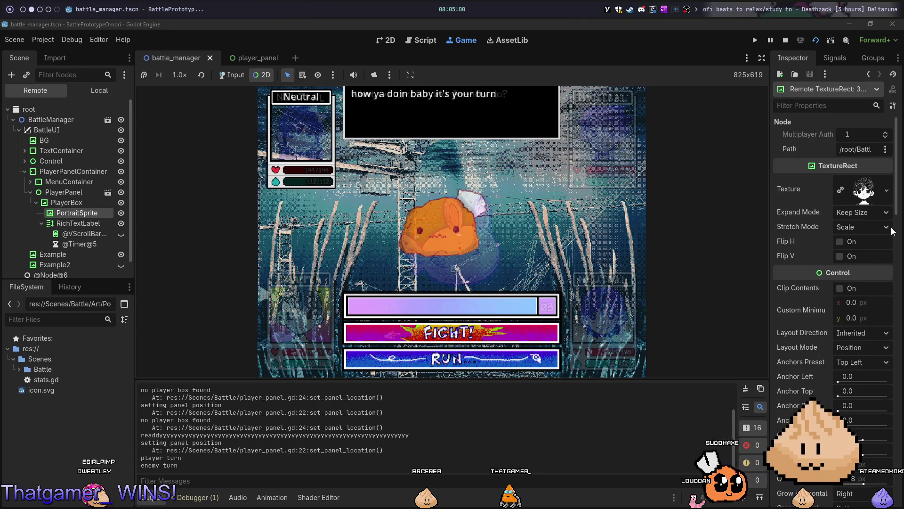
{"action": "key", "text": "F8"}
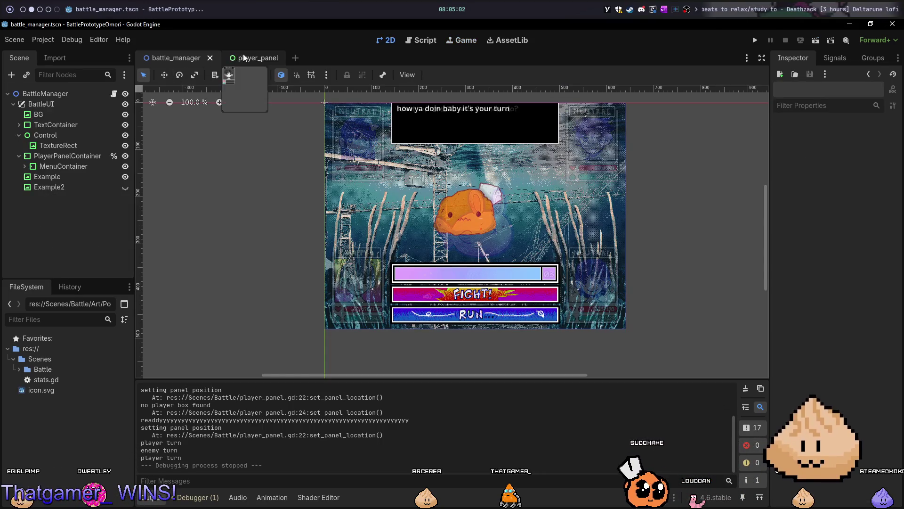
{"action": "left_click", "coordinate": [244, 58]}
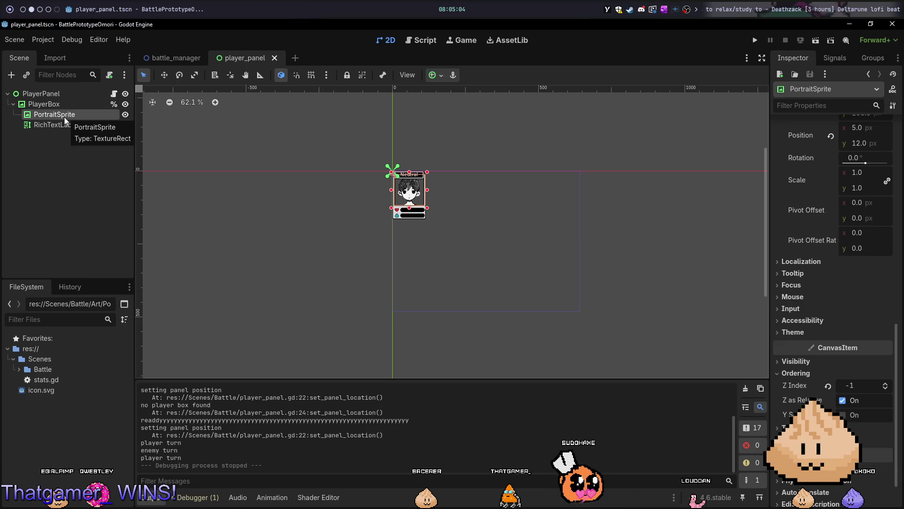
{"action": "key", "text": "alt+1"}
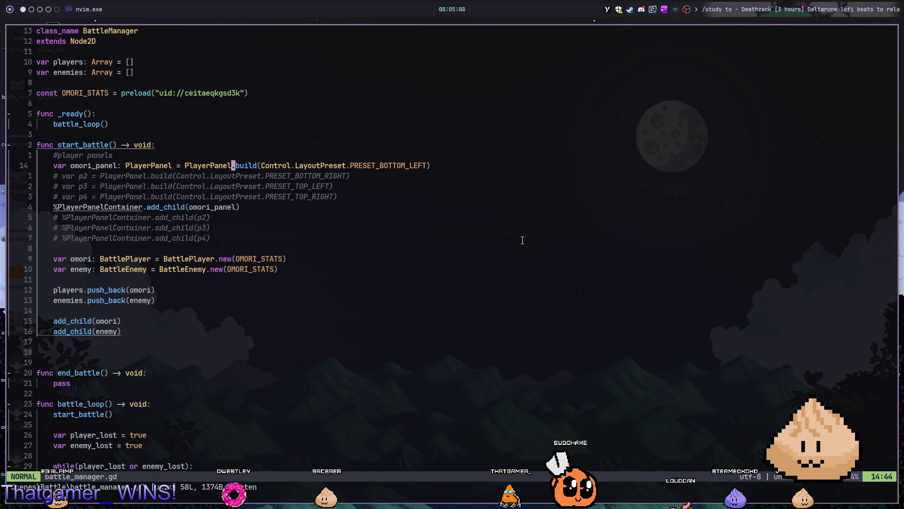
Find and open player_panel.gd with the Telescope file finder
{"action": "key", "text": "ctrl+e"}
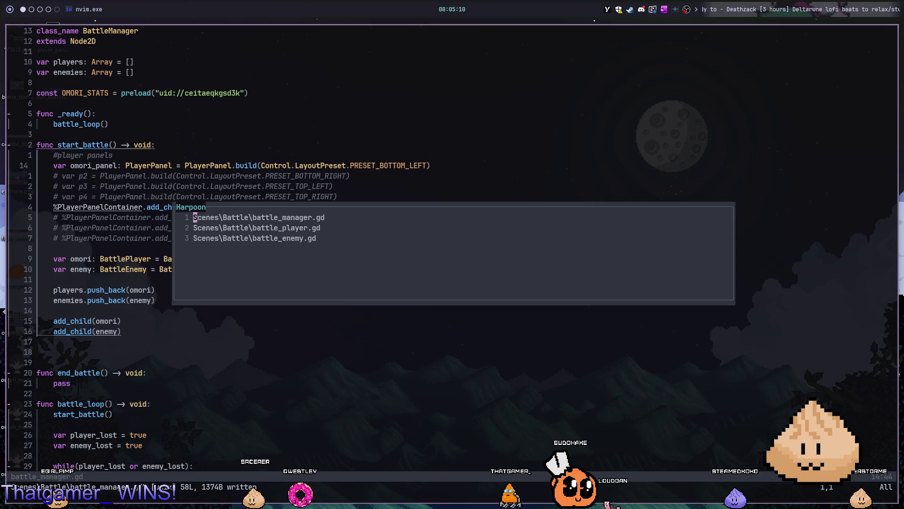
{"action": "key", "text": "Escape"}
{"action": "key", "text": "space"}
{"action": "type", "text": "pfport"}
{"action": "key", "text": "BackSpace"}
{"action": "key", "text": "BackSpace"}
{"action": "type", "text": "pan"}
{"action": "key", "text": "Return"}
Read set_panel_location from the if !player_box check to _pre = location, then run player_panel in Godot
{"action": "key", "text": "ctrl+o"}
{"action": "key", "text": "ctrl+i"}
{"action": "key", "text": "braceleft"}
{"action": "key", "text": "3"}
{"action": "key", "text": "k"}
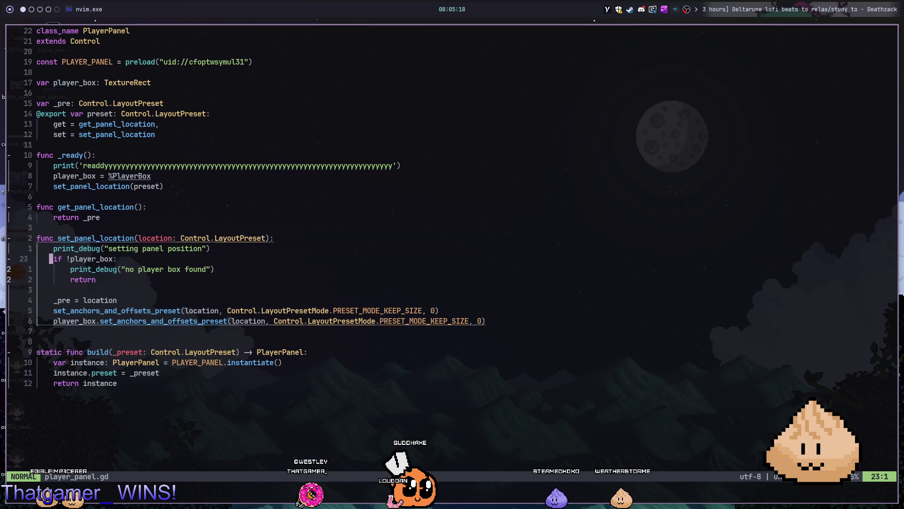
{"action": "key", "text": "5"}
{"action": "key", "text": "j"}
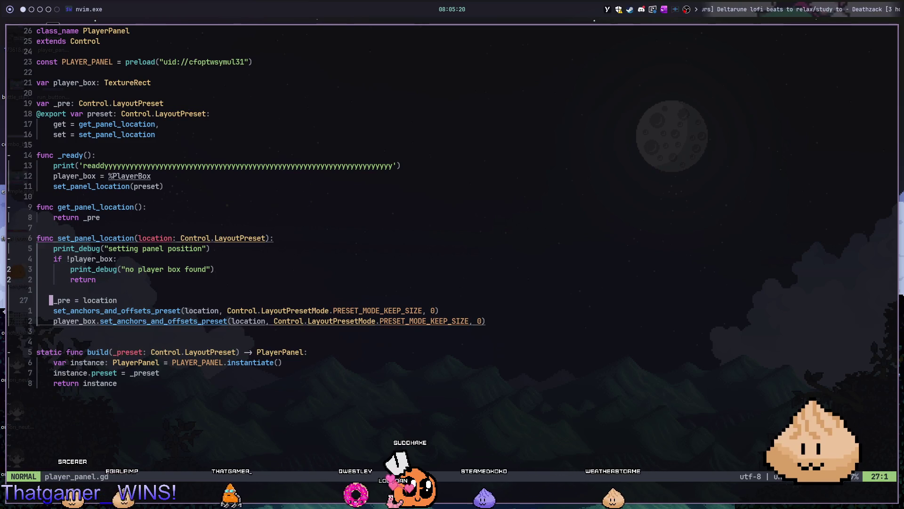
{"action": "key", "text": "ctrl+o"}
{"action": "key", "text": "super+2"}
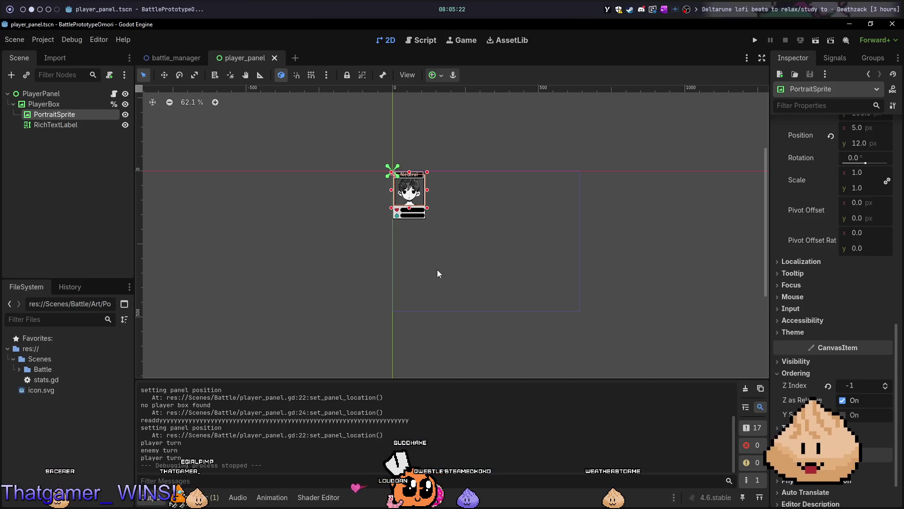
{"action": "key", "text": "F5"}
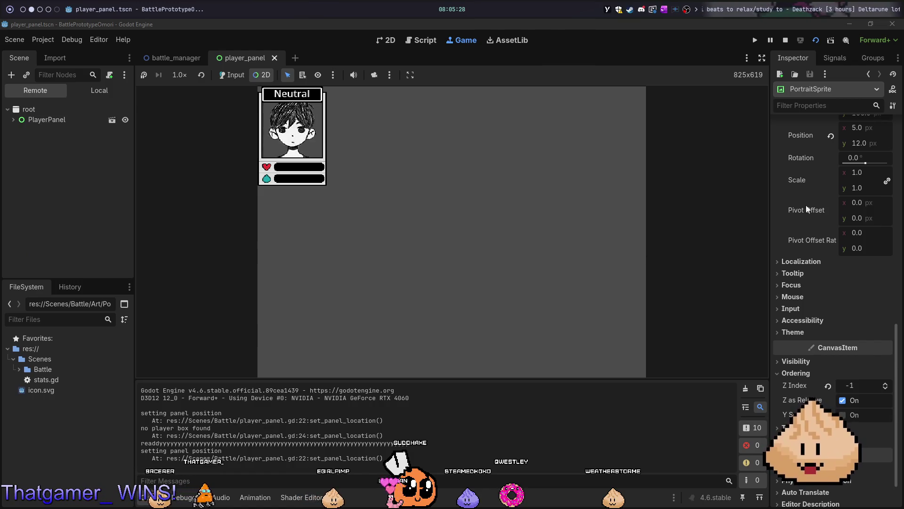
{"action": "scroll", "coordinate": [824, 217], "scroll_direction": "up", "scroll_amount": 10}
{"action": "scroll", "coordinate": [808, 351], "scroll_direction": "up", "scroll_amount": 3}
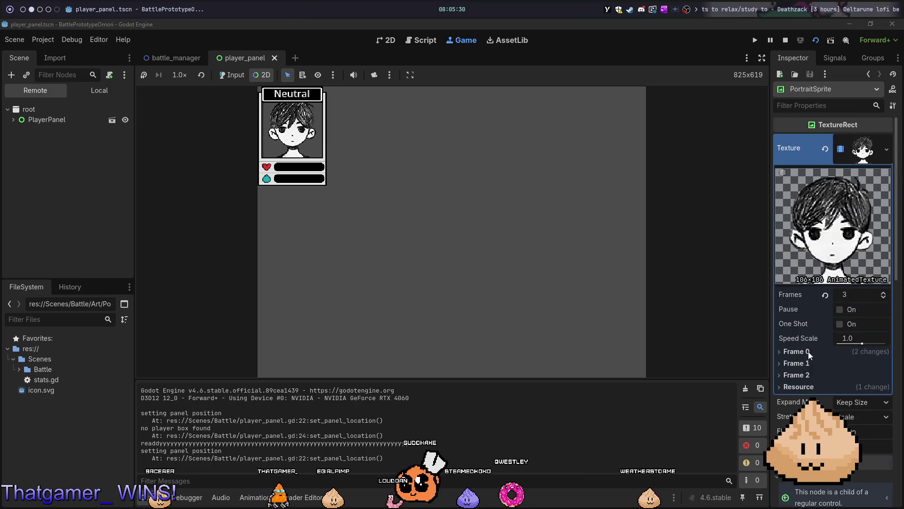
{"action": "scroll", "coordinate": [793, 291], "scroll_direction": "down", "scroll_amount": 5}
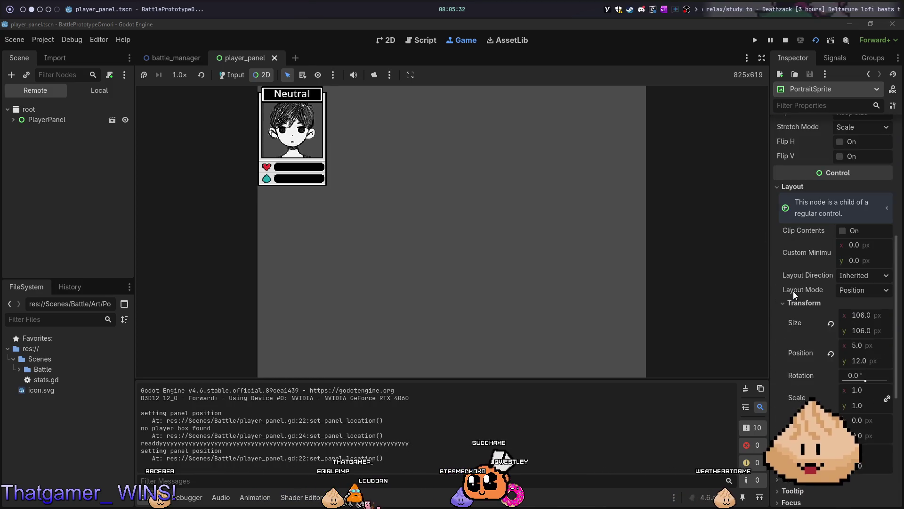
{"action": "scroll", "coordinate": [793, 291], "scroll_direction": "up", "scroll_amount": 2}
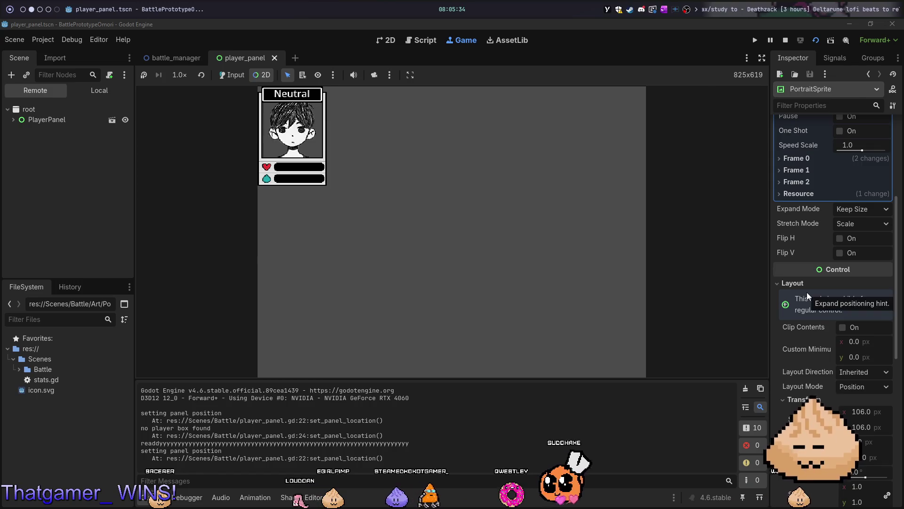
{"action": "scroll", "coordinate": [805, 291], "scroll_direction": "down", "scroll_amount": 5}
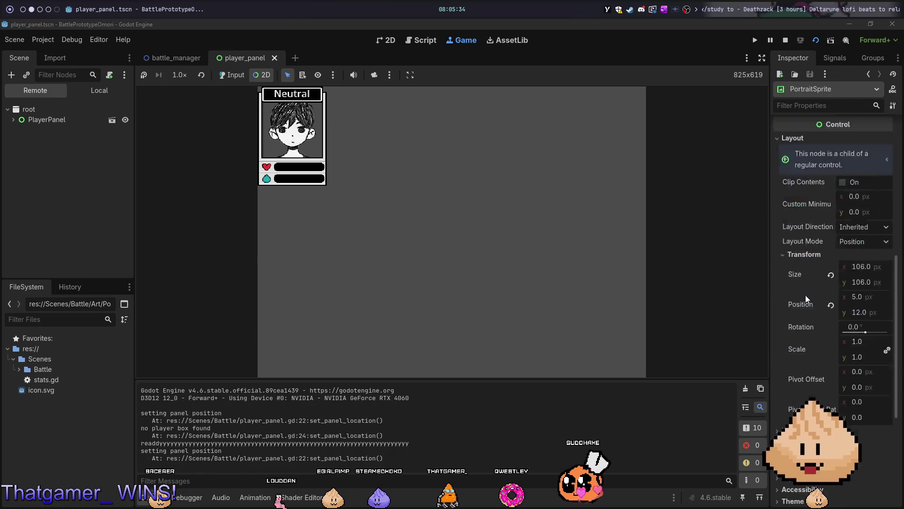
{"action": "left_click", "coordinate": [59, 121]}
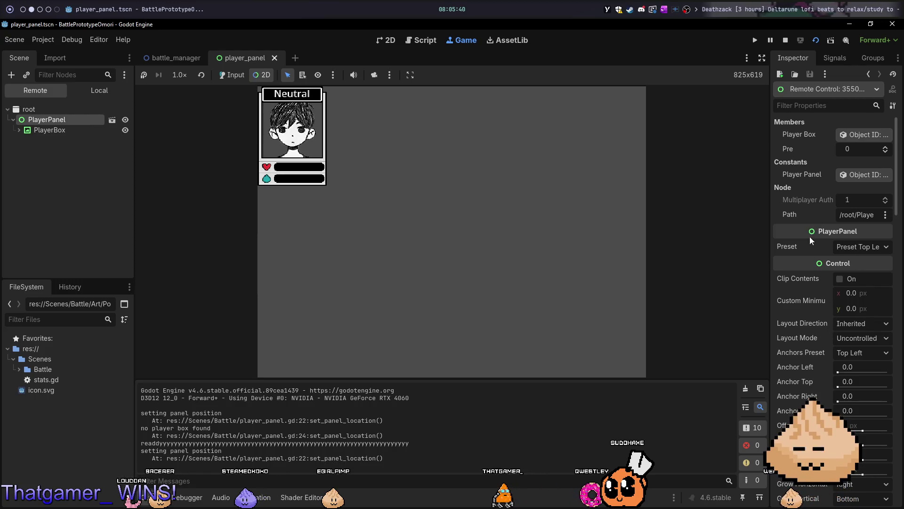
{"action": "left_click", "coordinate": [859, 251]}
{"action": "left_click", "coordinate": [855, 273]}
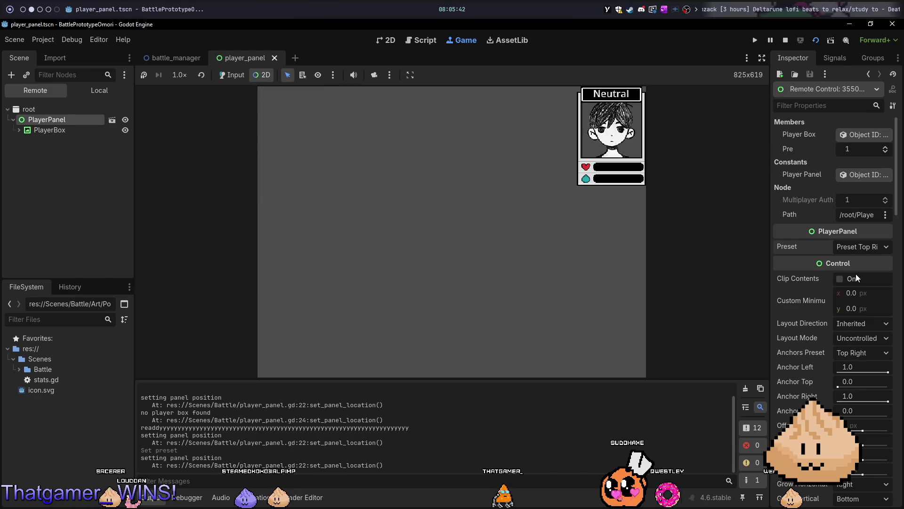
{"action": "left_click", "coordinate": [866, 249]}
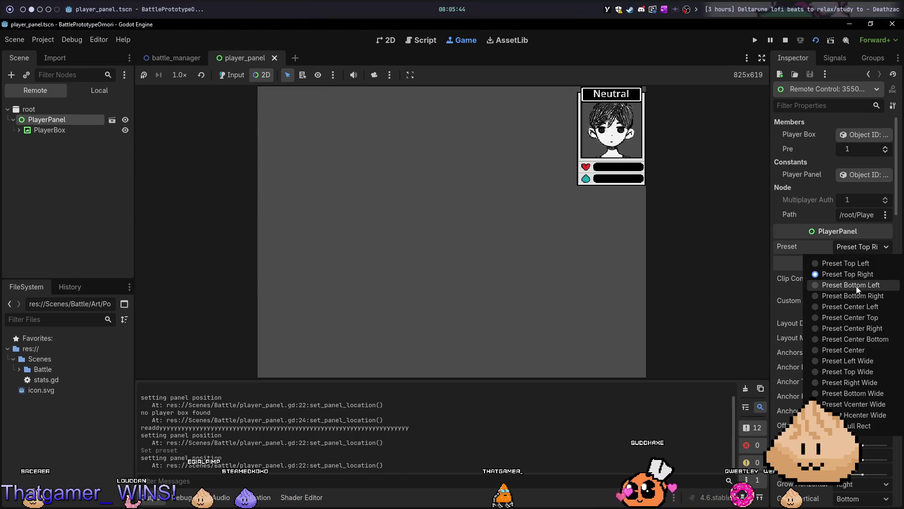
{"action": "left_click", "coordinate": [856, 287]}
{"action": "left_click", "coordinate": [872, 247]}
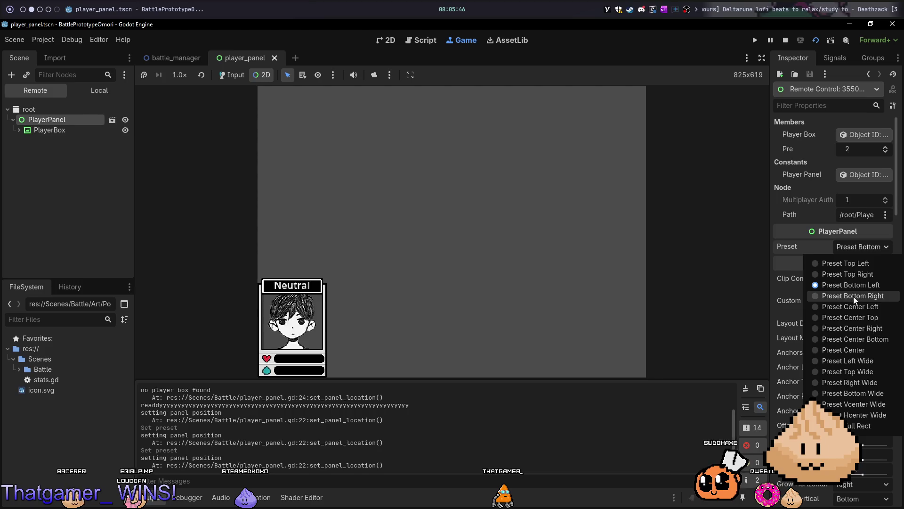
{"action": "left_click", "coordinate": [854, 293]}
{"action": "left_click", "coordinate": [853, 252]}
{"action": "left_click", "coordinate": [836, 261]}
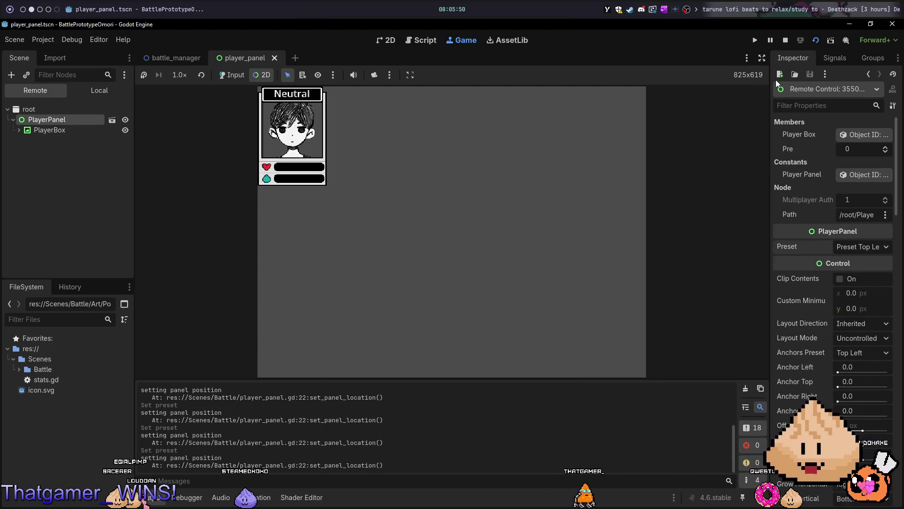
{"action": "left_click", "coordinate": [784, 40]}
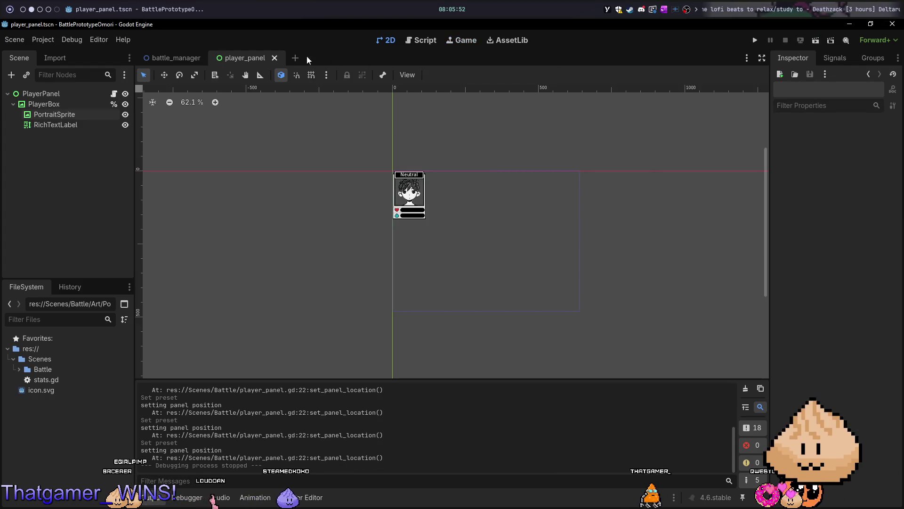
In the battle_manager scene, select PlayerPanelContainer and run the project
{"action": "left_click", "coordinate": [143, 53]}
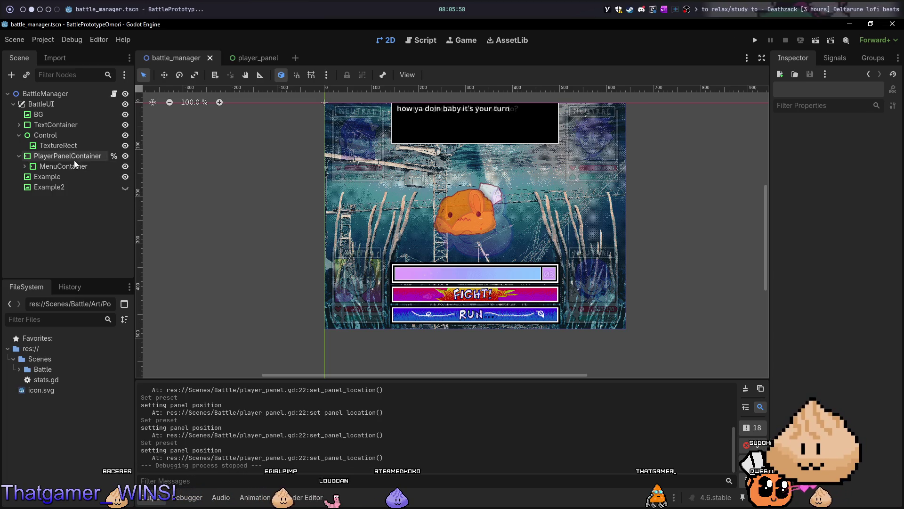
{"action": "left_click", "coordinate": [69, 156]}
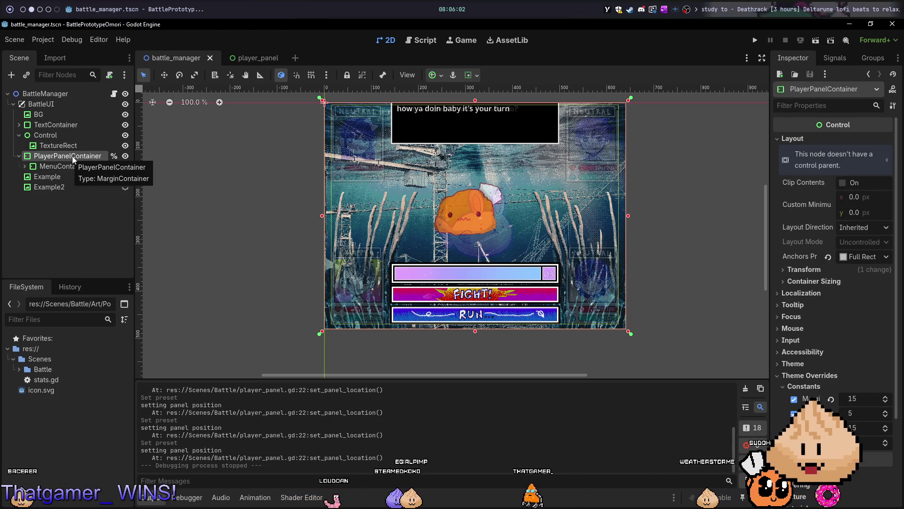
{"action": "key", "text": "F5"}
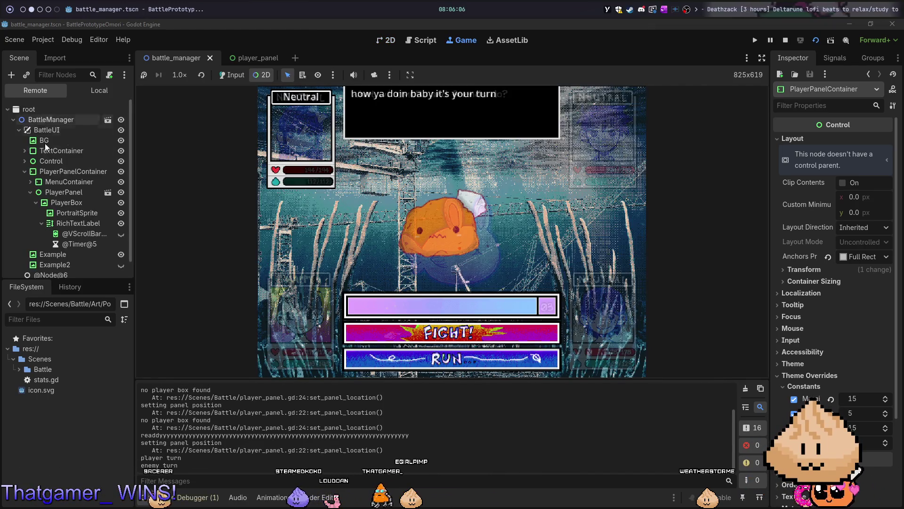
Inspect the running PlayerPanel and MenuContainer in the Remote tree, then stop the game and return to Neovim
{"action": "left_click", "coordinate": [67, 196]}
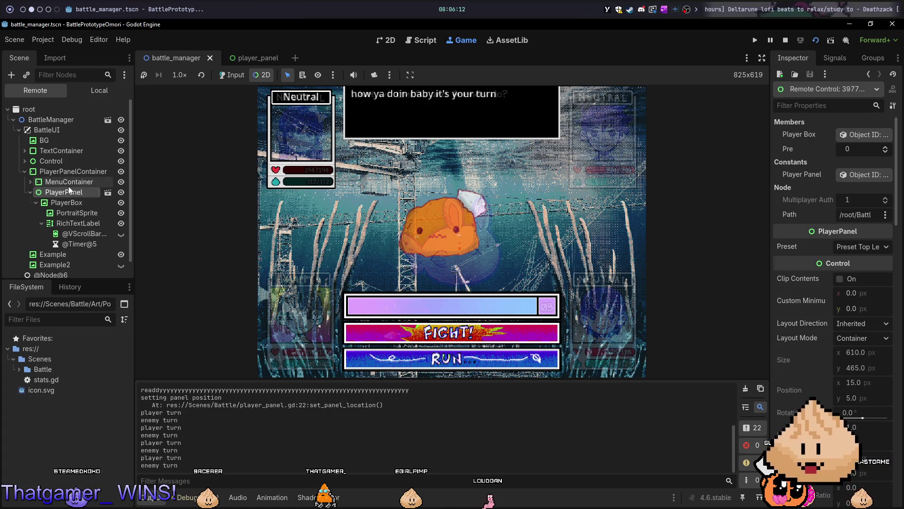
{"action": "left_click", "coordinate": [58, 182]}
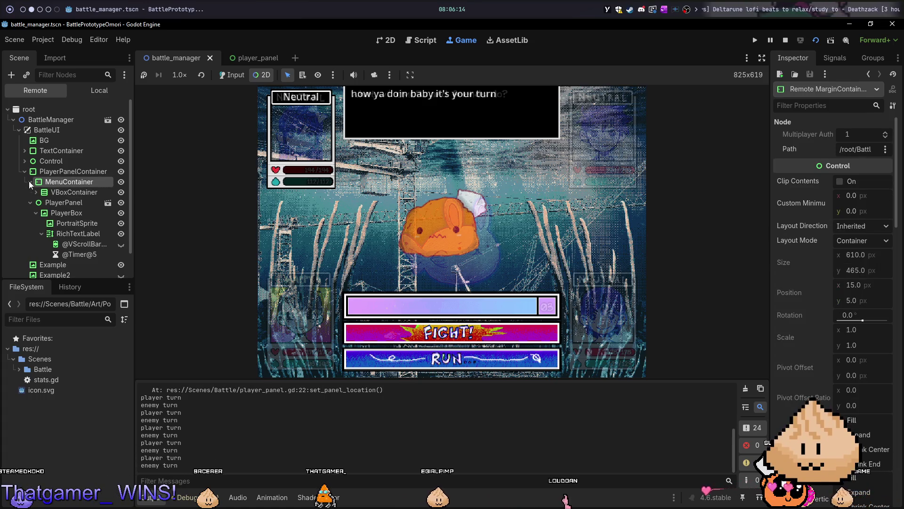
{"action": "left_click", "coordinate": [30, 182]}
{"action": "left_click", "coordinate": [65, 192]}
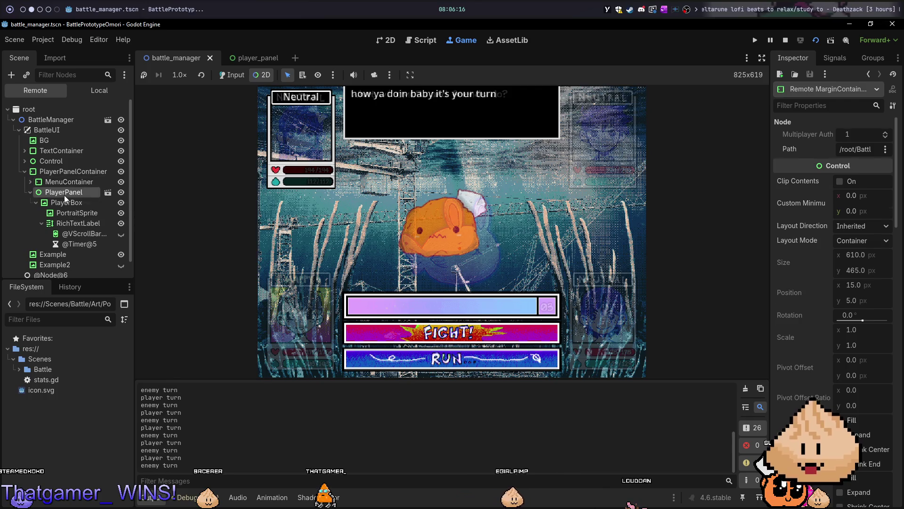
{"action": "left_click", "coordinate": [29, 191]}
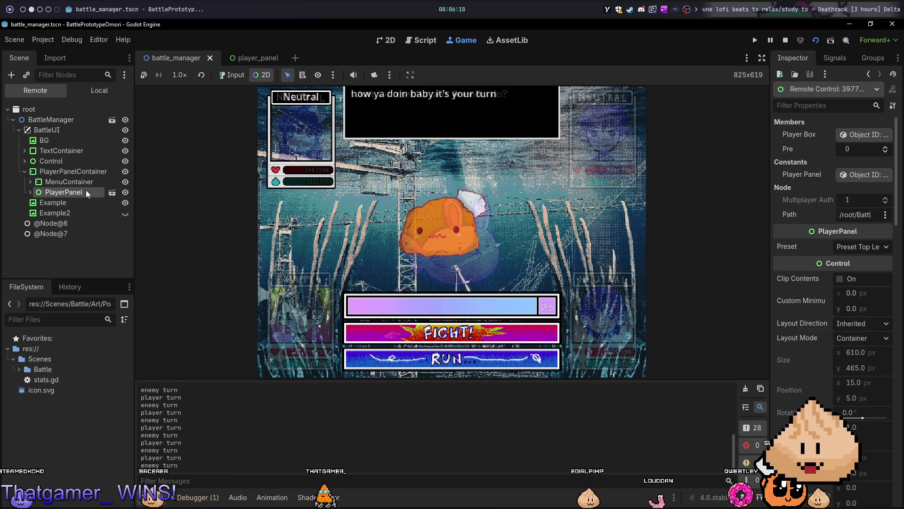
{"action": "key", "text": "F8"}
{"action": "key", "text": "alt+1"}
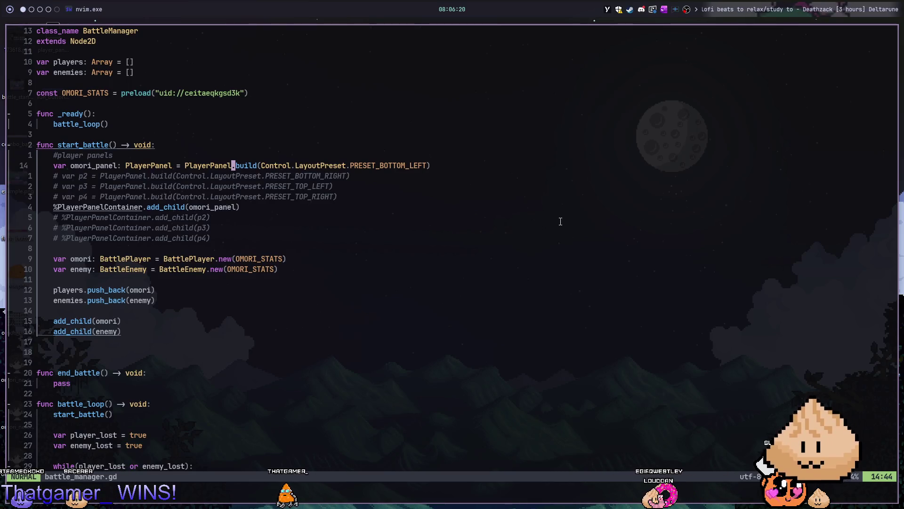
Jump from the build call to the preset property declaration in player_panel.gd
{"action": "key", "text": "k"}
{"action": "key", "text": "k"}
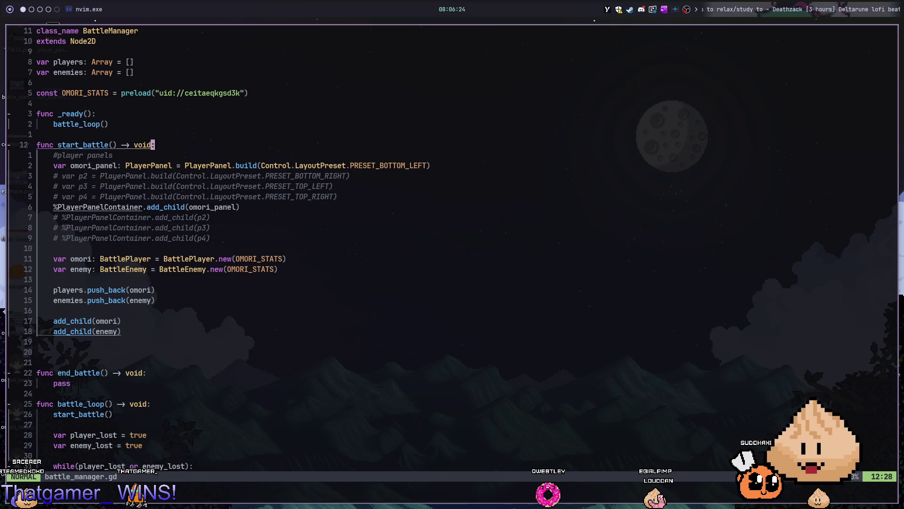
{"action": "key", "text": "k"}
{"action": "key", "text": "g"}
{"action": "key", "text": "d"}
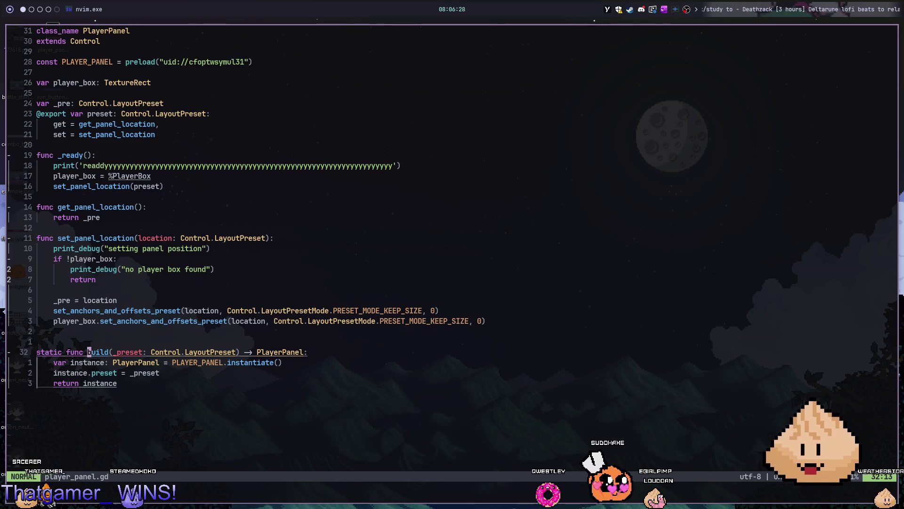
{"action": "key", "text": "j"}
{"action": "key", "text": "j"}
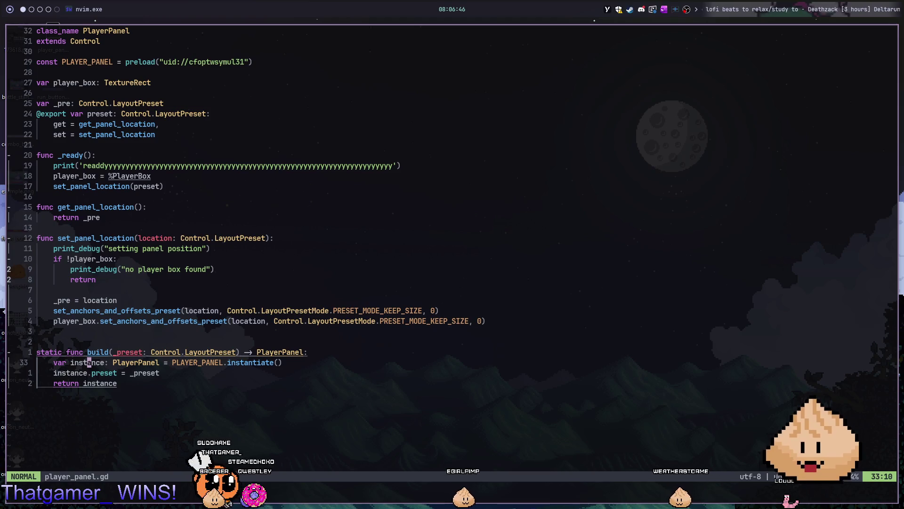
{"action": "key", "text": "6"}
{"action": "key", "text": "k"}
{"action": "key", "text": "1"}
{"action": "key", "text": "6"}
{"action": "key", "text": "k"}
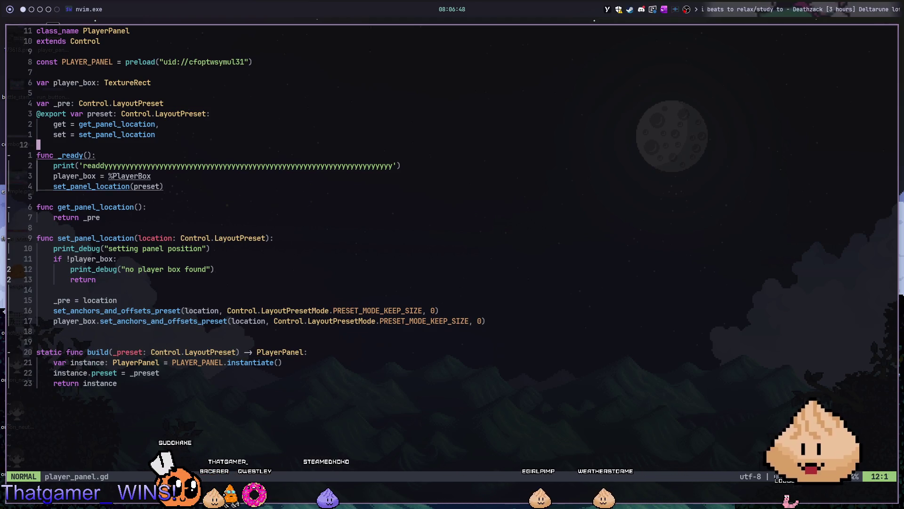
{"action": "key", "text": "j"}
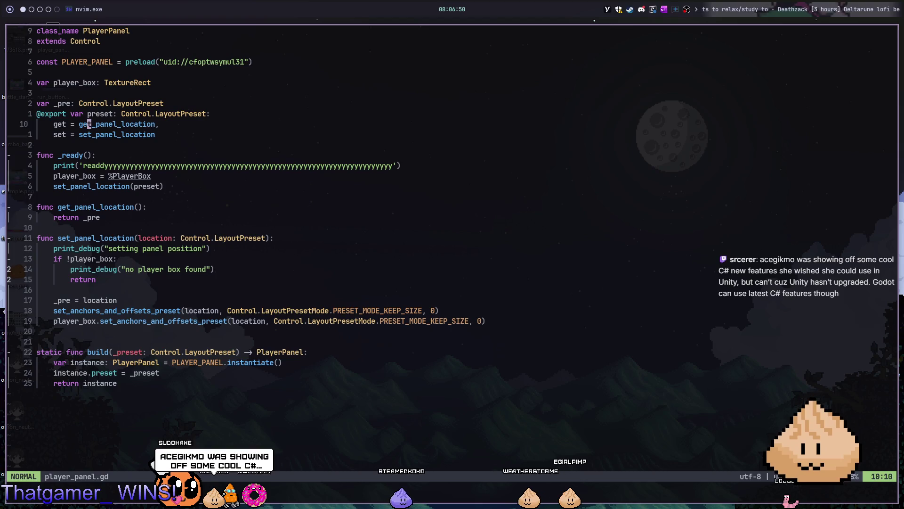
Comment out the var _pre declaration and mark the preset getter and setter lines
{"action": "key", "text": "k"}
{"action": "key", "text": "k"}
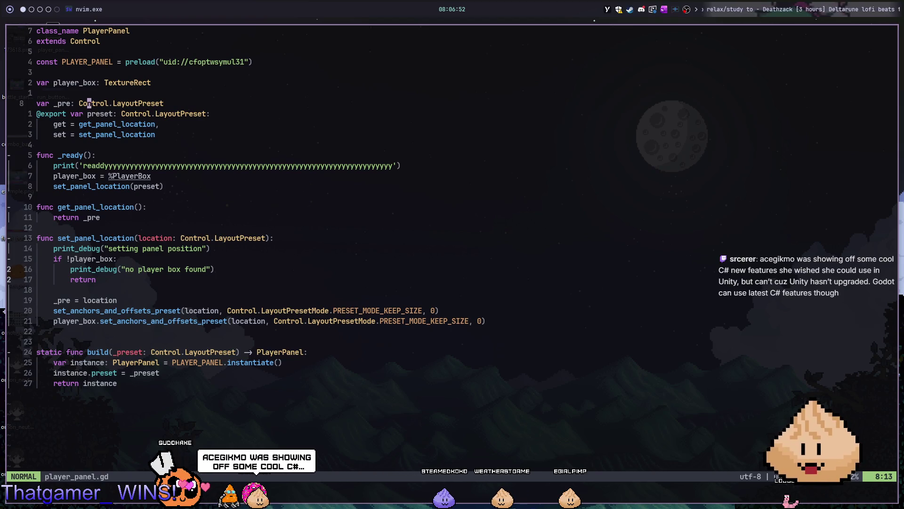
{"action": "key", "text": "g"}
{"action": "key", "text": "c"}
{"action": "key", "text": "c"}
{"action": "key", "text": "j"}
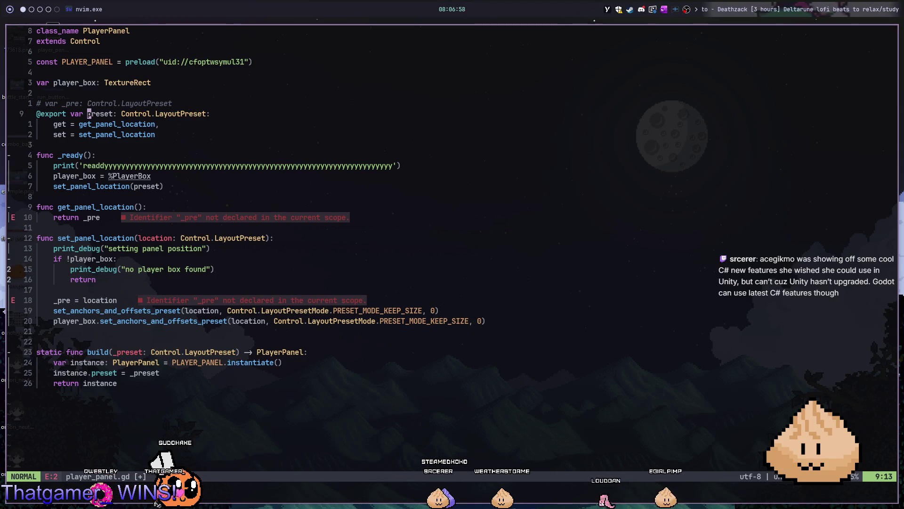
{"action": "key", "text": "shift+v"}
{"action": "key", "text": "j"}
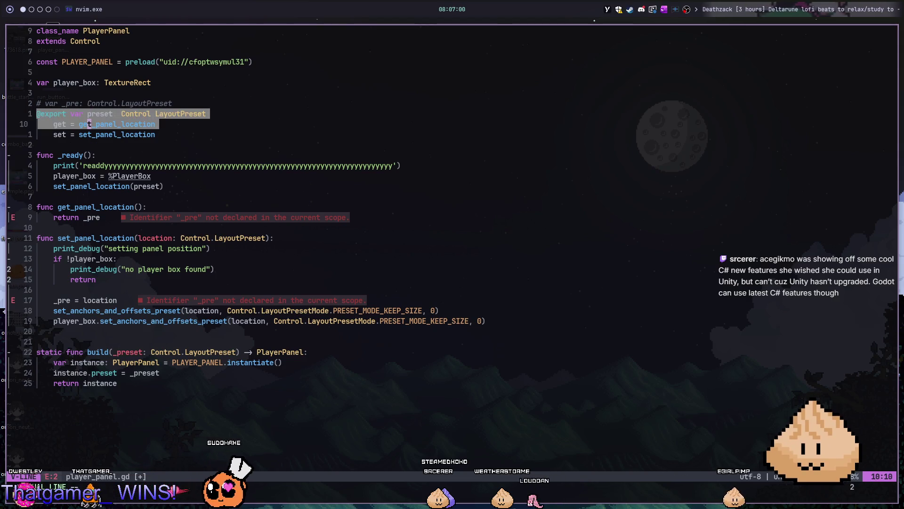
{"action": "key", "text": "Escape"}
{"action": "key", "text": "u"}
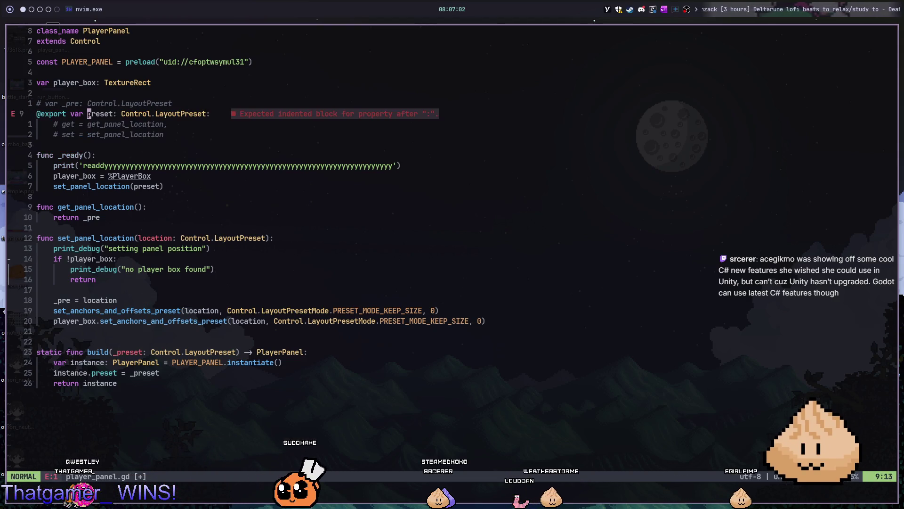
Keep a commented copy of the preset export line, drop its trailing colon, and save
{"action": "key", "text": "y"}
{"action": "key", "text": "y"}
{"action": "key", "text": "p"}
{"action": "key", "text": "g"}
{"action": "key", "text": "c"}
{"action": "key", "text": "c"}
{"action": "key", "text": "k"}
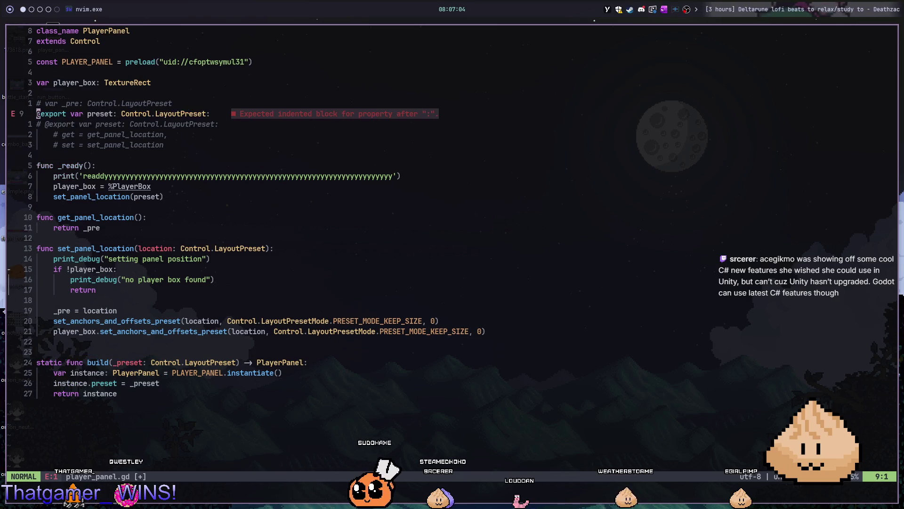
{"action": "key", "text": "dollar"}
{"action": "type", "text": "x:w"}
{"action": "key", "text": "Return"}
{"action": "key", "text": "8"}
{"action": "key", "text": "j"}
Comment out the get_panel_location function
{"action": "key", "text": "2"}
{"action": "key", "text": "j"}
{"action": "key", "text": "V"}
{"action": "key", "text": "j"}
{"action": "key", "text": "g"}
{"action": "key", "text": "c"}
{"action": "key", "text": "j"}
{"action": "key", "text": "j"}
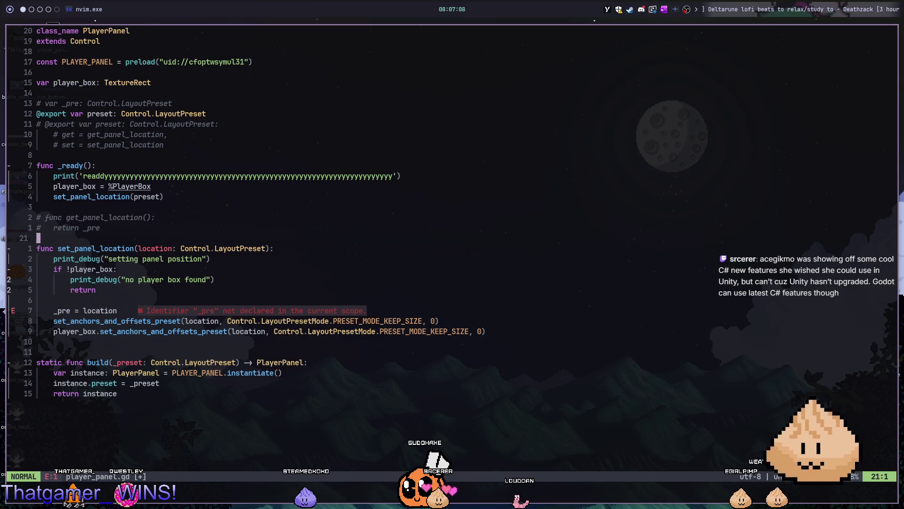
Comment out the _pre = location line and save player_panel.gd with :w
{"action": "key", "text": "k"}
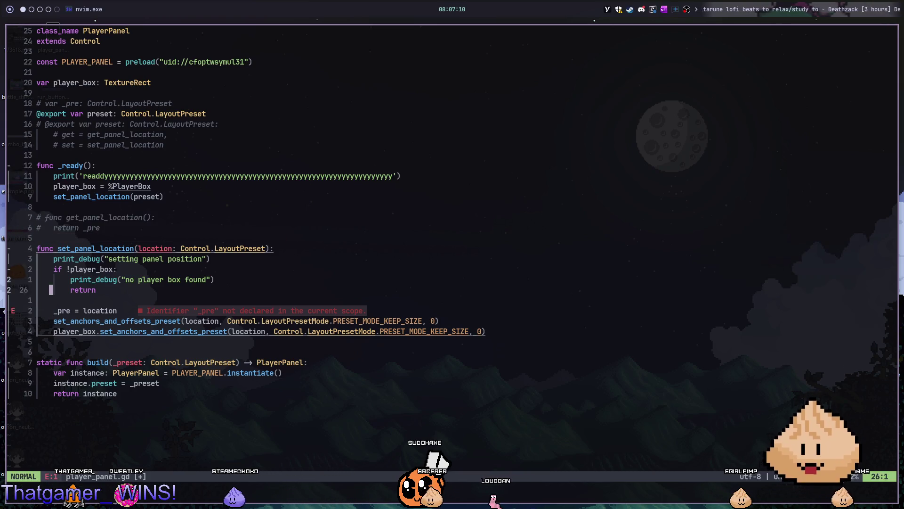
{"action": "key", "text": "y"}
{"action": "key", "text": "y"}
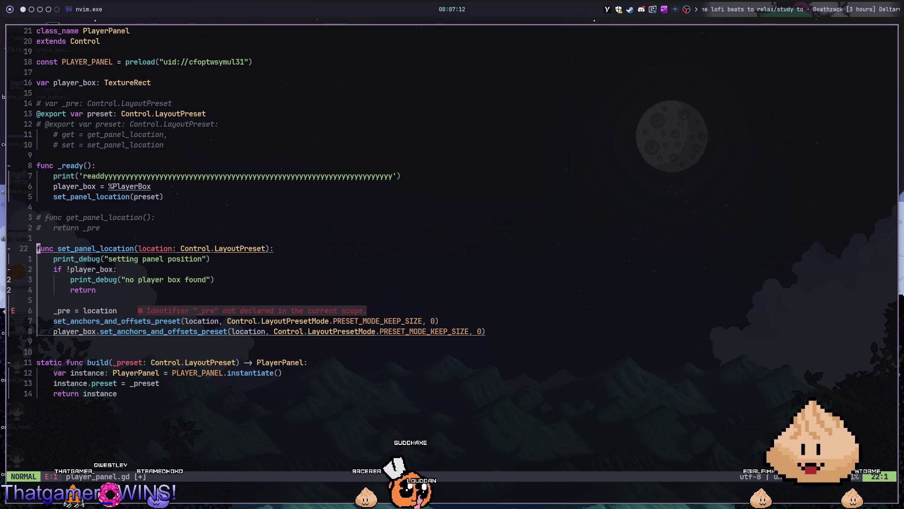
{"action": "key", "text": "y"}
{"action": "key", "text": "i"}
{"action": "key", "text": "p"}
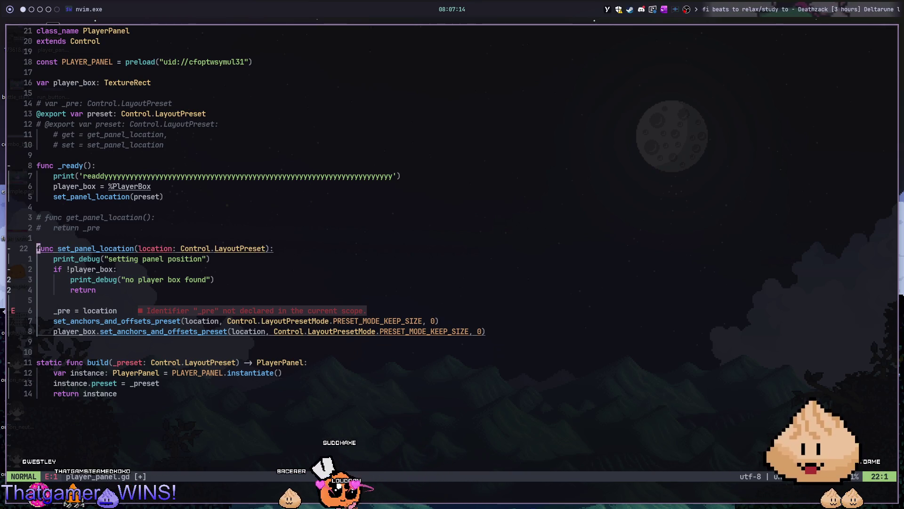
{"action": "key", "text": "k"}
{"action": "key", "text": "k"}
{"action": "key", "text": "8"}
{"action": "key", "text": "j"}
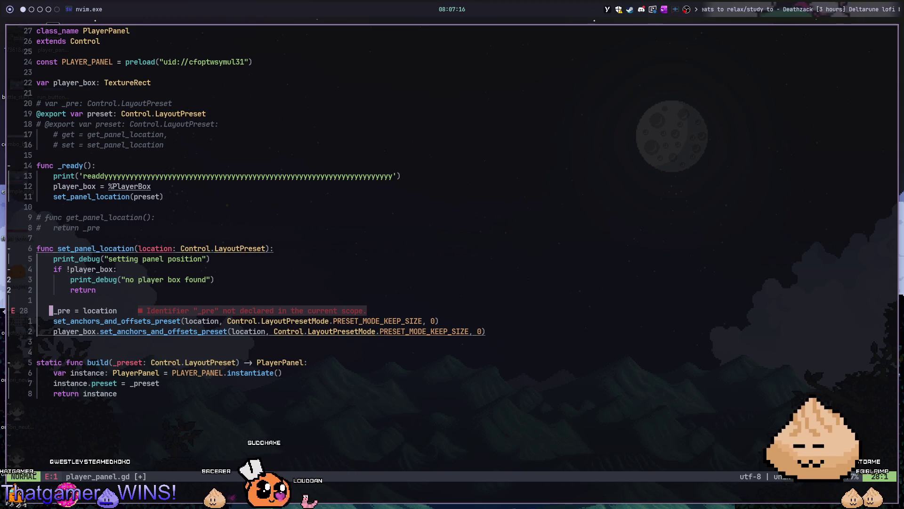
{"action": "key", "text": "g"}
{"action": "key", "text": "c"}
{"action": "key", "text": "c"}
{"action": "key", "text": "colon"}
{"action": "type", "text": "w"}
{"action": "key", "text": "Return"}
{"action": "left_click", "coordinate": [51, 217]}
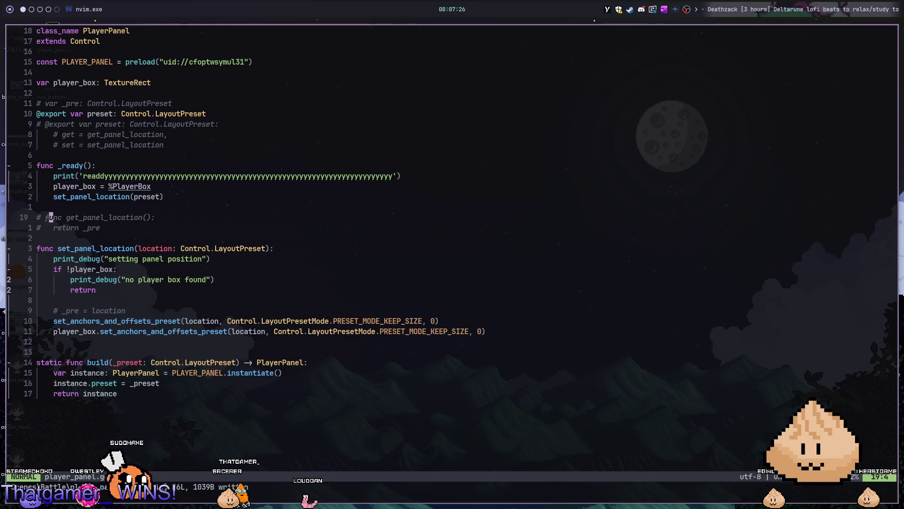
Run the battle in Godot to confirm the panel sits bottom-left, then stop it
{"action": "key", "text": "alt+2"}
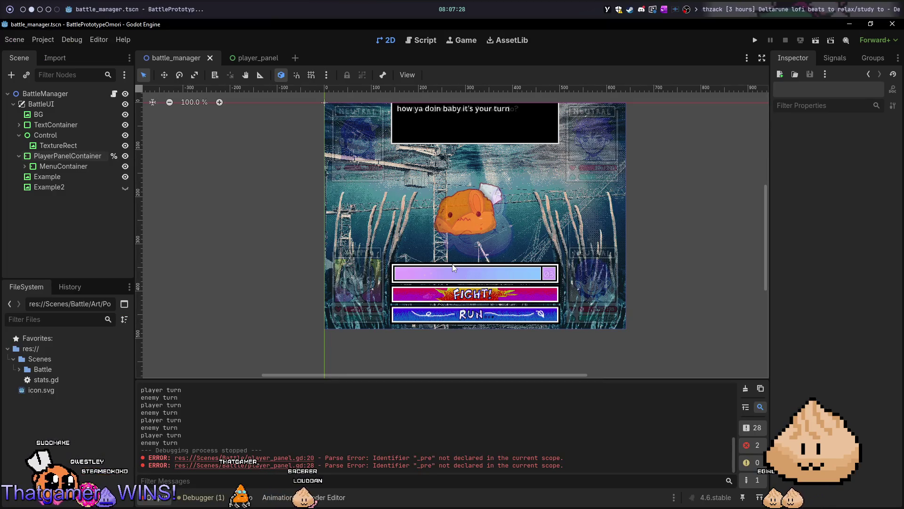
{"action": "key", "text": "F5"}
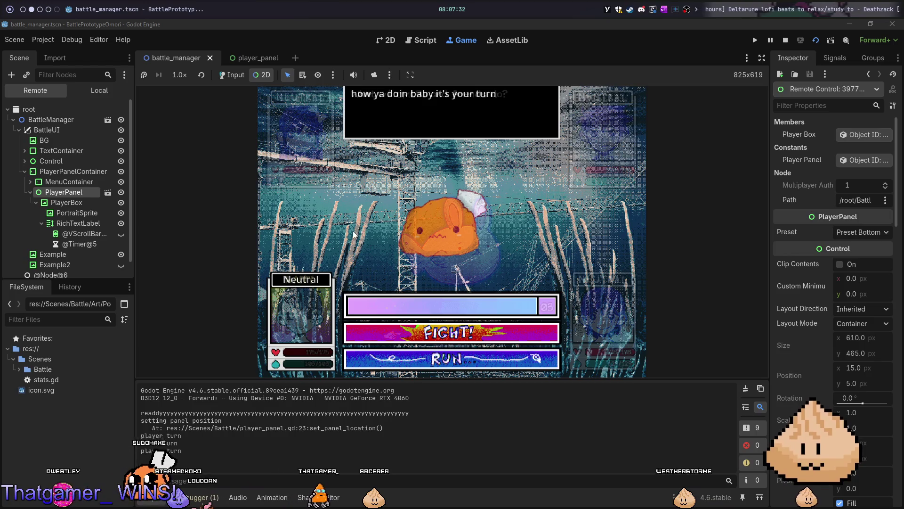
{"action": "key", "text": "F8"}
{"action": "key", "text": "alt+1"}
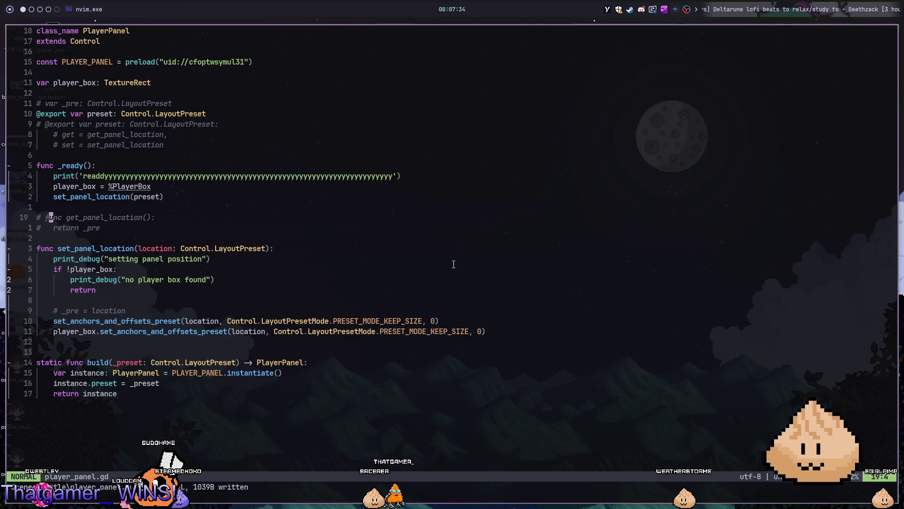
Review the set_anchors_and_offsets_preset call and debug prints in set_panel_location, then rerun the game
{"action": "key", "text": "9"}
{"action": "key", "text": "j"}
{"action": "key", "text": "shift+v"}
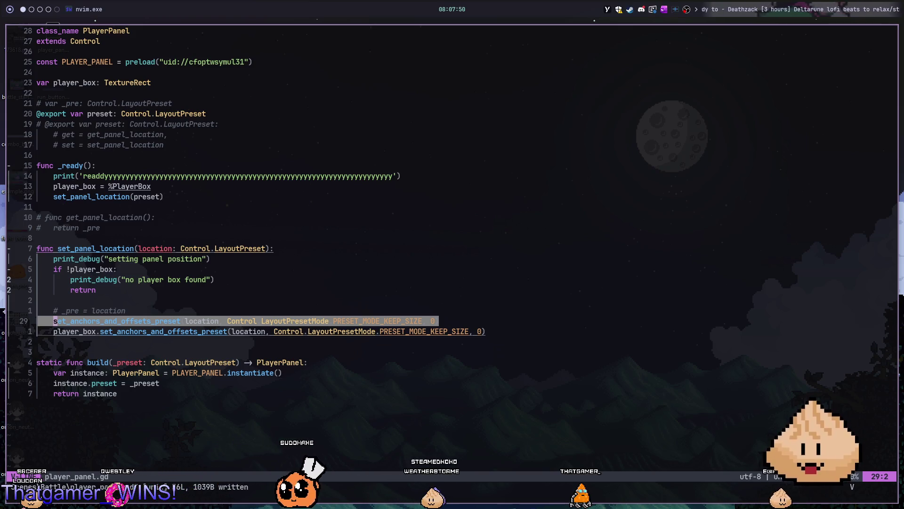
{"action": "key", "text": "Escape"}
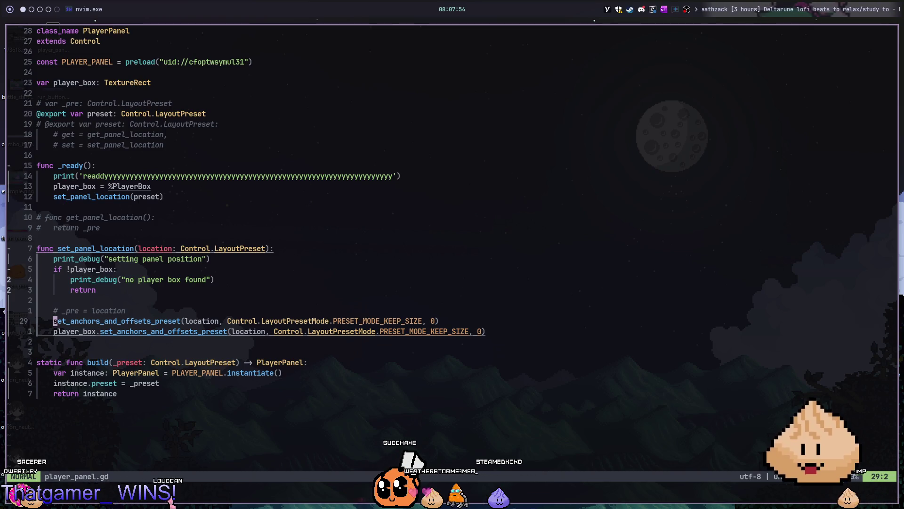
{"action": "key", "text": "3"}
{"action": "key", "text": "k"}
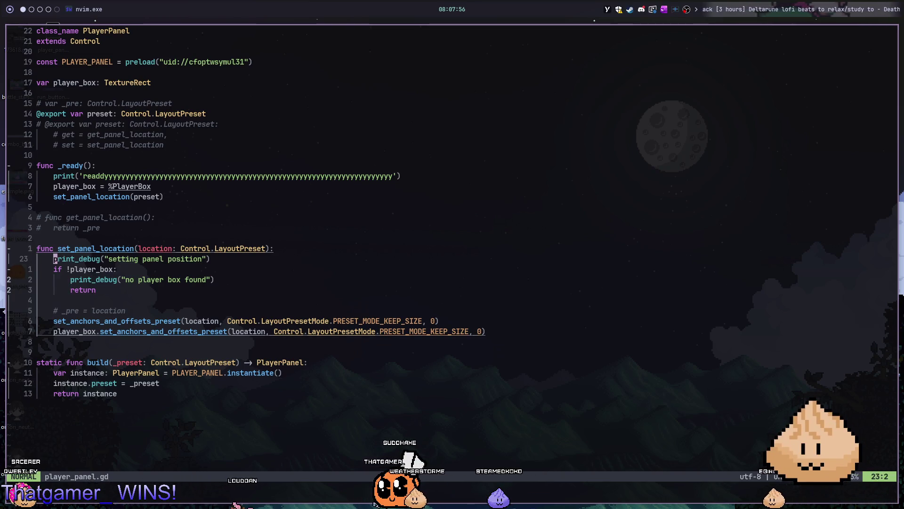
{"action": "key", "text": "k"}
{"action": "key", "text": "2"}
{"action": "key", "text": "j"}
{"action": "key", "text": "alt+Tab"}
{"action": "key", "text": "F5"}
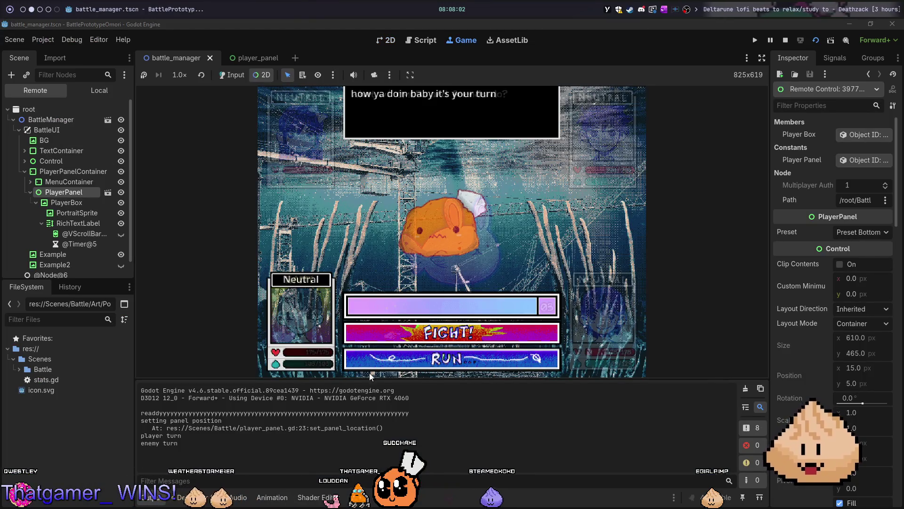
Delete the two print_debug lines and the _pre = location comment, saving with :w
{"action": "key", "text": "F8"}
{"action": "key", "text": "alt+Tab"}
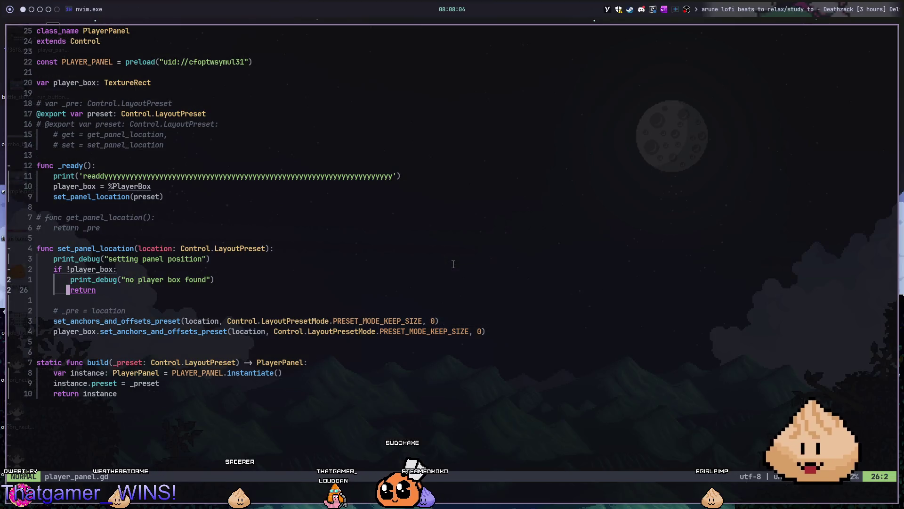
{"action": "key", "text": "3"}
{"action": "key", "text": "k"}
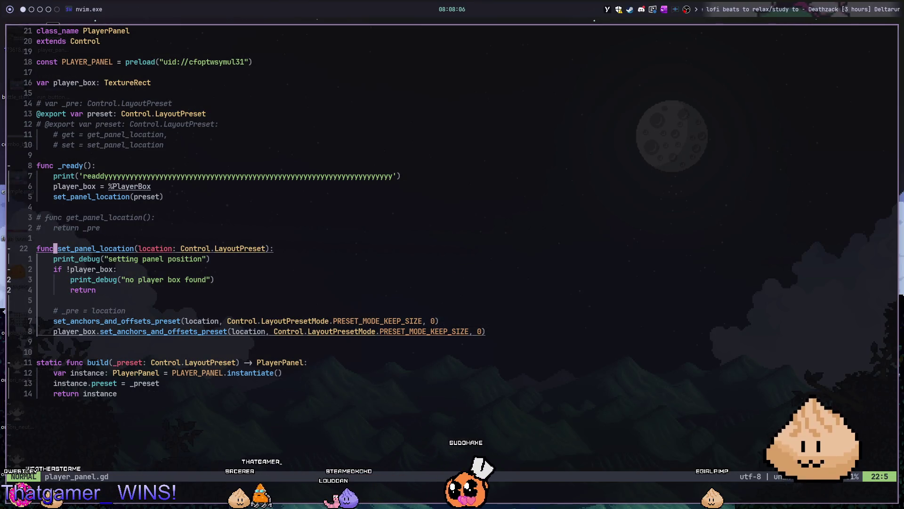
{"action": "key", "text": "d"}
{"action": "key", "text": "d"}
{"action": "key", "text": "j"}
{"action": "key", "text": "d"}
{"action": "key", "text": "d"}
{"action": "type", "text": "j:w"}
{"action": "key", "text": "Return"}
{"action": "key", "text": "j"}
{"action": "key", "text": "d"}
{"action": "key", "text": "d"}
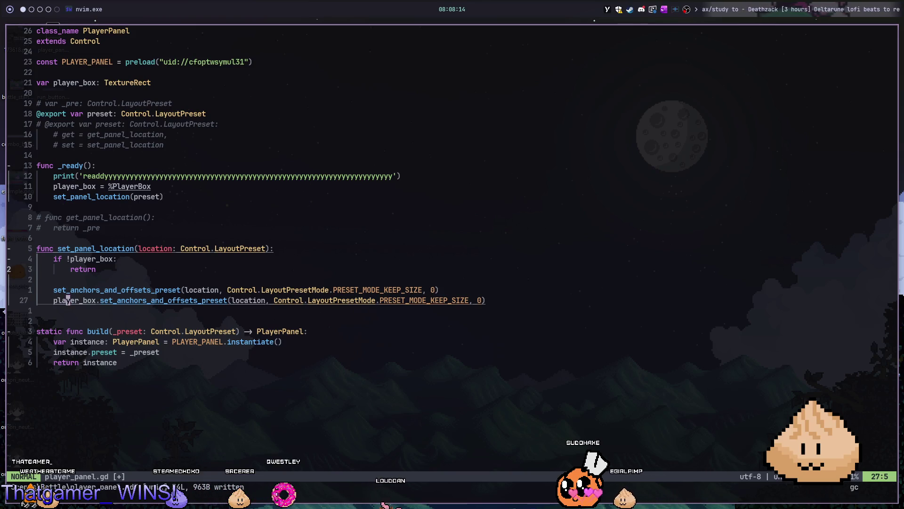
Run the game in Godot to test the panel position, then stop it
{"action": "key", "text": "alt+Tab"}
{"action": "key", "text": "F5"}
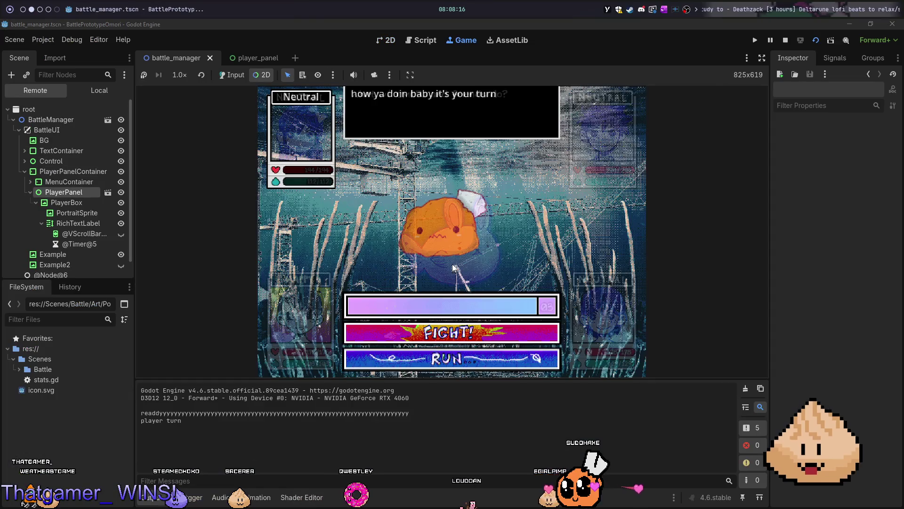
{"action": "key", "text": "F8"}
{"action": "key", "text": "alt+Tab"}
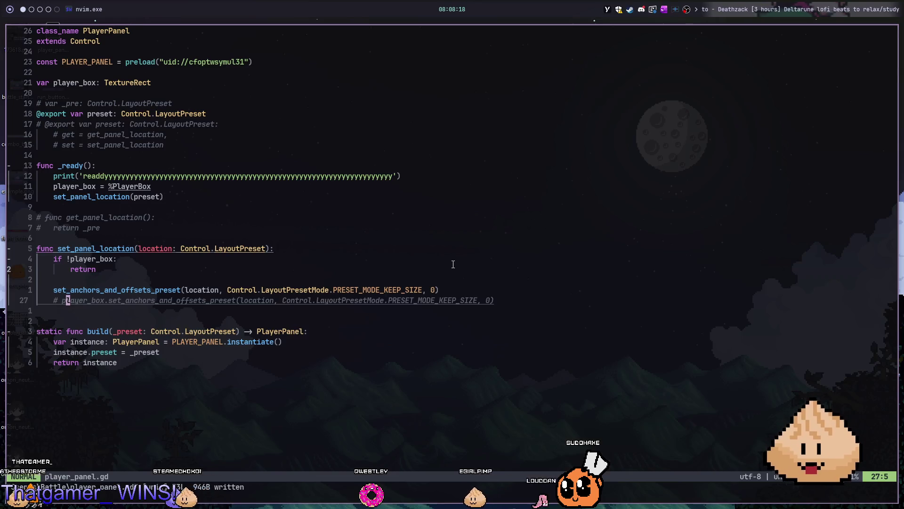
Swap comments so player_box gets the anchors preset instead of the panel, then rerun the game
{"action": "key", "text": "c"}
{"action": "key", "text": "k"}
{"action": "key", "text": "g"}
{"action": "key", "text": "c"}
{"action": "key", "text": "c"}
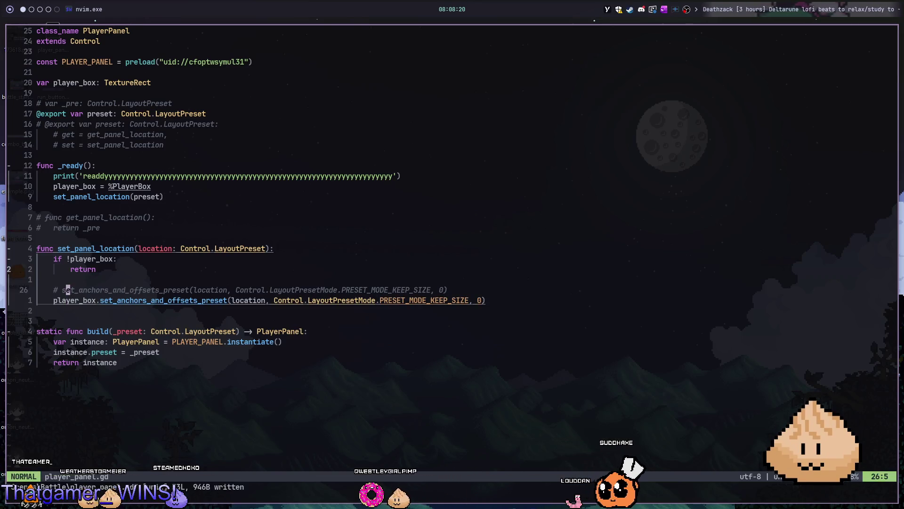
{"action": "key", "text": "alt+Tab"}
{"action": "key", "text": "F5"}
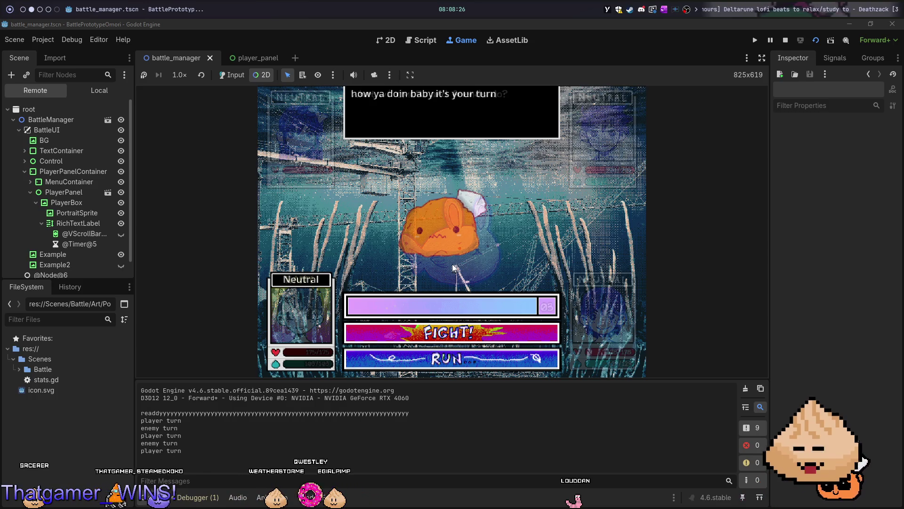
{"action": "key", "text": "F8"}
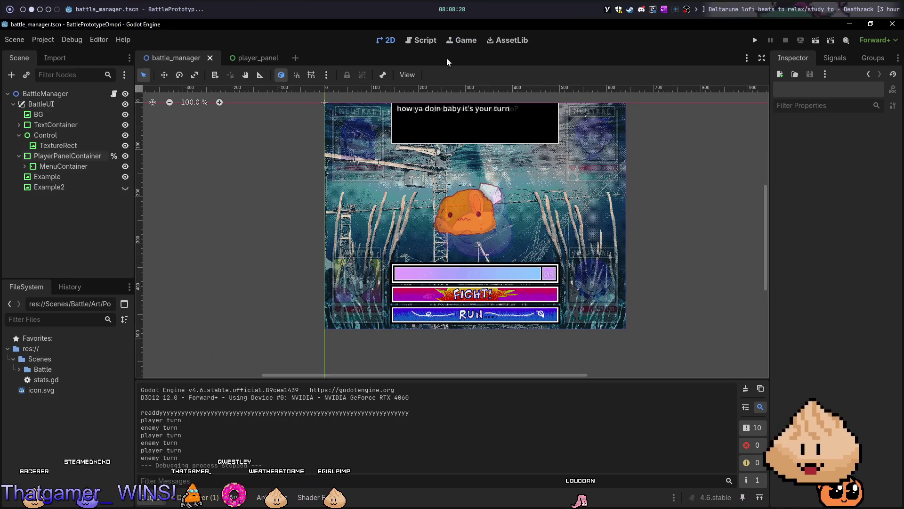
{"action": "left_click", "coordinate": [261, 62]}
Run the player_panel scene, check its script, and select the PortraitSprite node
{"action": "key", "text": "F5"}
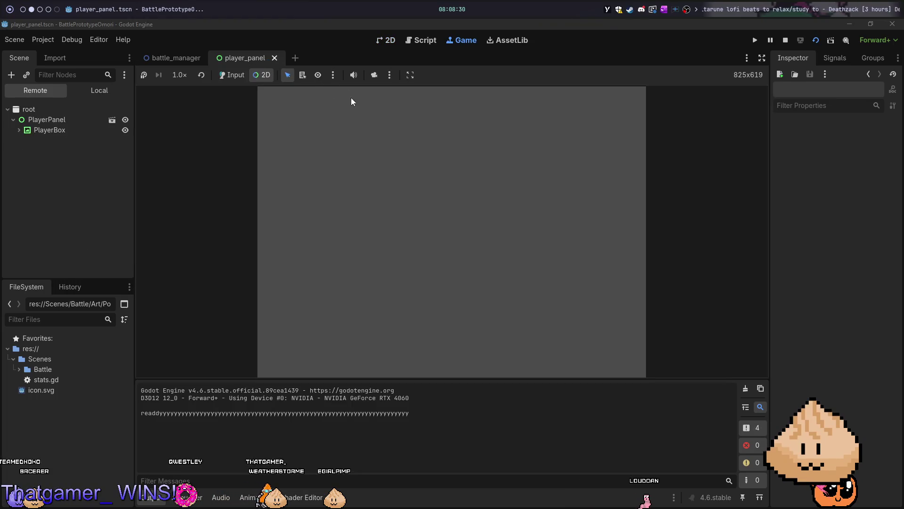
{"action": "key", "text": "alt+Tab"}
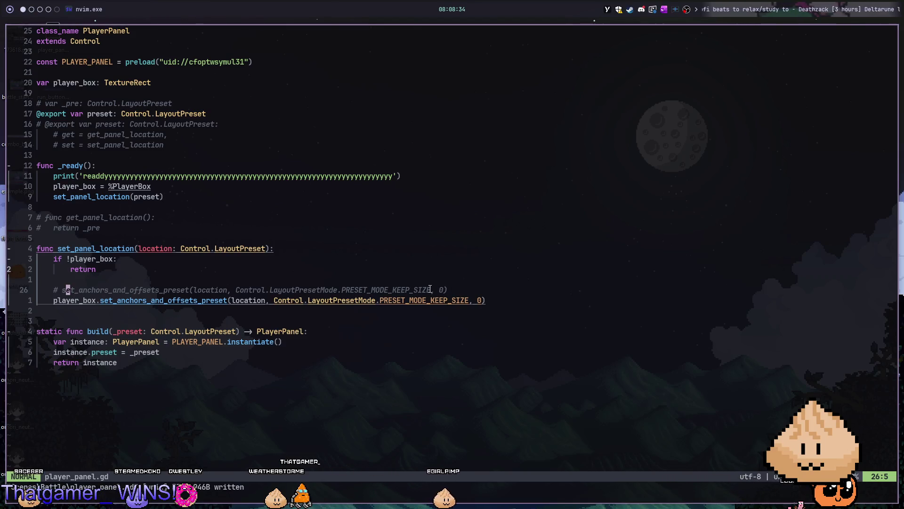
{"action": "key", "text": "alt+Tab"}
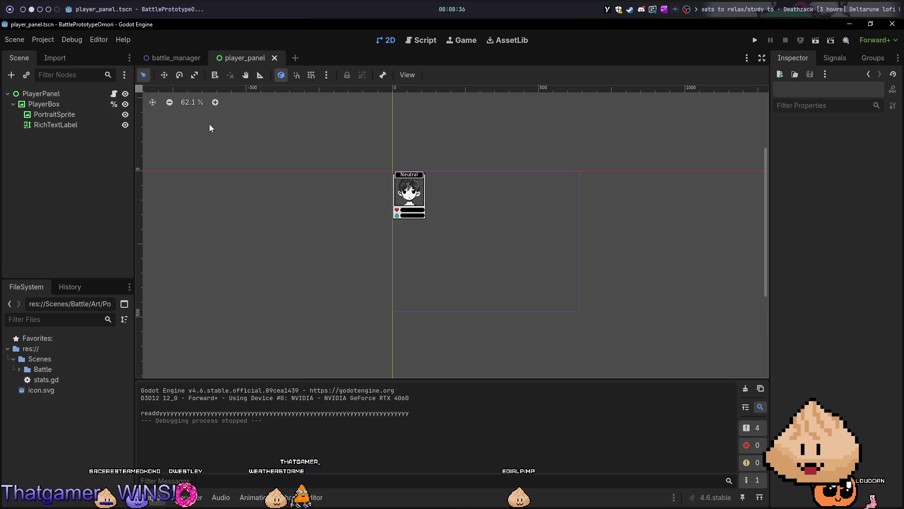
{"action": "left_click", "coordinate": [41, 94]}
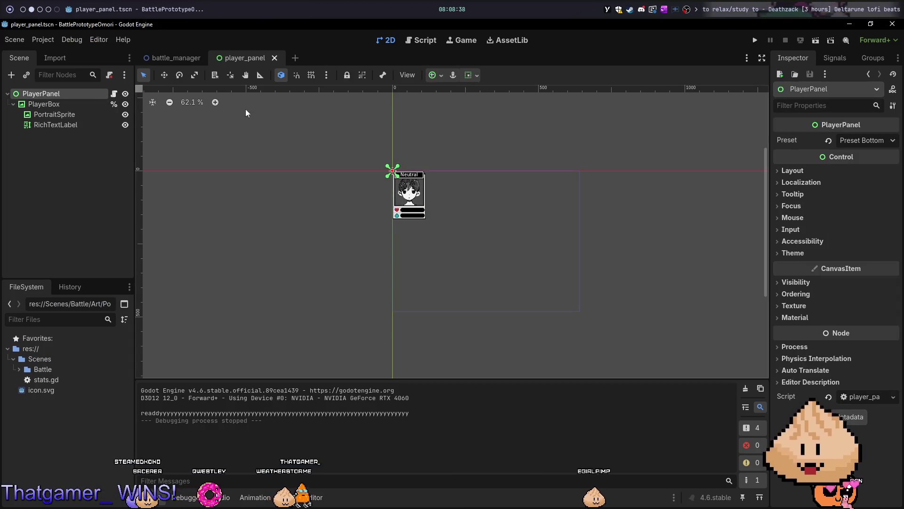
{"action": "left_click", "coordinate": [49, 108]}
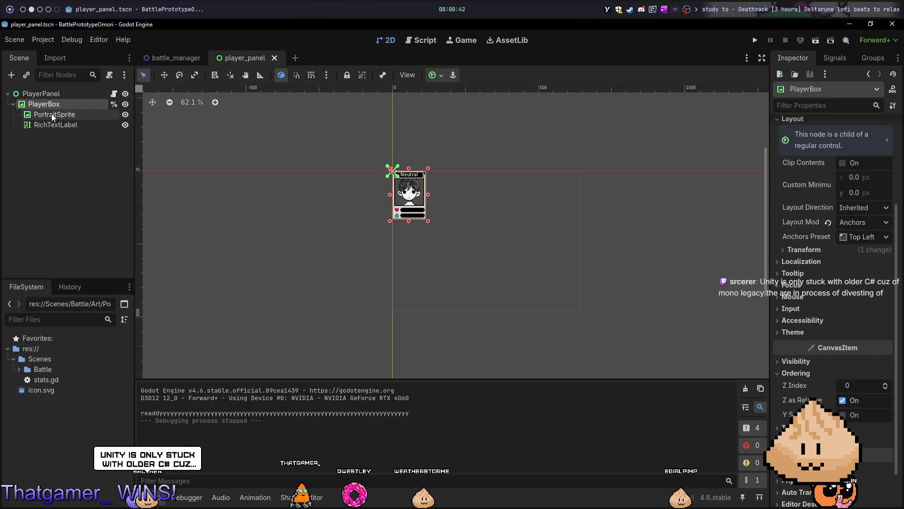
{"action": "left_click", "coordinate": [52, 114]}
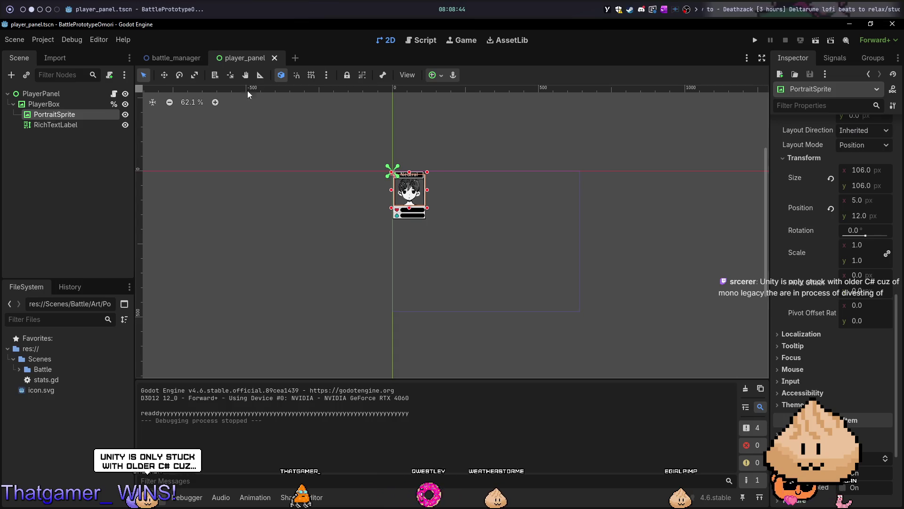
Try Bottom Left, Top Left, Center and Full Rect anchor presets on PortraitSprite, then undo
{"action": "left_click", "coordinate": [441, 78]}
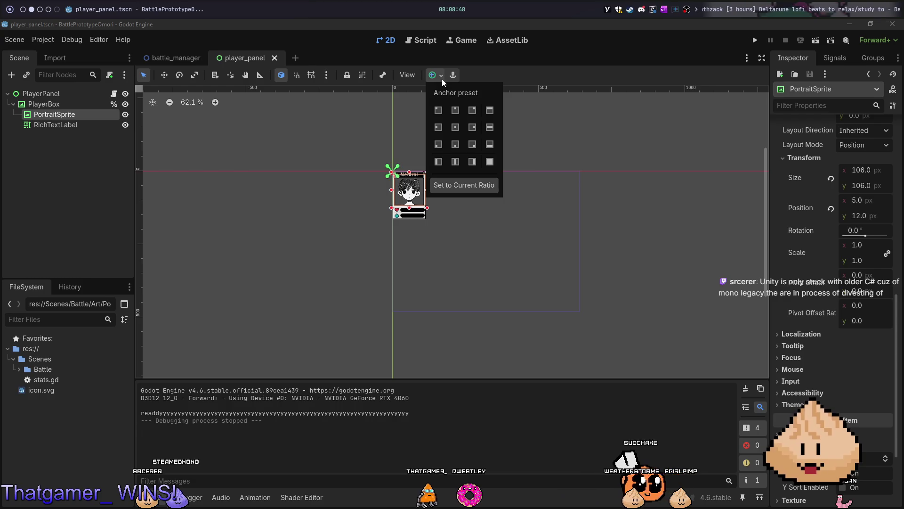
{"action": "left_click", "coordinate": [437, 144]}
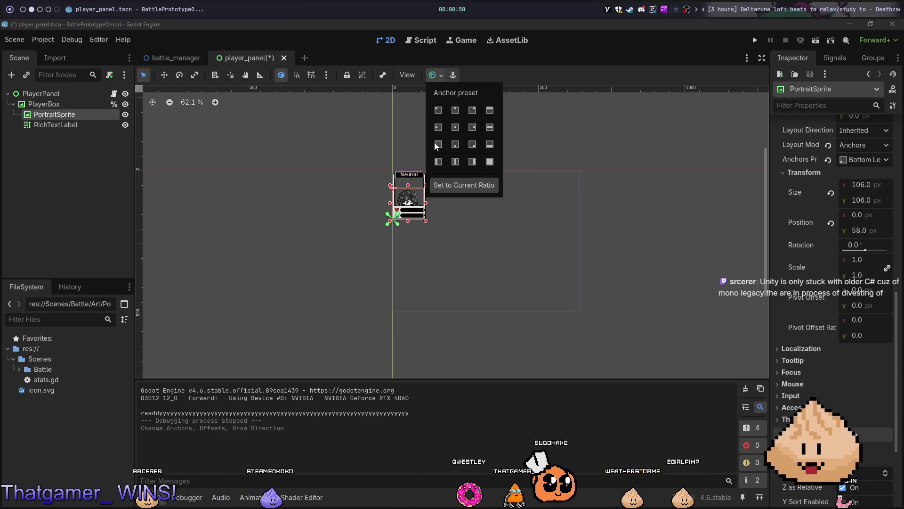
{"action": "left_click", "coordinate": [438, 112]}
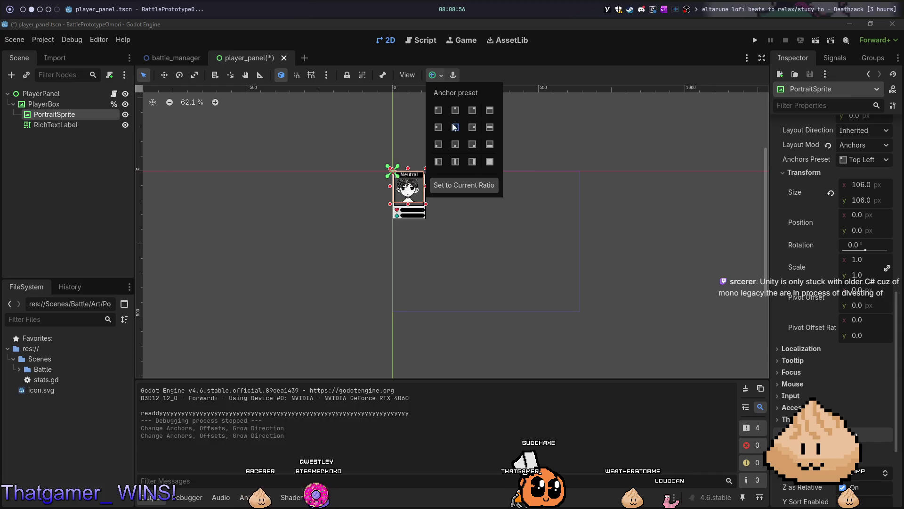
{"action": "left_click", "coordinate": [454, 126]}
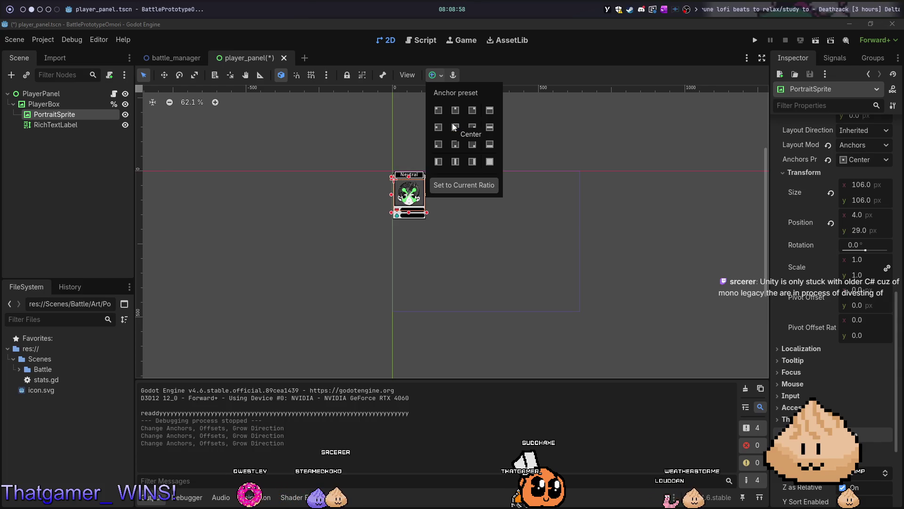
{"action": "left_click", "coordinate": [491, 161]}
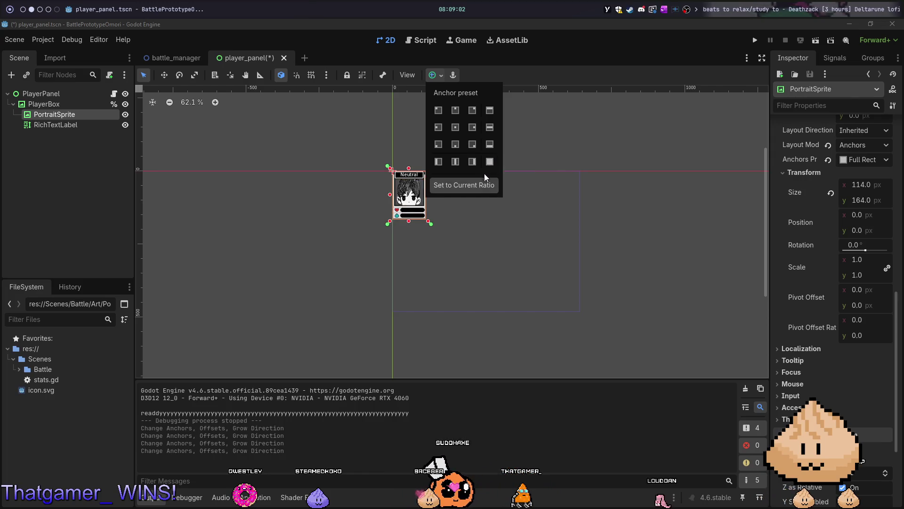
{"action": "left_click", "coordinate": [503, 232]}
{"action": "key", "text": "ctrl+z"}
{"action": "key", "text": "ctrl+z"}
{"action": "key", "text": "ctrl+z"}
{"action": "key", "text": "ctrl+z"}
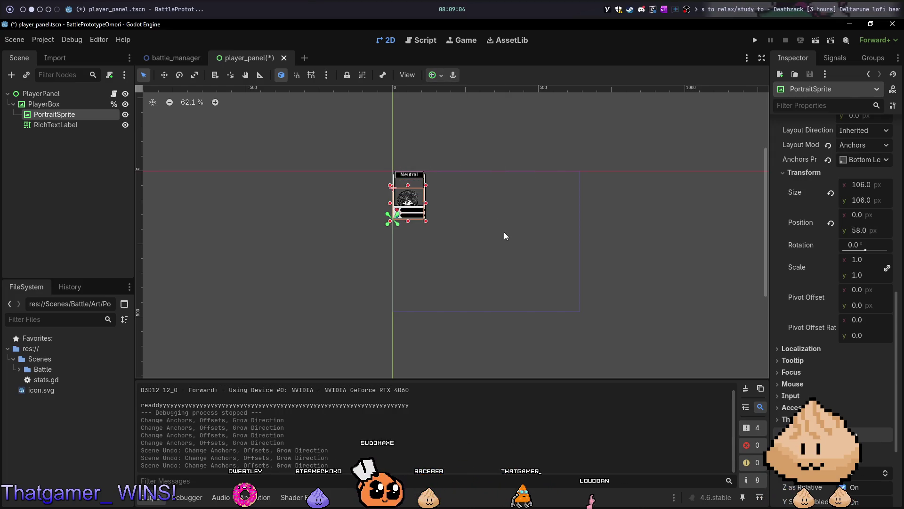
Zoom in on the portrait card and pan the canvas to bring it into view
{"action": "scroll", "coordinate": [431, 202], "scroll_direction": "up", "scroll_amount": 5}
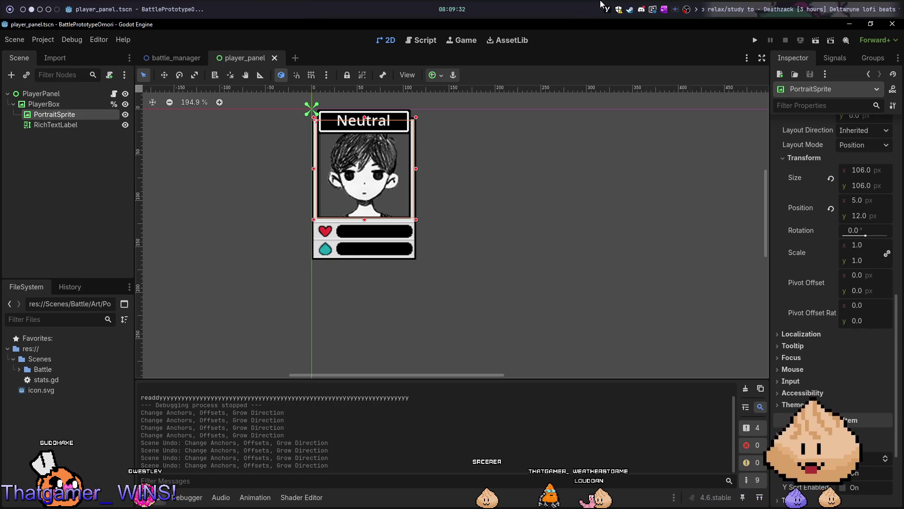
{"action": "scroll", "coordinate": [453, 138], "scroll_direction": "up", "scroll_amount": 5}
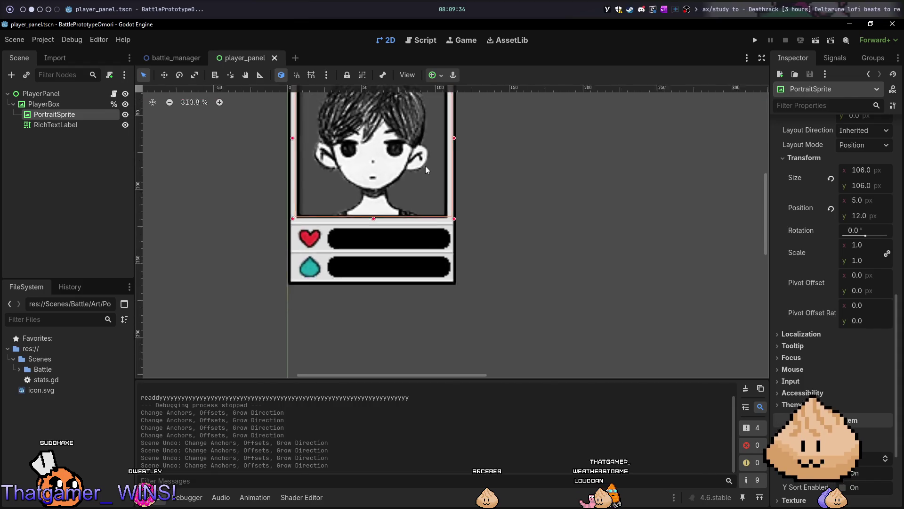
{"action": "scroll", "coordinate": [451, 154], "scroll_direction": "down", "scroll_amount": 4}
{"action": "left_click_drag", "start_coordinate": [460, 153], "coordinate": [461, 215]}
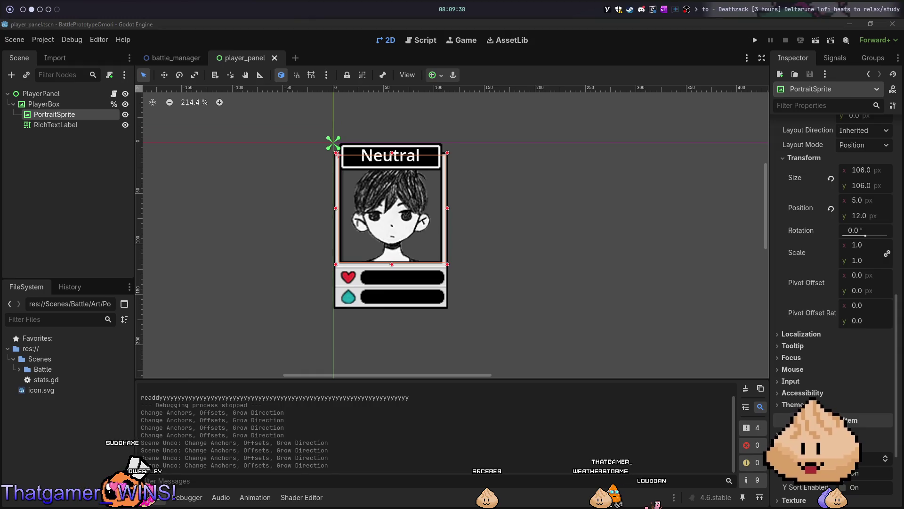
{"action": "key", "text": "super+3"}
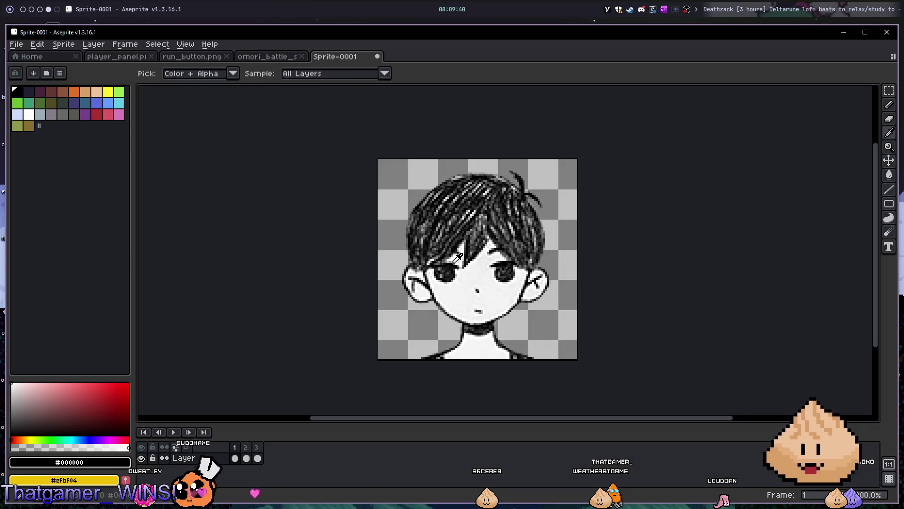
Search Google for 'dotnet' in a new tab and open the Download .NET page
{"action": "key", "text": "alt+Tab"}
{"action": "key", "text": "ctrl+t"}
{"action": "type", "text": "dotnet"}
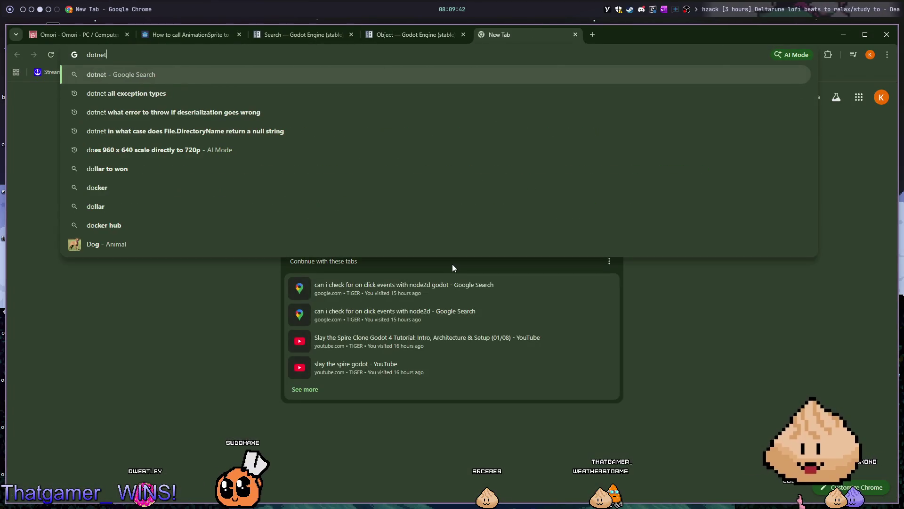
{"action": "key", "text": "Return"}
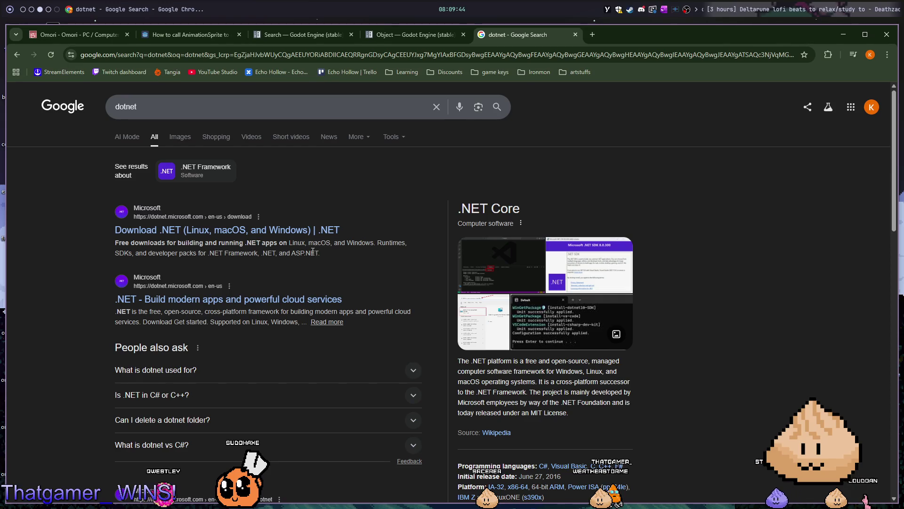
{"action": "left_click", "coordinate": [305, 233]}
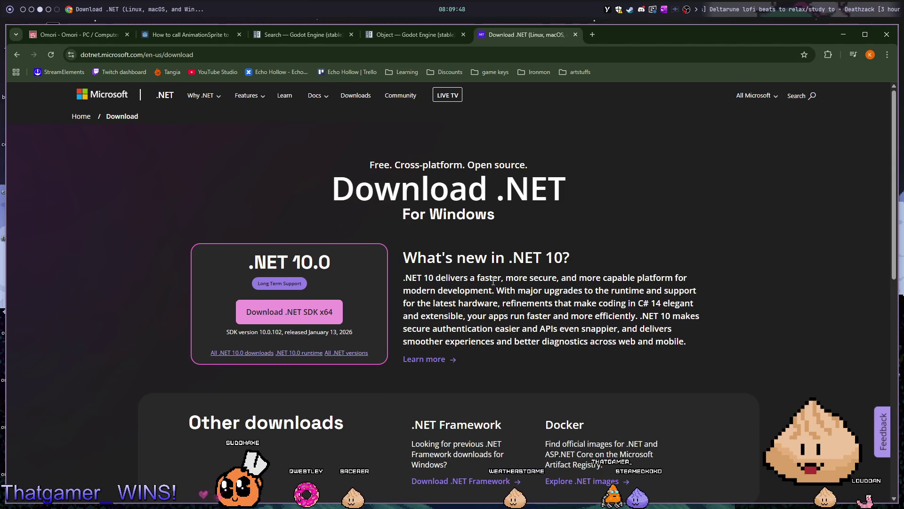
{"action": "scroll", "coordinate": [386, 228], "scroll_direction": "down", "scroll_amount": 2}
{"action": "scroll", "coordinate": [503, 291], "scroll_direction": "down", "scroll_amount": 3}
{"action": "scroll", "coordinate": [503, 291], "scroll_direction": "down", "scroll_amount": 1}
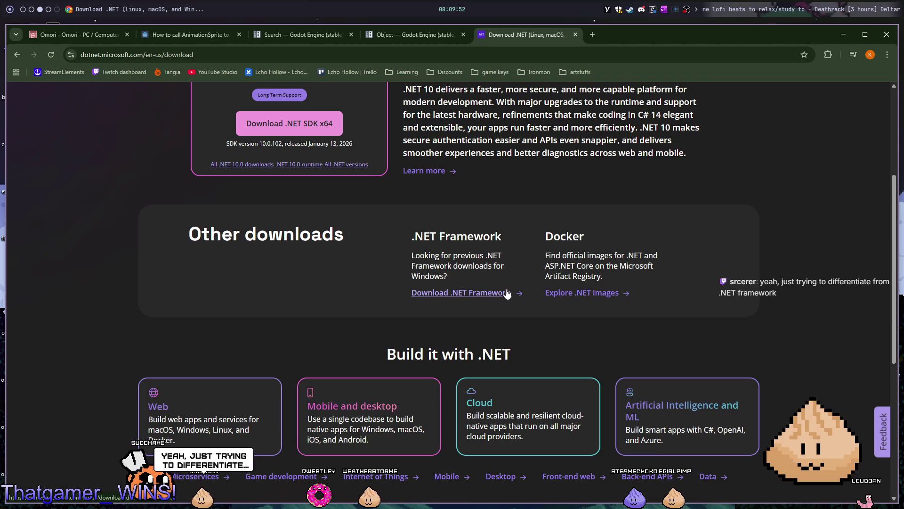
{"action": "scroll", "coordinate": [507, 293], "scroll_direction": "up", "scroll_amount": 3}
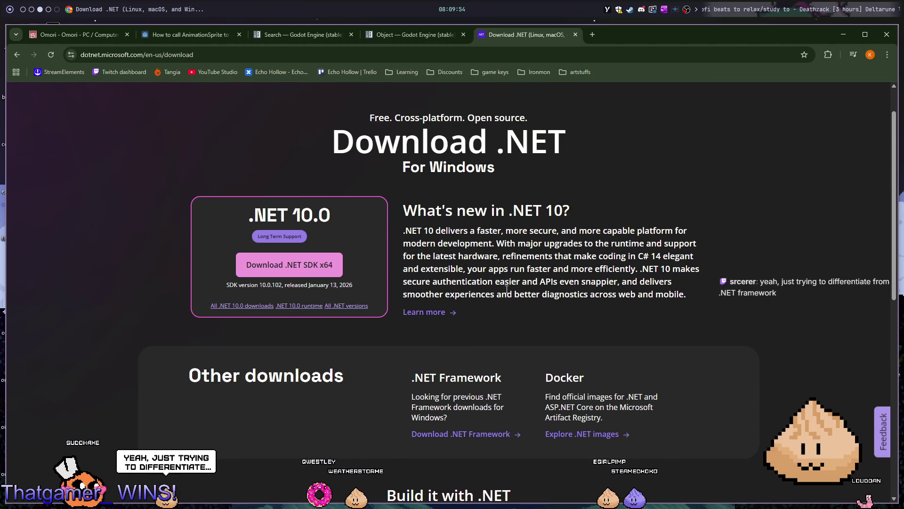
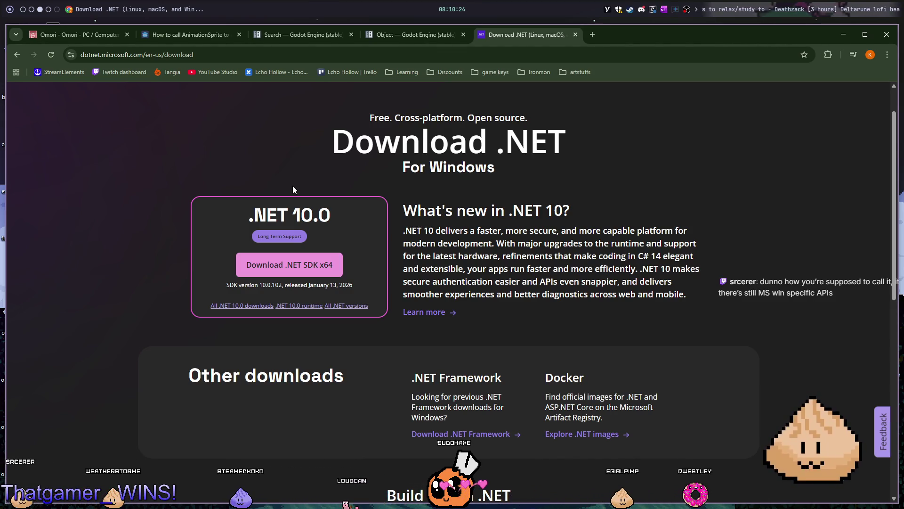
Skim the .NET download page, return to the Godot Object docs, then bring up player_panel.gd
{"action": "scroll", "coordinate": [300, 186], "scroll_direction": "down", "scroll_amount": 4}
{"action": "scroll", "coordinate": [340, 165], "scroll_direction": "up", "scroll_amount": 3}
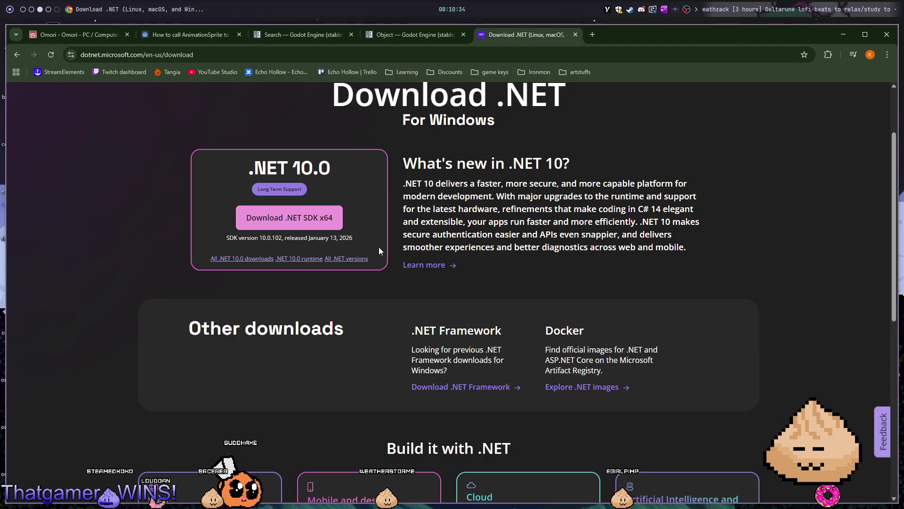
{"action": "scroll", "coordinate": [378, 247], "scroll_direction": "down", "scroll_amount": 3}
{"action": "key", "text": "alt+Left"}
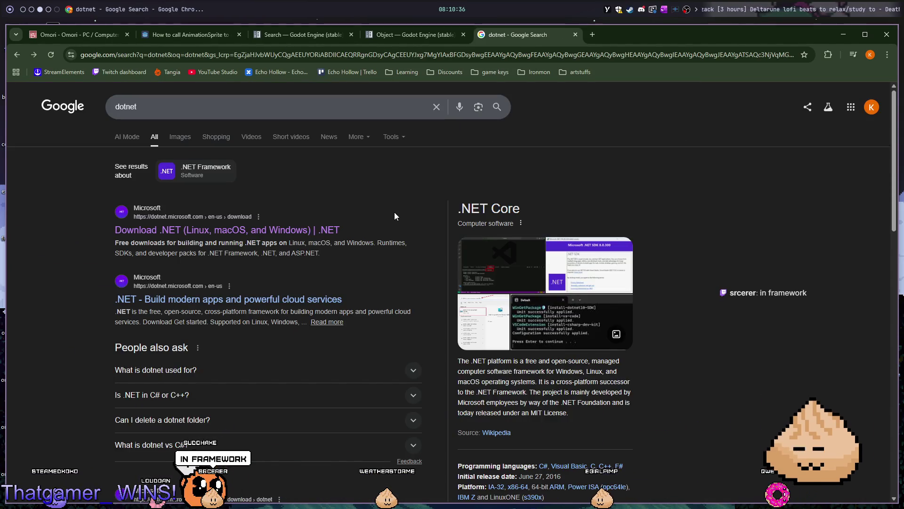
{"action": "key", "text": "ctrl+w"}
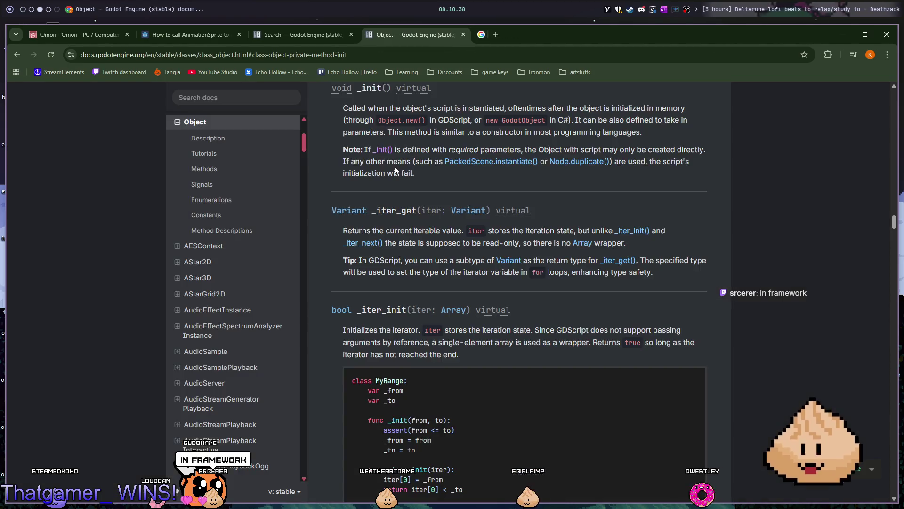
{"action": "key", "text": "alt+Tab"}
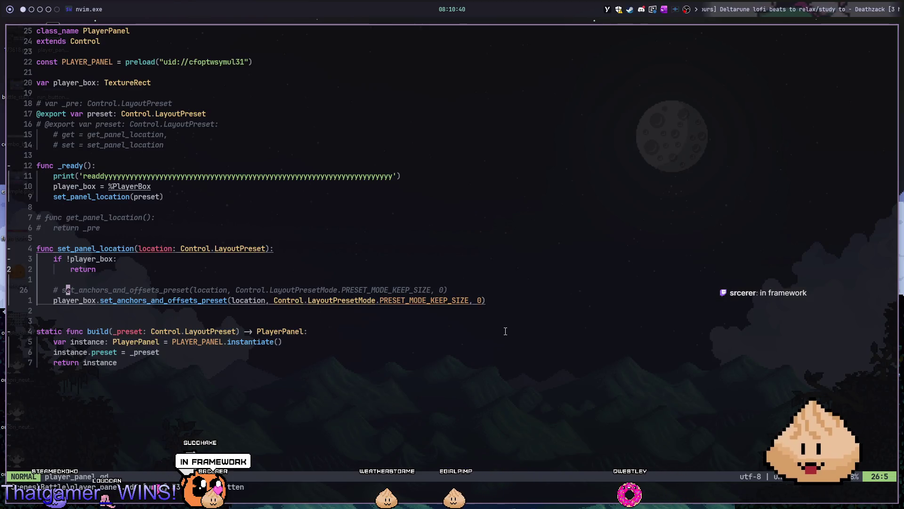
Review the set_panel_location call in _ready, then run the project from Godot with F5
{"action": "key", "text": "alt+Tab"}
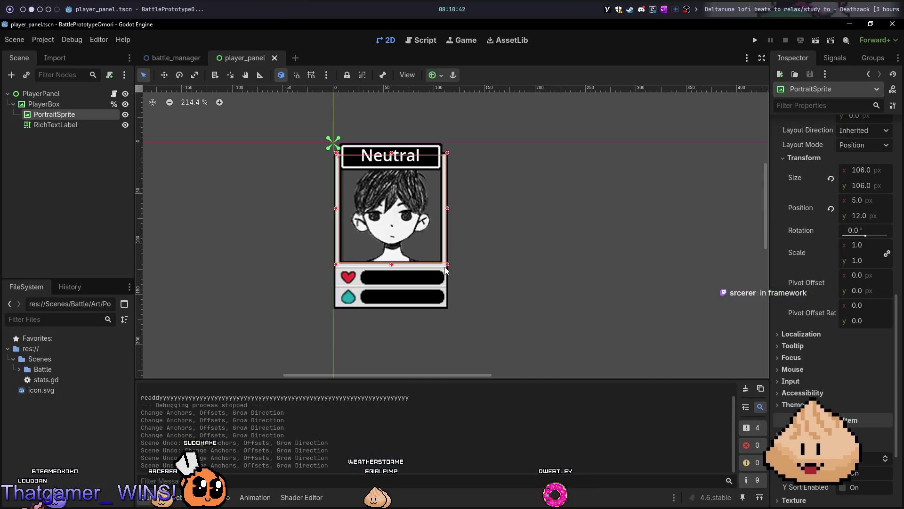
{"action": "key", "text": "alt+Tab"}
{"action": "key", "text": "alt+Tab"}
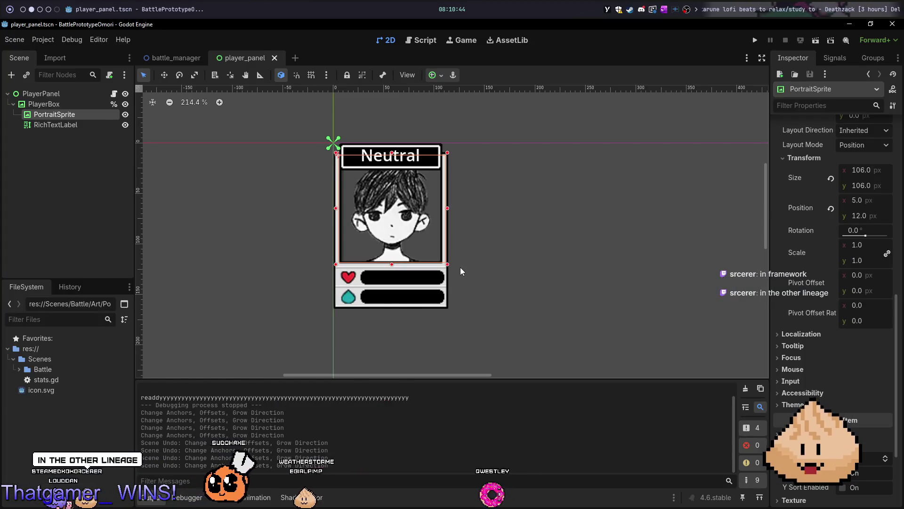
{"action": "key", "text": "alt+Tab"}
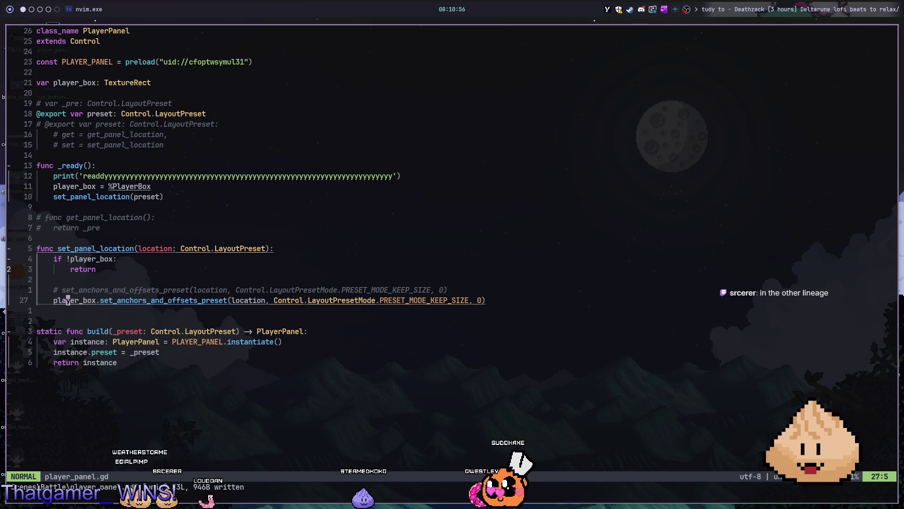
{"action": "left_click", "coordinate": [68, 123]}
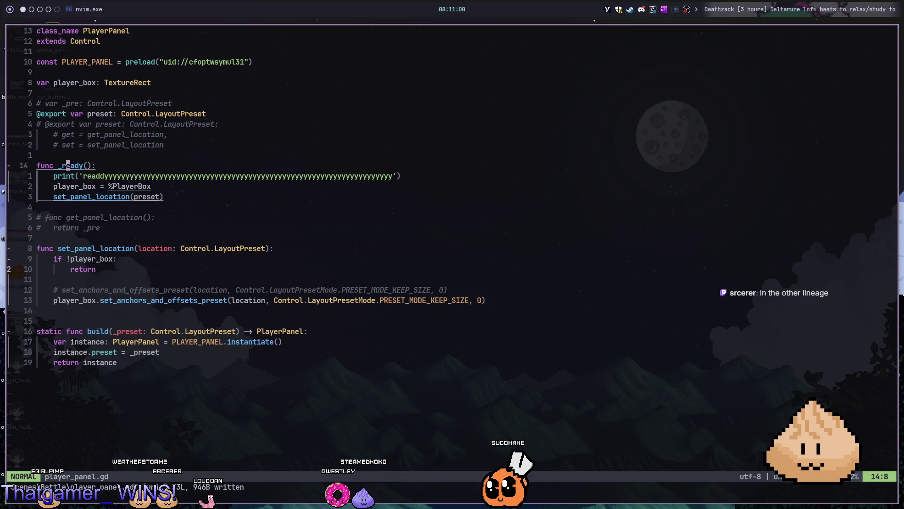
{"action": "key", "text": "j"}
{"action": "key", "text": "j"}
{"action": "key", "text": "j"}
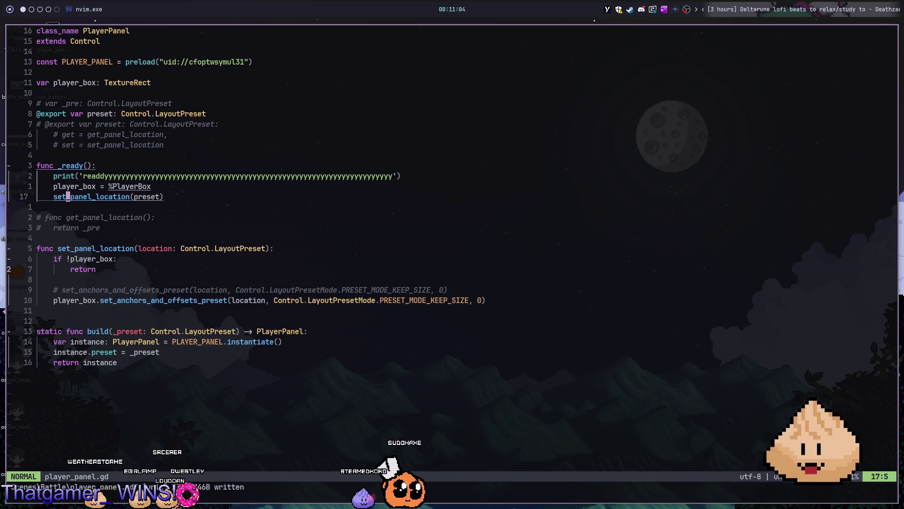
{"action": "key", "text": "alt+2"}
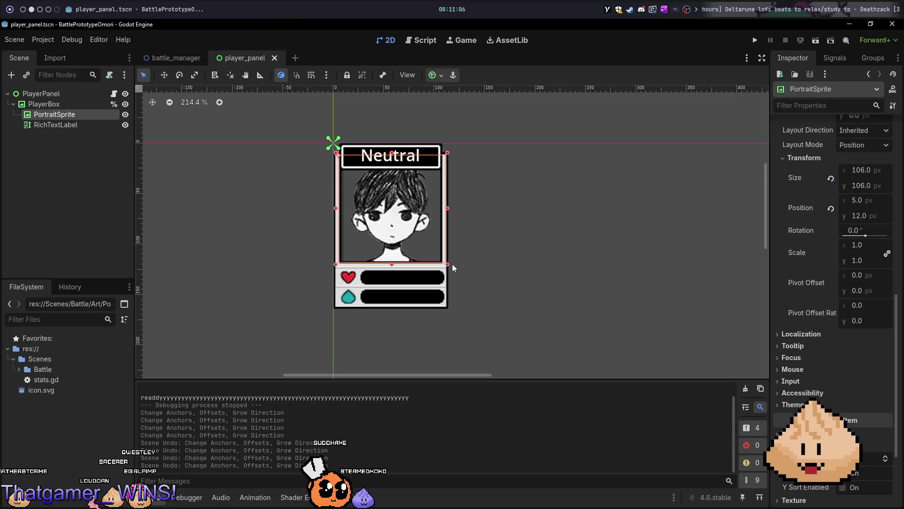
{"action": "key", "text": "F5"}
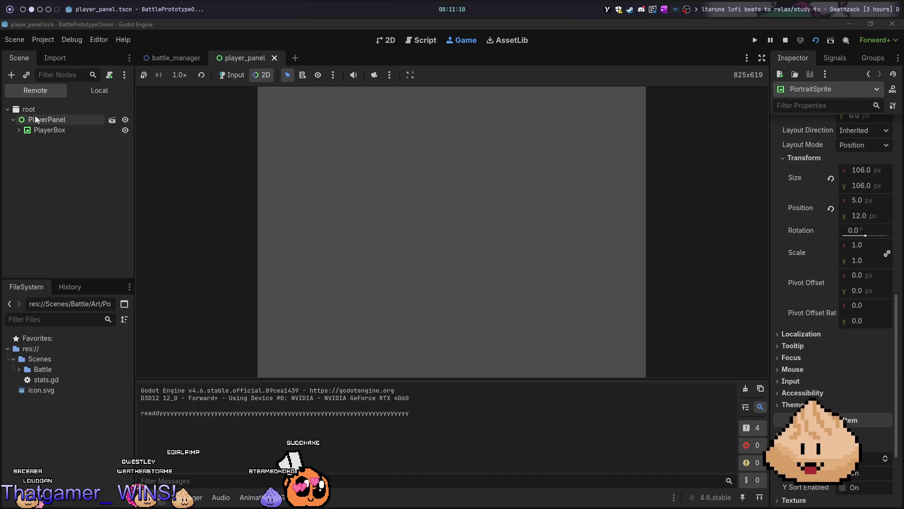
Cycle the running PlayerPanel's Preset through bottom left, top right, top left and bottom right
{"action": "left_click", "coordinate": [35, 117]}
{"action": "left_click", "coordinate": [43, 130]}
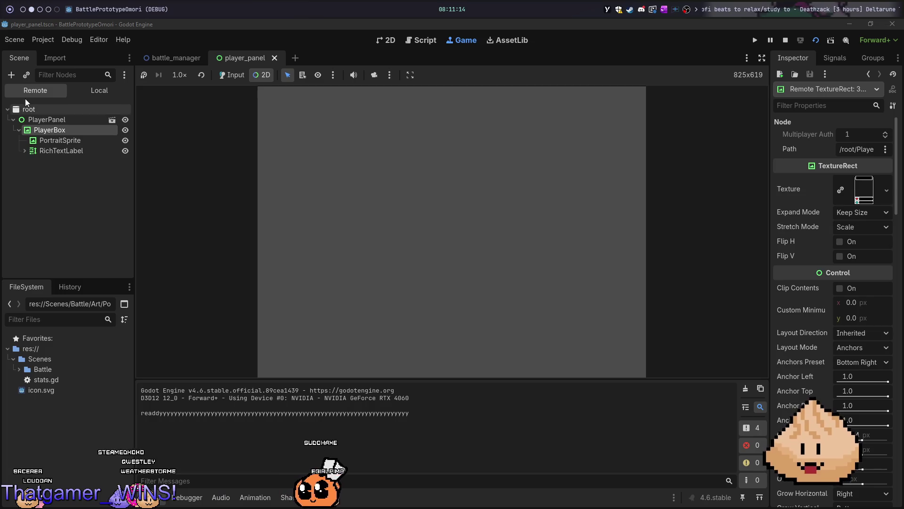
{"action": "left_click", "coordinate": [32, 118]}
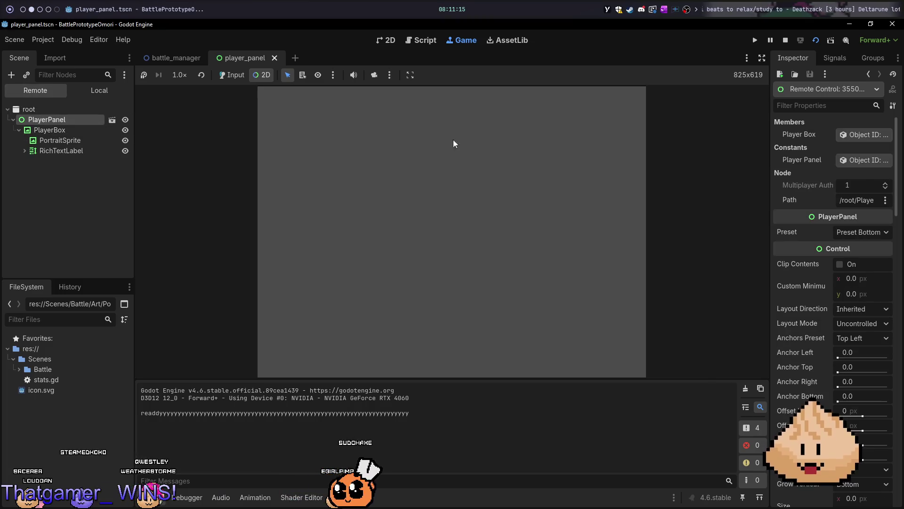
{"action": "left_click", "coordinate": [862, 232]}
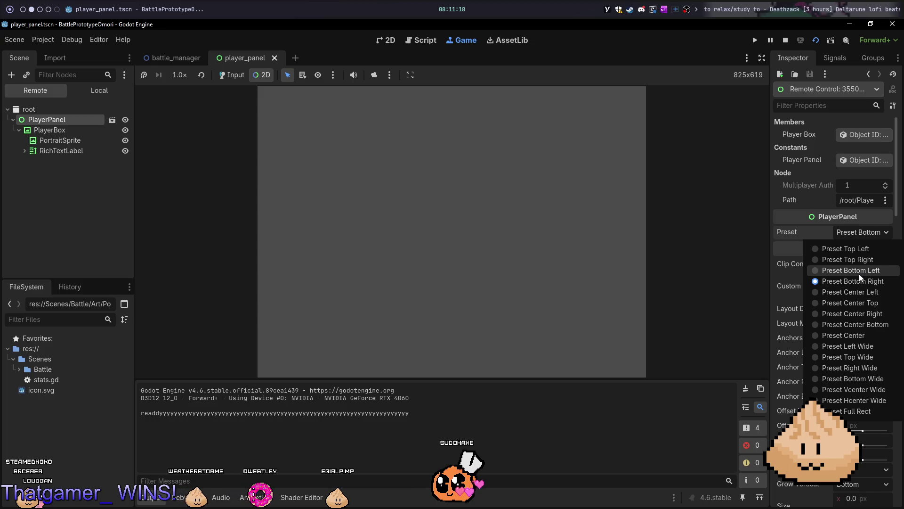
{"action": "left_click", "coordinate": [859, 273]}
{"action": "left_click", "coordinate": [858, 233]}
{"action": "left_click", "coordinate": [853, 259]}
{"action": "left_click", "coordinate": [850, 232]}
{"action": "left_click", "coordinate": [854, 249]}
{"action": "left_click", "coordinate": [421, 157]}
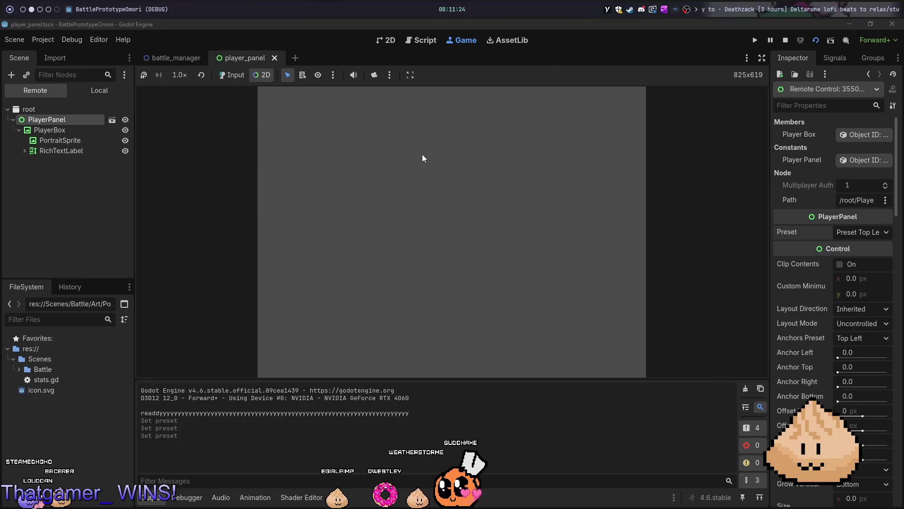
{"action": "left_click", "coordinate": [862, 232]}
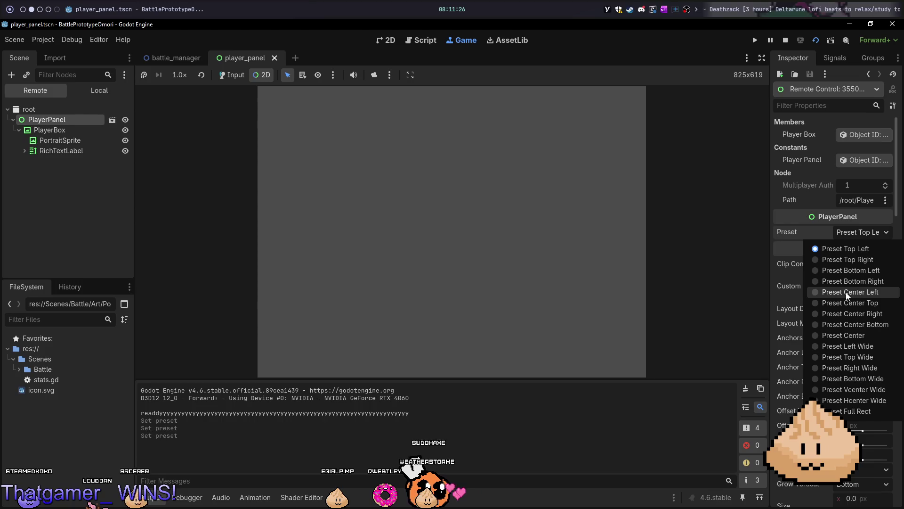
{"action": "left_click", "coordinate": [859, 279]}
Stop the game, check PlayerBox's layout, rerun the scene, and reopen player_panel.gd
{"action": "key", "text": "F8"}
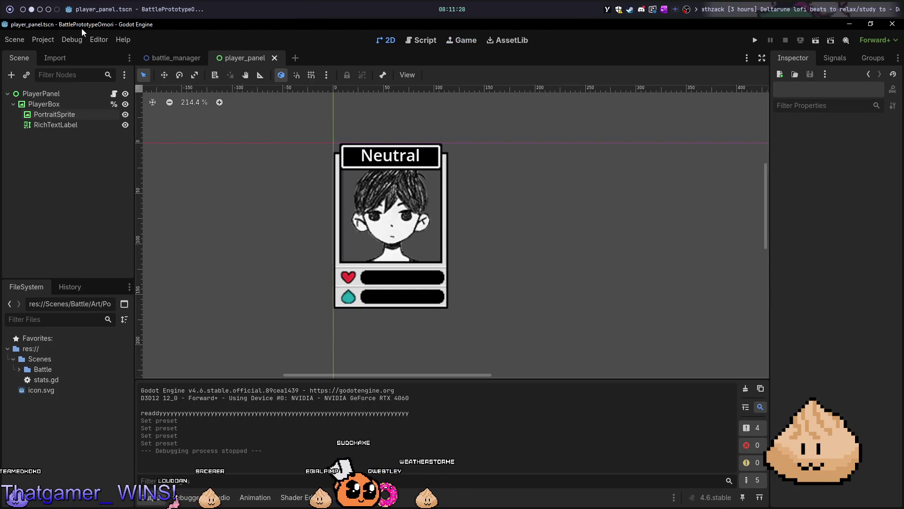
{"action": "left_click", "coordinate": [62, 103]}
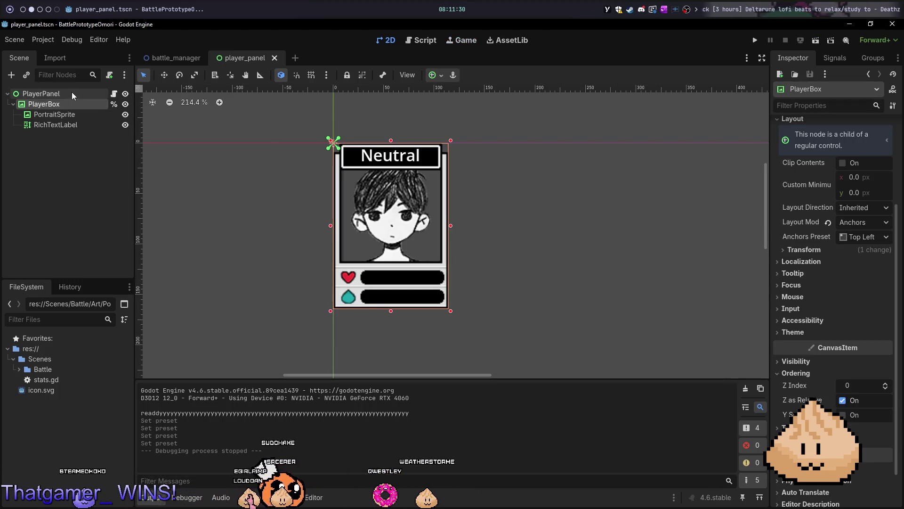
{"action": "key", "text": "F6"}
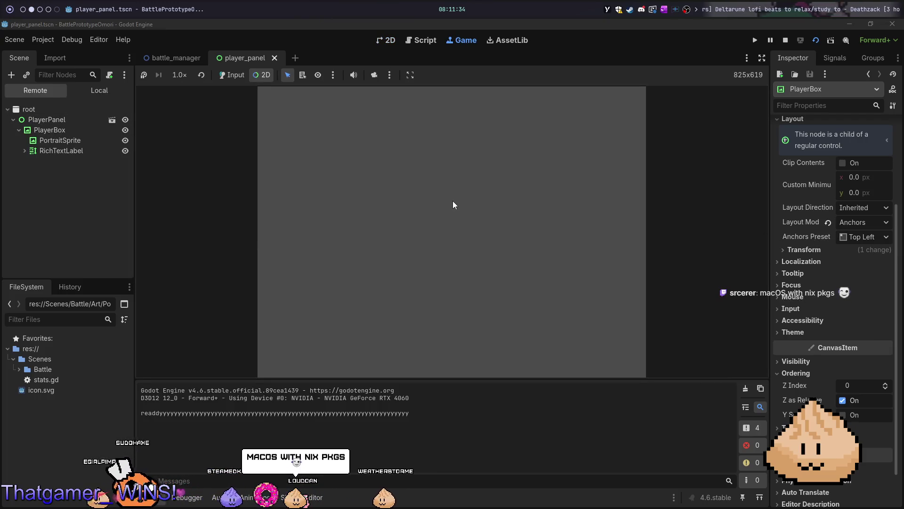
{"action": "left_click", "coordinate": [65, 120]}
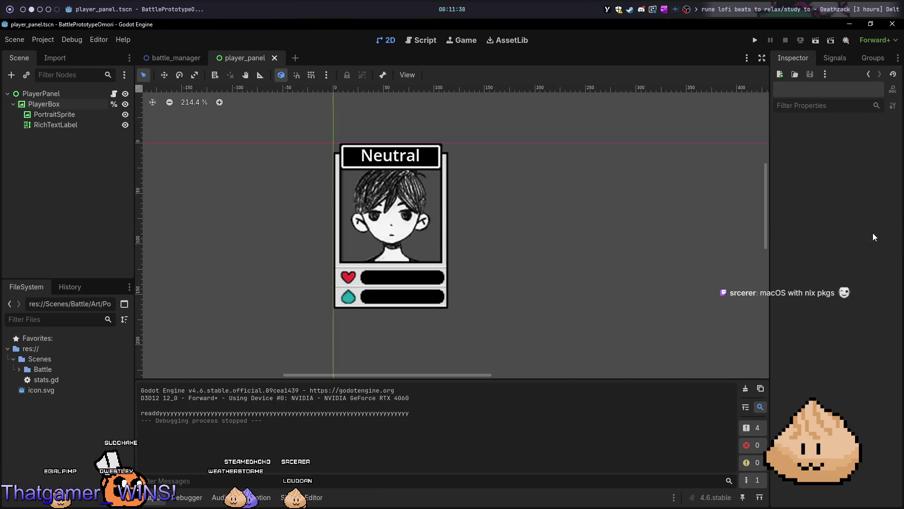
{"action": "key", "text": "alt+1"}
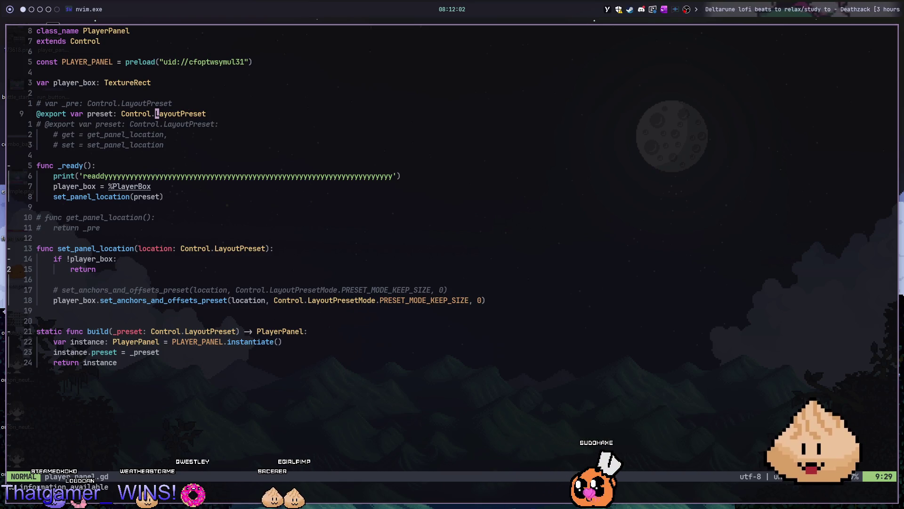
Rerun the scene and set the live PlayerPanel Preset to Top Left, Top Right, then Center
{"action": "key", "text": "alt+Tab"}
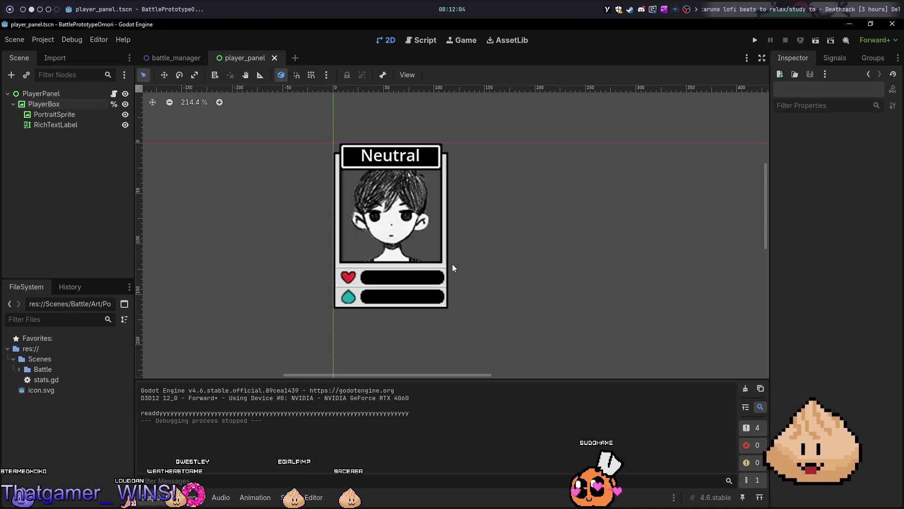
{"action": "key", "text": "alt+Tab"}
{"action": "key", "text": "alt+Tab"}
{"action": "key", "text": "F6"}
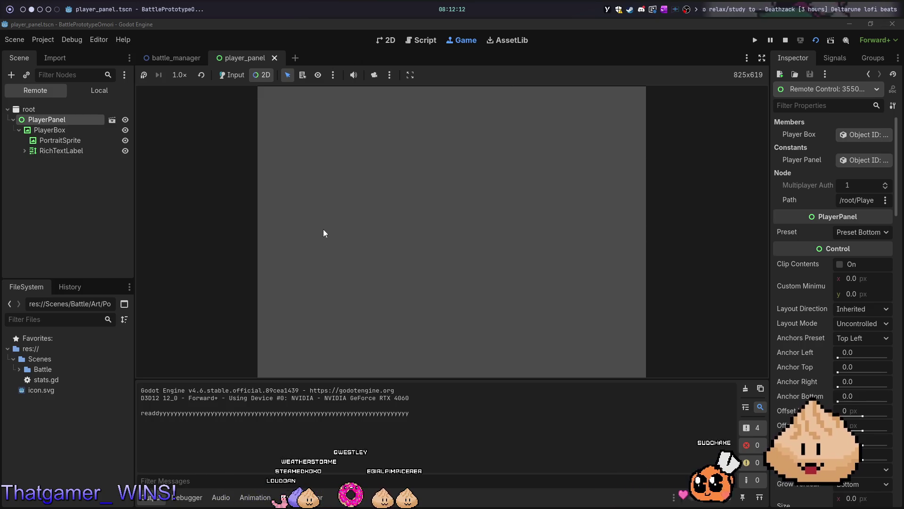
{"action": "left_click", "coordinate": [850, 233]}
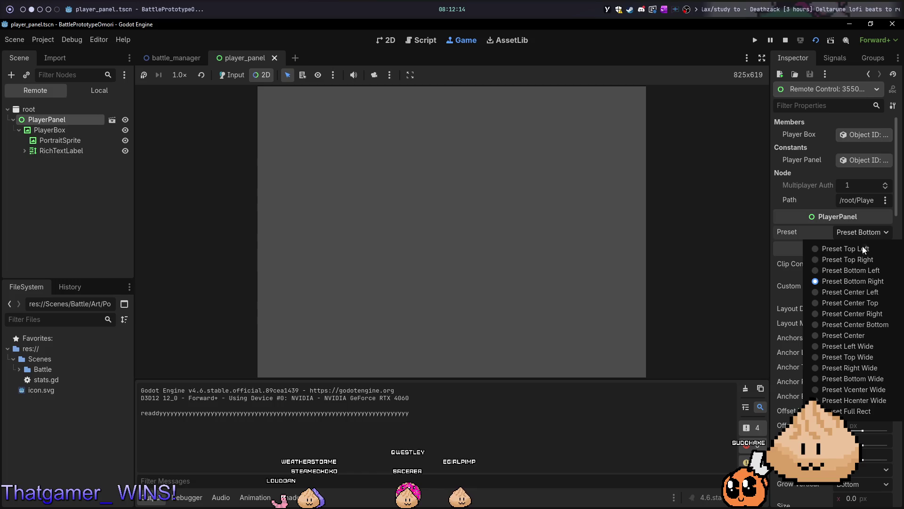
{"action": "left_click", "coordinate": [862, 248]}
{"action": "left_click", "coordinate": [873, 232]}
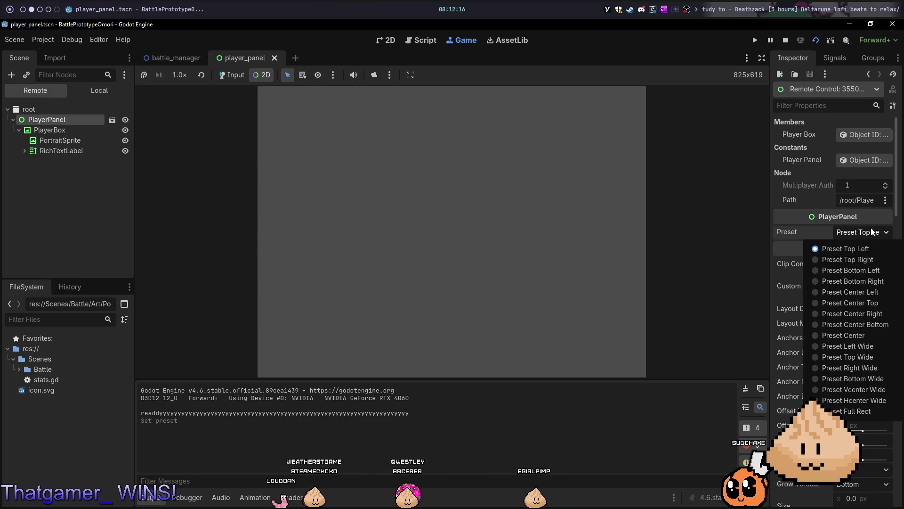
{"action": "left_click", "coordinate": [841, 258]}
{"action": "left_click", "coordinate": [844, 234]}
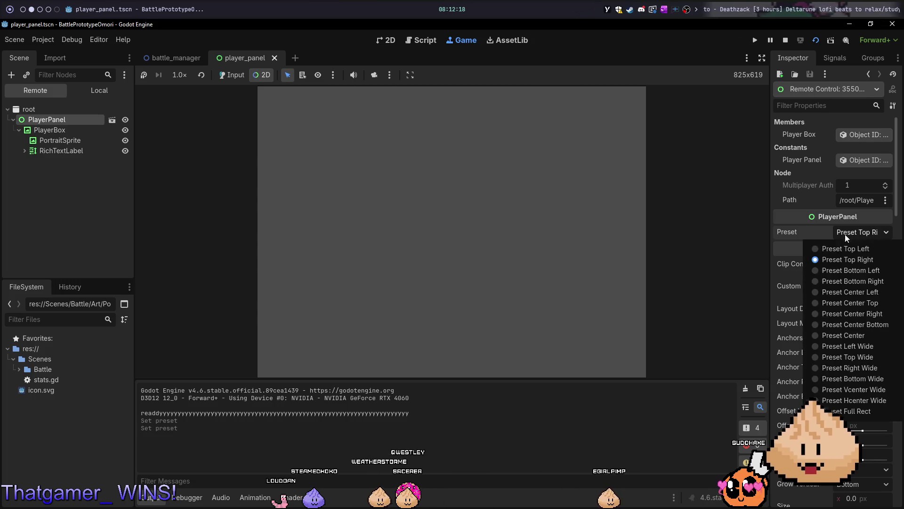
{"action": "left_click", "coordinate": [857, 335]}
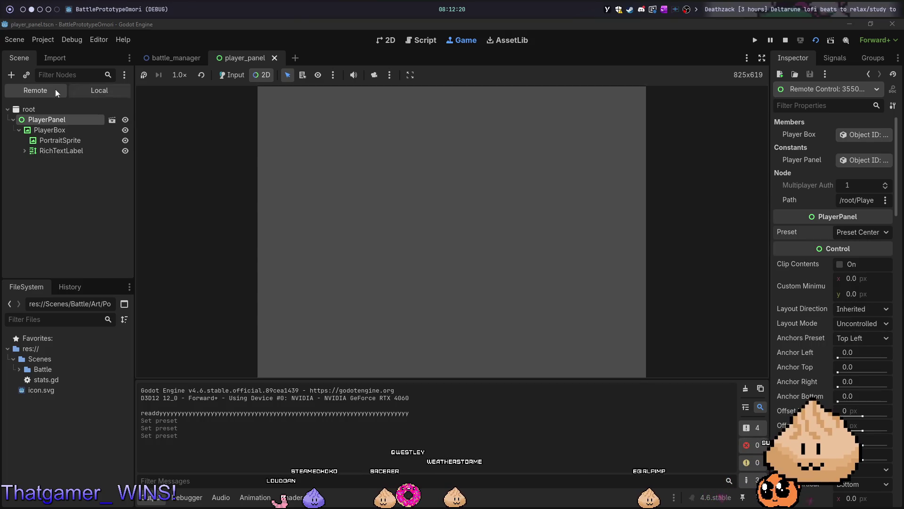
Set the running PlayerBox's Anchors Preset to Full Rect
{"action": "left_click", "coordinate": [50, 132]}
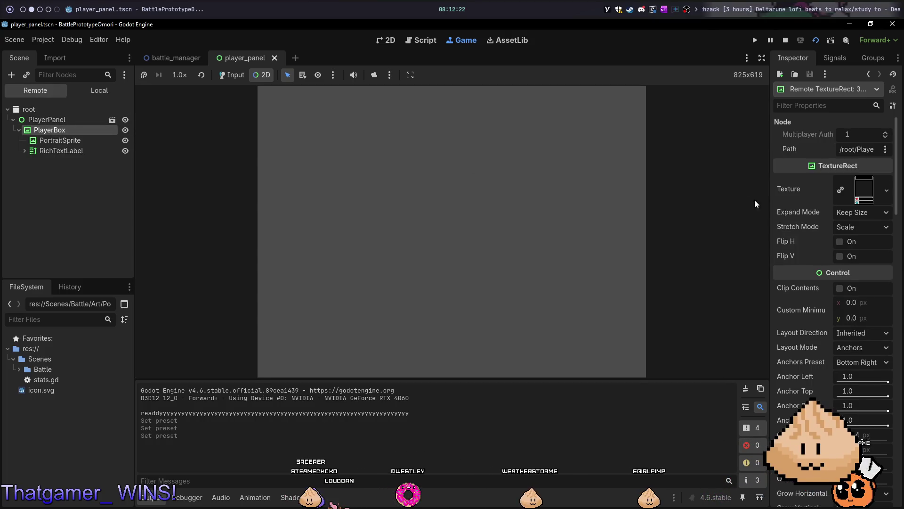
{"action": "left_click", "coordinate": [871, 361]}
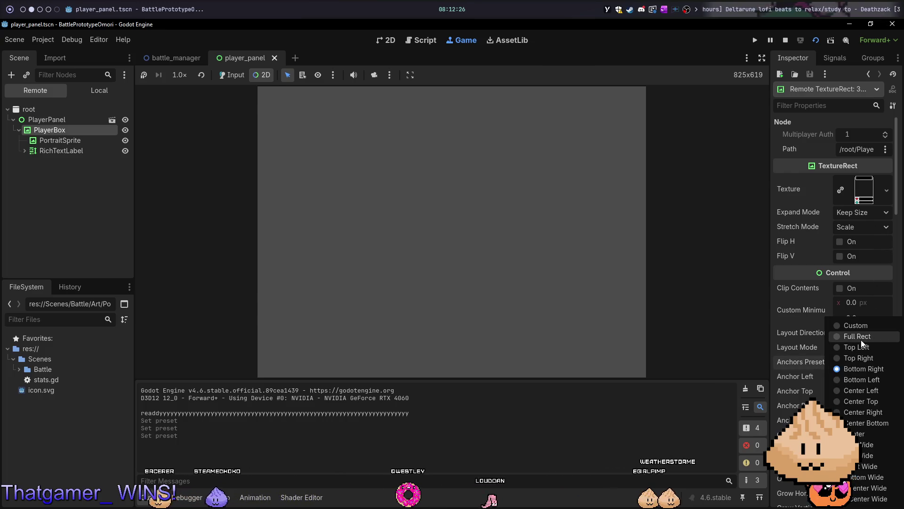
{"action": "left_click", "coordinate": [861, 339]}
{"action": "left_click", "coordinate": [168, 157]}
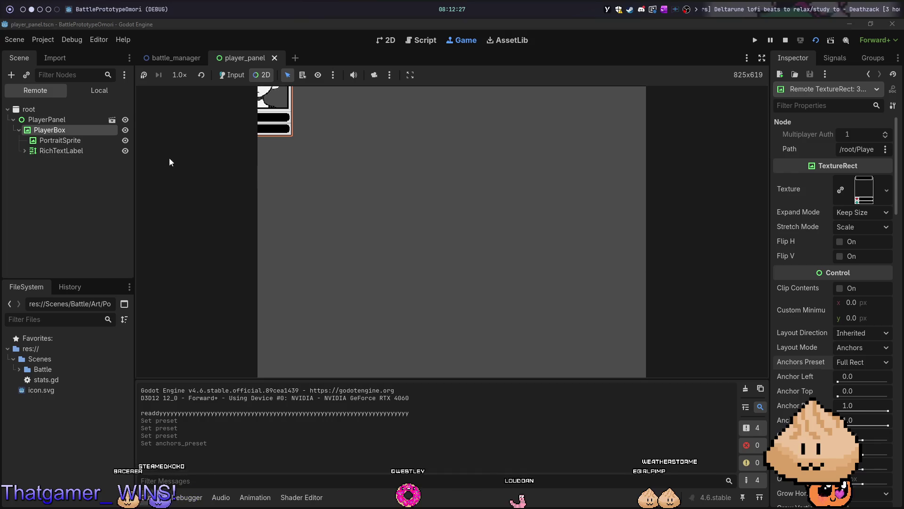
Anchor the live PlayerBox to Top Left
{"action": "left_click", "coordinate": [86, 131]}
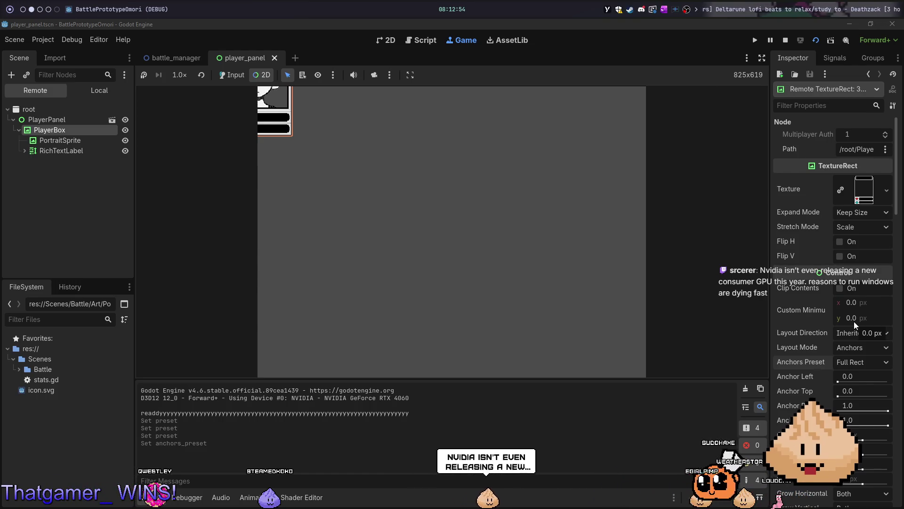
{"action": "left_click", "coordinate": [851, 362]}
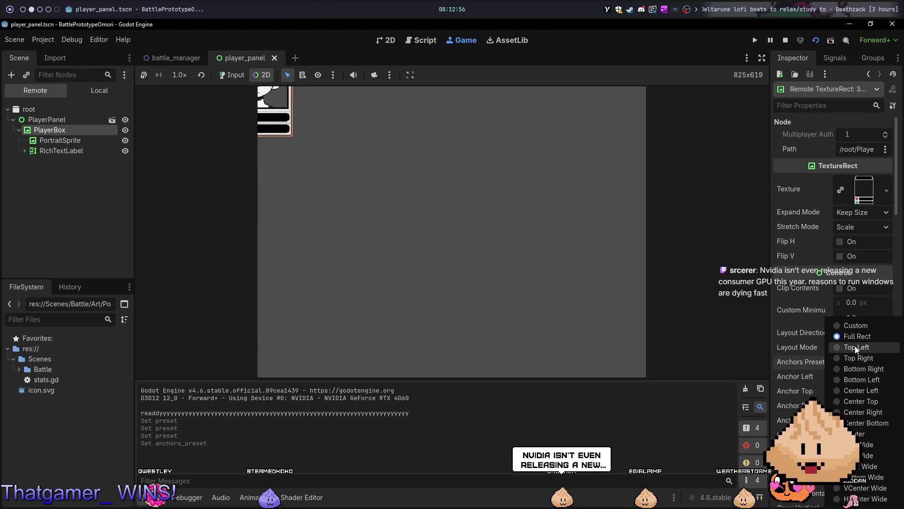
{"action": "left_click", "coordinate": [856, 347]}
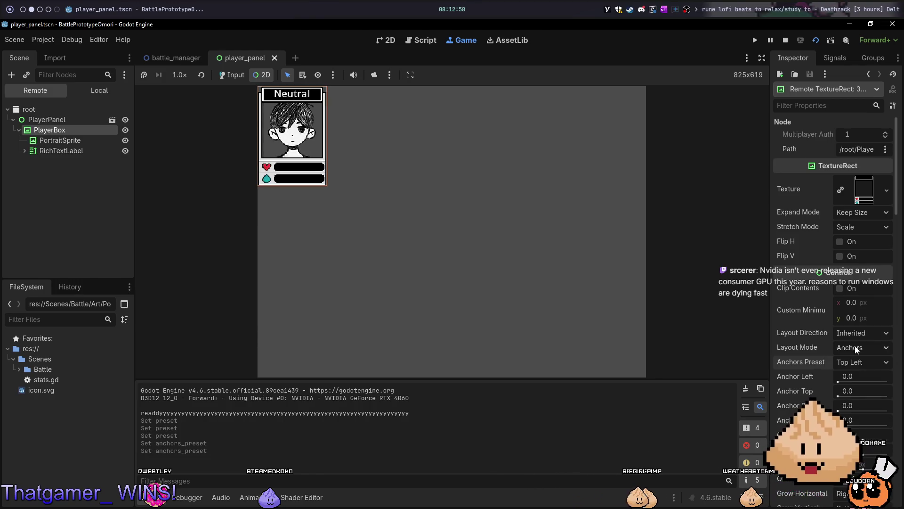
Set the live PlayerPanel anchors to Top Left, Center, then Center Right, and stop the game
{"action": "left_click", "coordinate": [46, 117]}
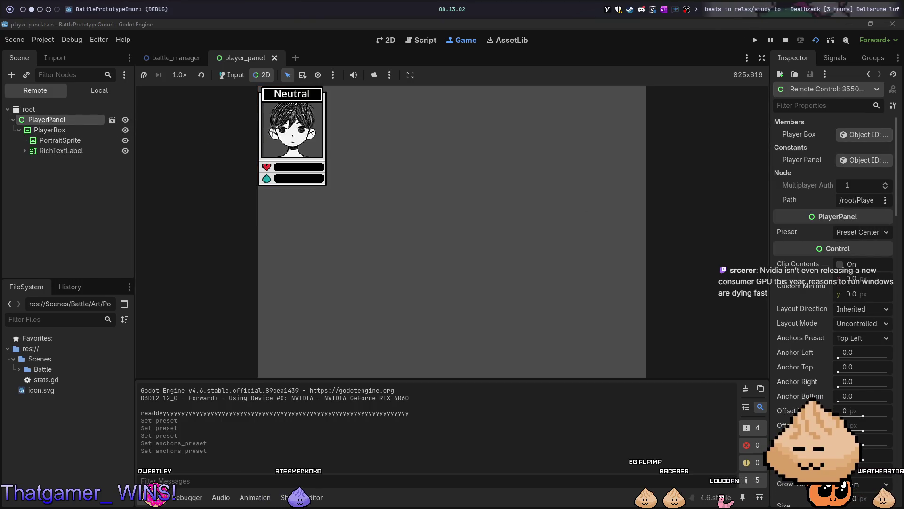
{"action": "left_click", "coordinate": [886, 339]}
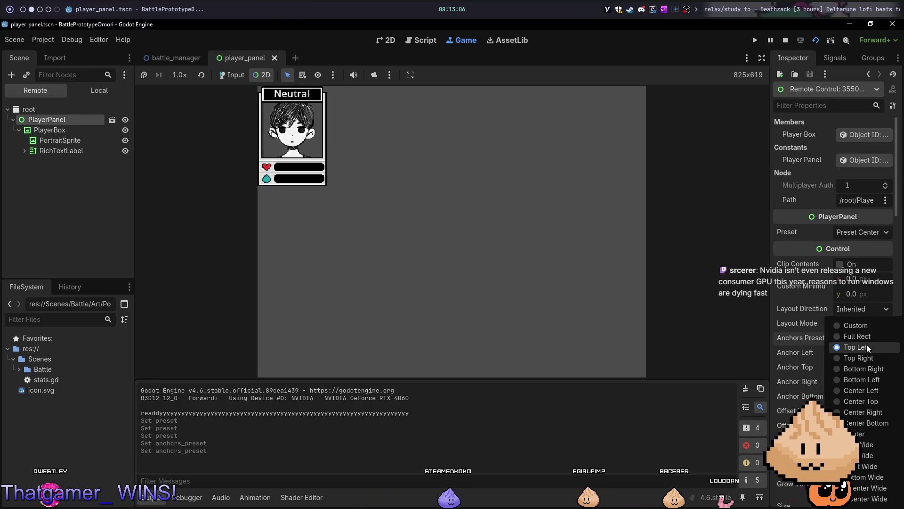
{"action": "left_click", "coordinate": [867, 347]}
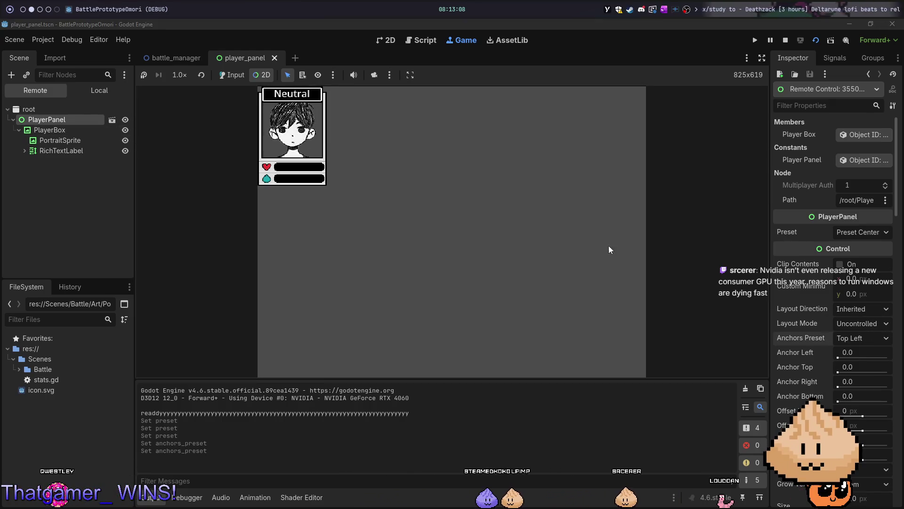
{"action": "left_click", "coordinate": [836, 341]}
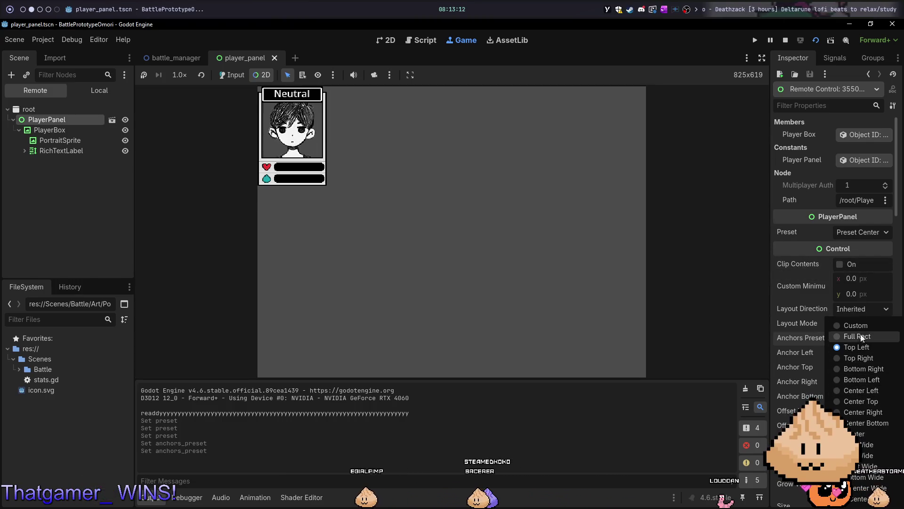
{"action": "left_click", "coordinate": [860, 436]}
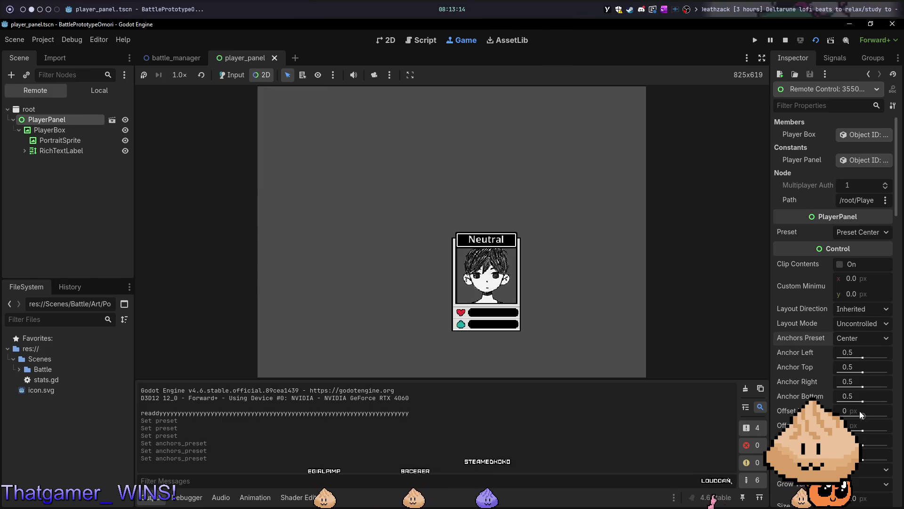
{"action": "left_click", "coordinate": [859, 337]}
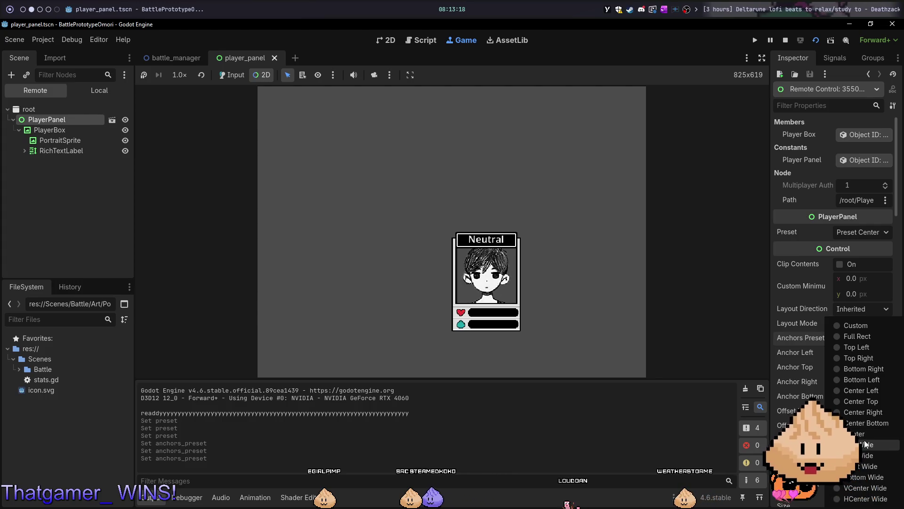
{"action": "left_click", "coordinate": [872, 412]}
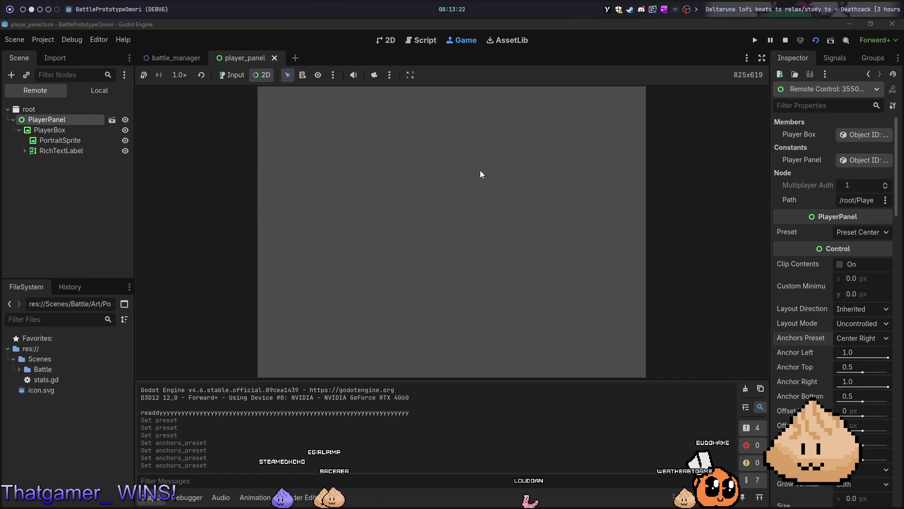
{"action": "left_click", "coordinate": [404, 162]}
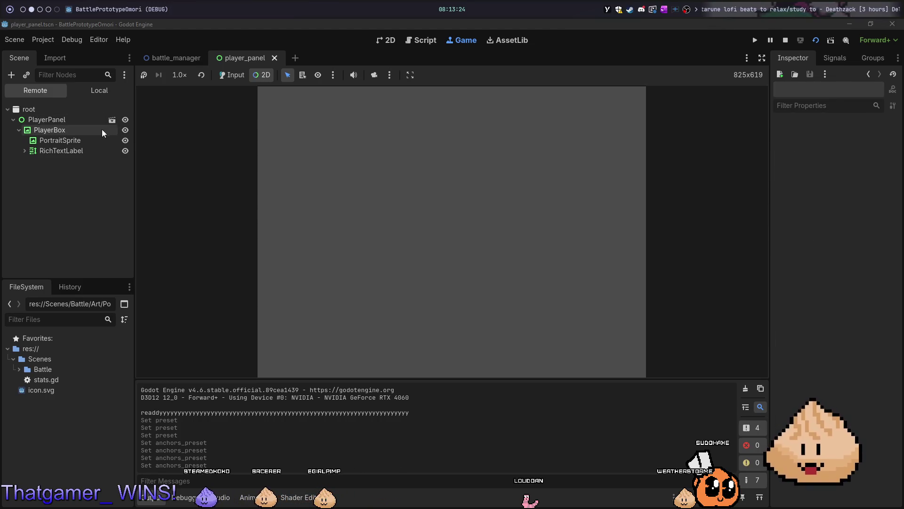
{"action": "left_click", "coordinate": [74, 128]}
{"action": "left_click", "coordinate": [92, 120]}
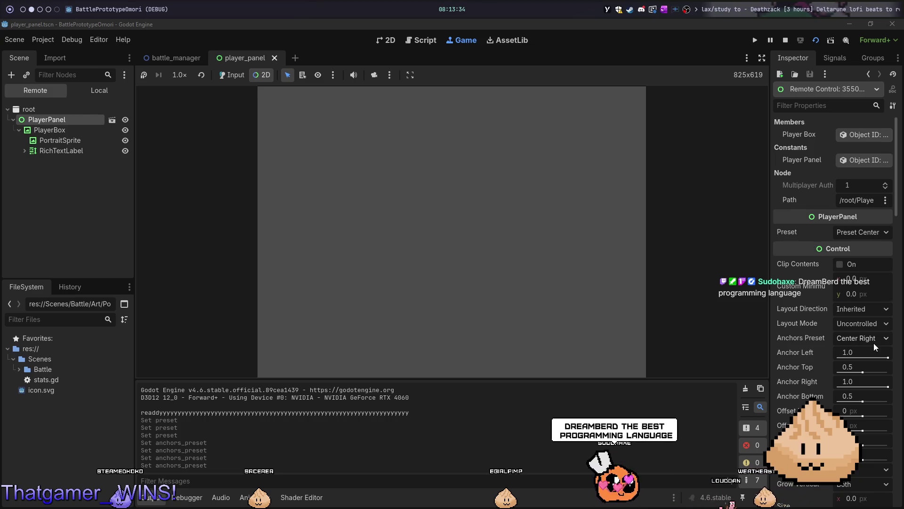
{"action": "left_click", "coordinate": [785, 39]}
{"action": "scroll", "coordinate": [641, 239], "scroll_direction": "down", "scroll_amount": 4}
Turn on Horizontal and Vertical Expand in PlayerPanel's container sizing
{"action": "left_click_drag", "start_coordinate": [625, 236], "coordinate": [564, 216]}
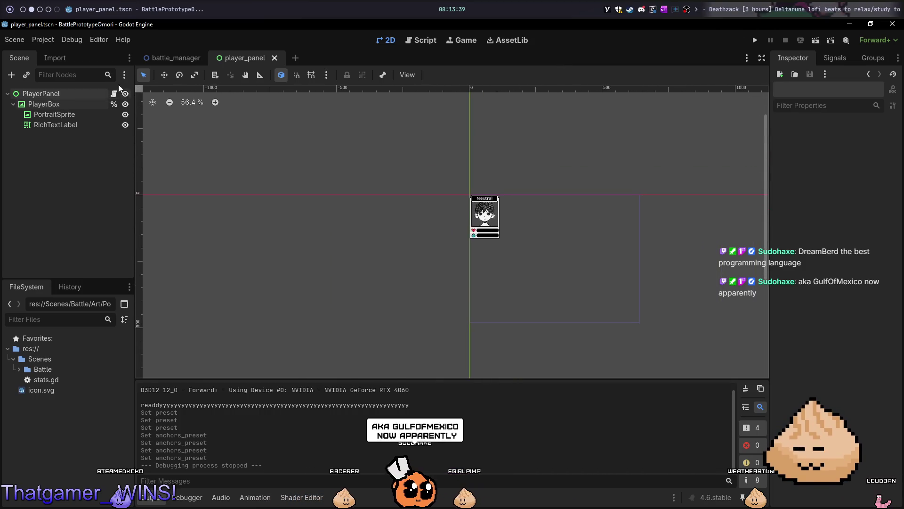
{"action": "left_click", "coordinate": [61, 106]}
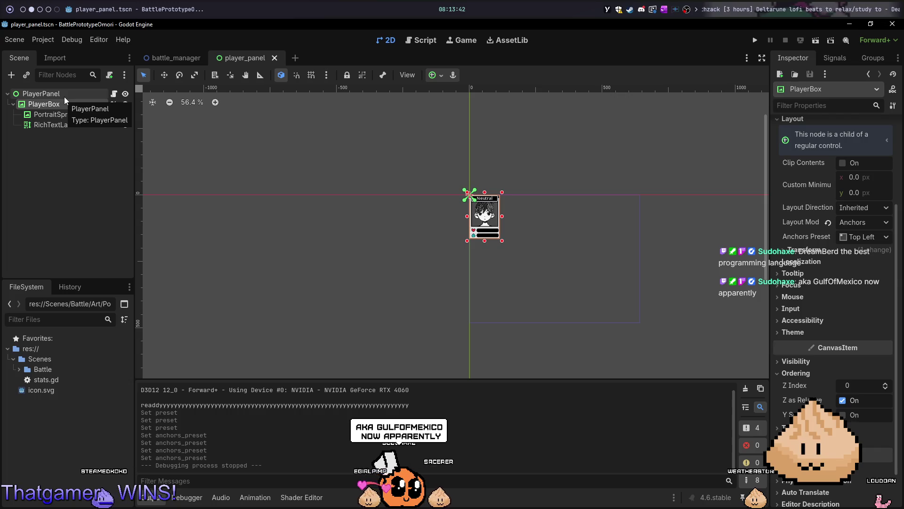
{"action": "left_click", "coordinate": [64, 97]}
{"action": "left_click", "coordinate": [65, 108]}
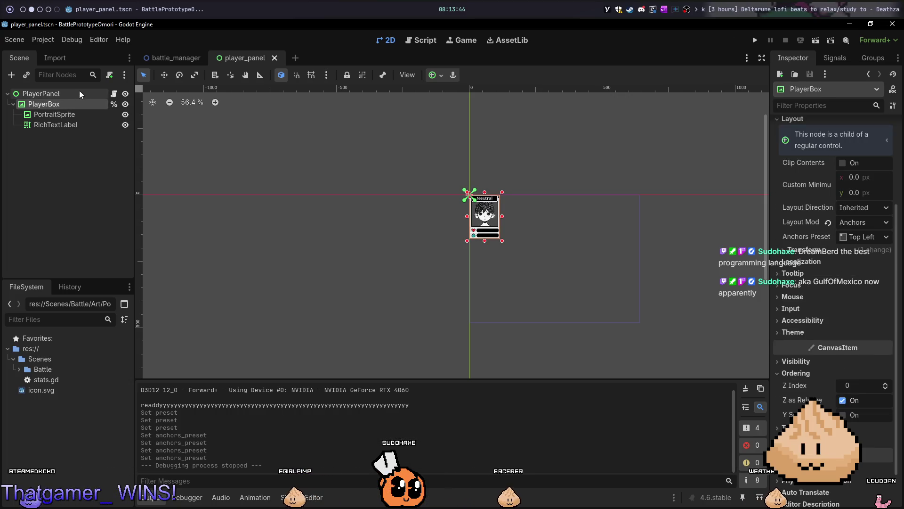
{"action": "left_click", "coordinate": [79, 91]}
{"action": "left_click", "coordinate": [474, 74]}
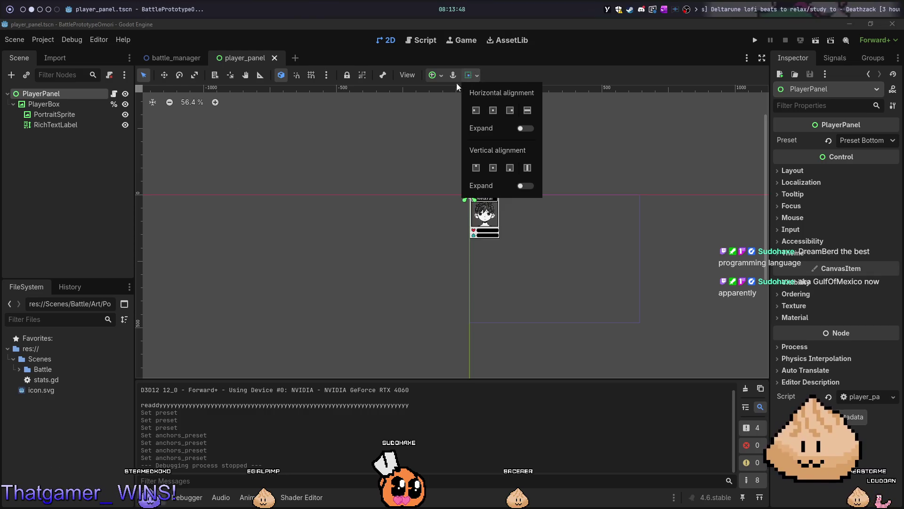
{"action": "left_click", "coordinate": [526, 128]}
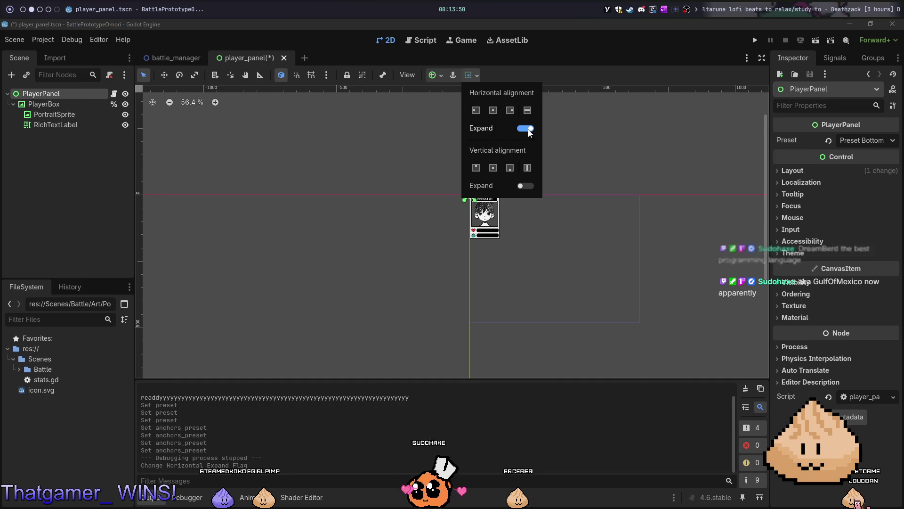
{"action": "left_click", "coordinate": [526, 185]}
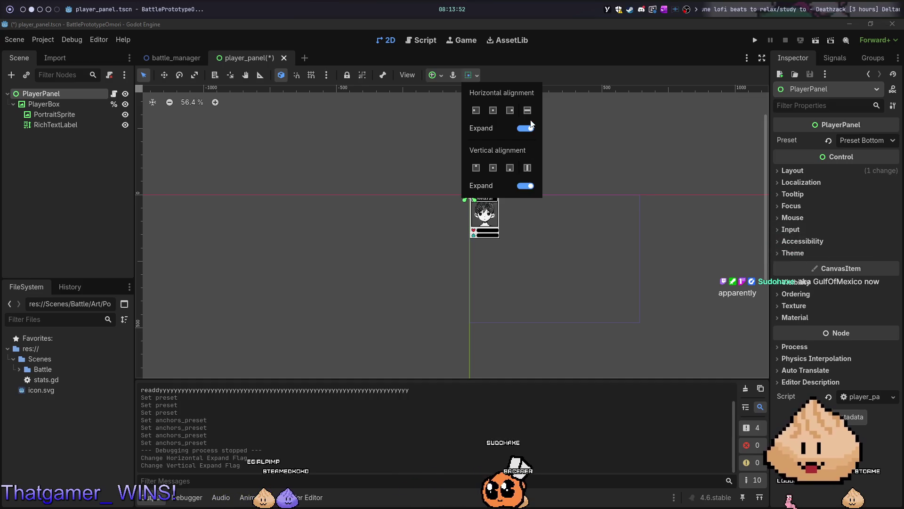
{"action": "left_click", "coordinate": [575, 126]}
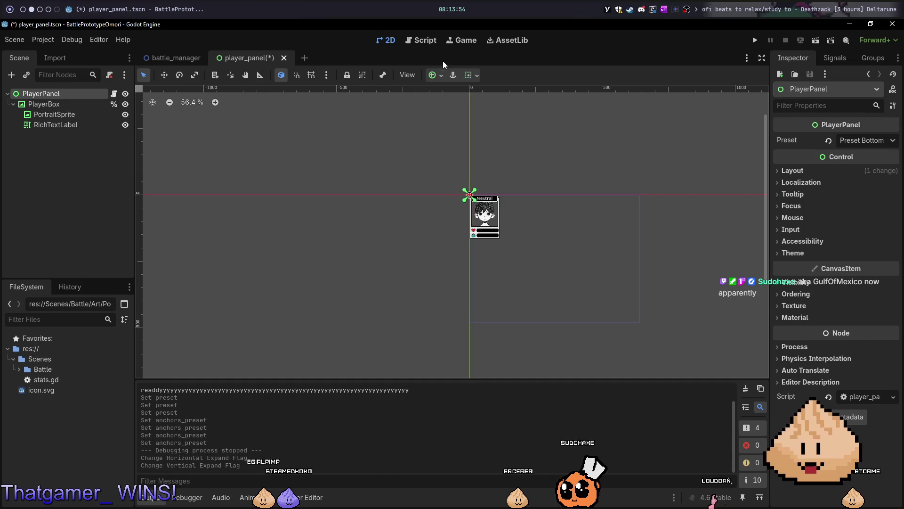
Anchor PlayerBox to Center and reselect PlayerPanel
{"action": "left_click", "coordinate": [89, 104]}
{"action": "left_click", "coordinate": [453, 75]}
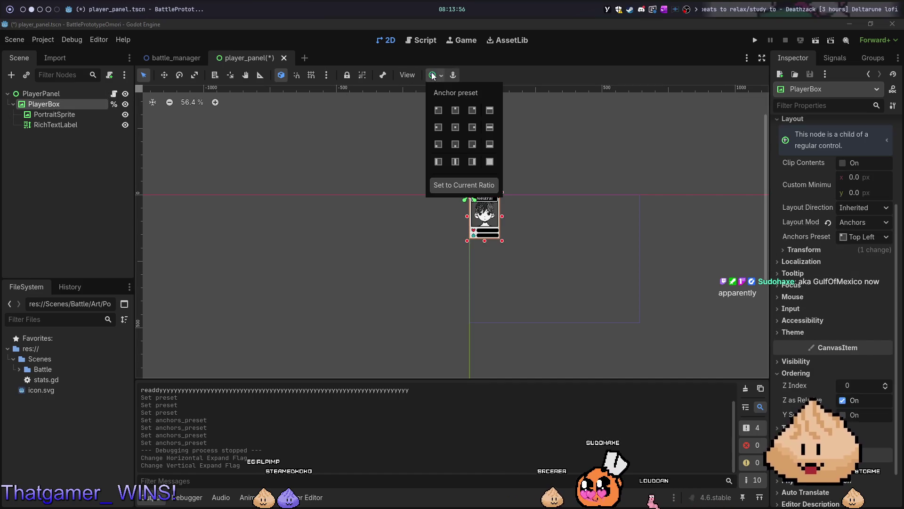
{"action": "left_click", "coordinate": [455, 129]}
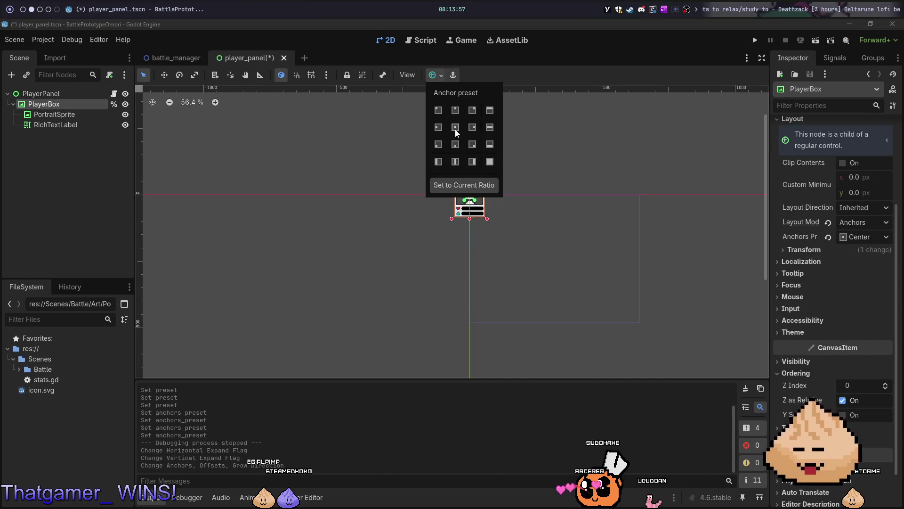
{"action": "left_click", "coordinate": [496, 75]}
{"action": "left_click", "coordinate": [52, 94]}
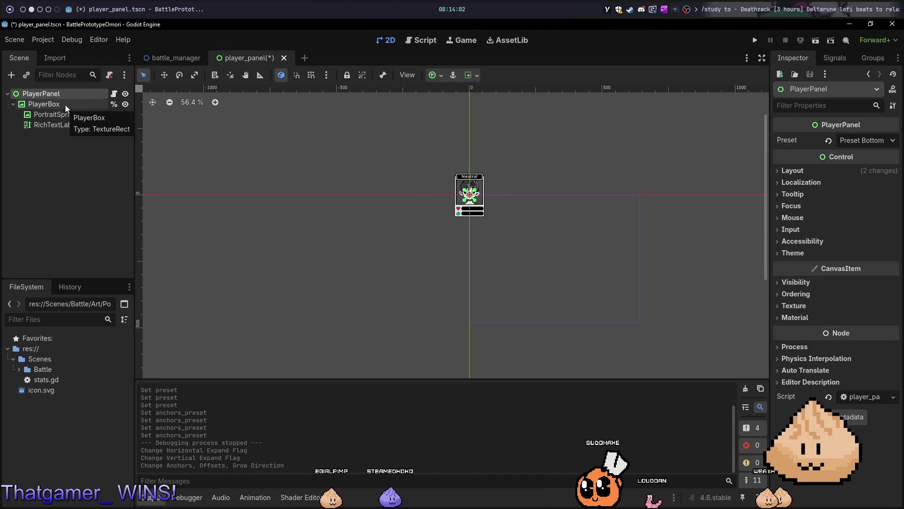
{"action": "right_click", "coordinate": [58, 94]}
Add a MarginContainer child to PlayerPanel, move PlayerBox into it, and give it an anchor preset
{"action": "left_click", "coordinate": [101, 117]}
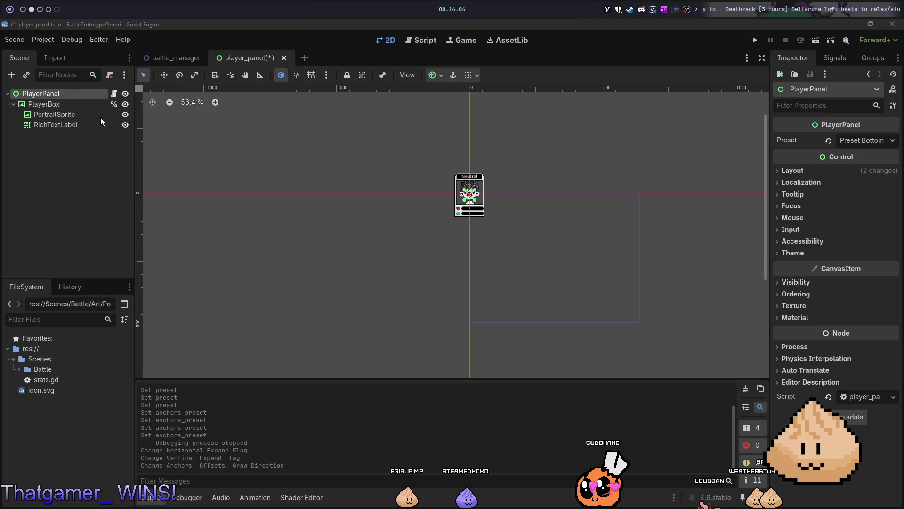
{"action": "type", "text": "margin"}
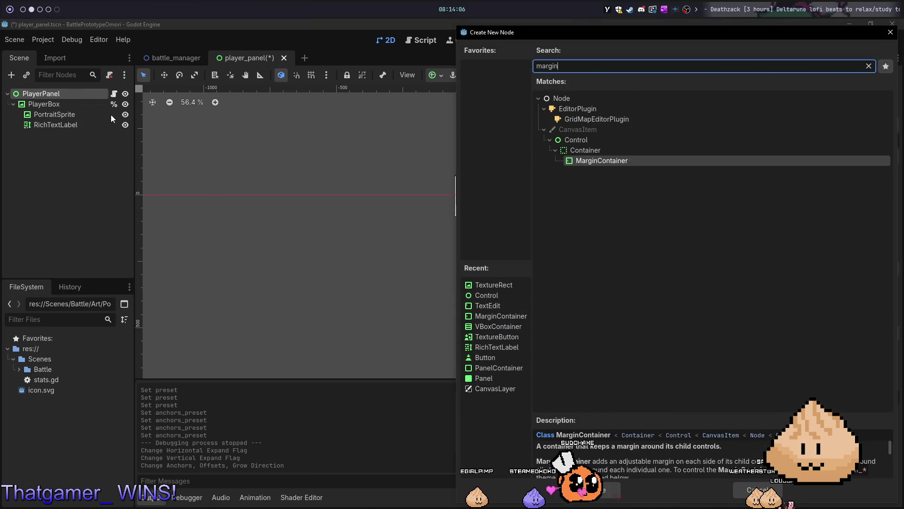
{"action": "key", "text": "Return"}
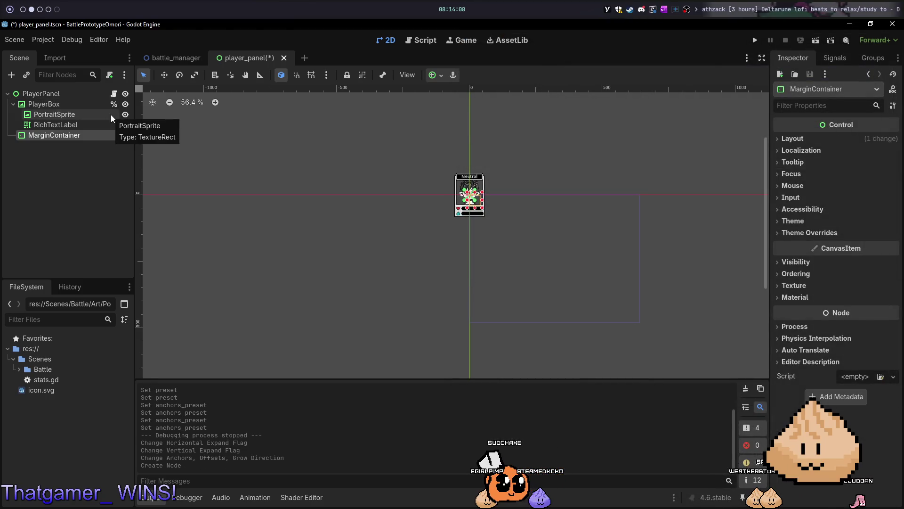
{"action": "left_click_drag", "start_coordinate": [82, 133], "coordinate": [65, 105]}
{"action": "left_click", "coordinate": [64, 104]}
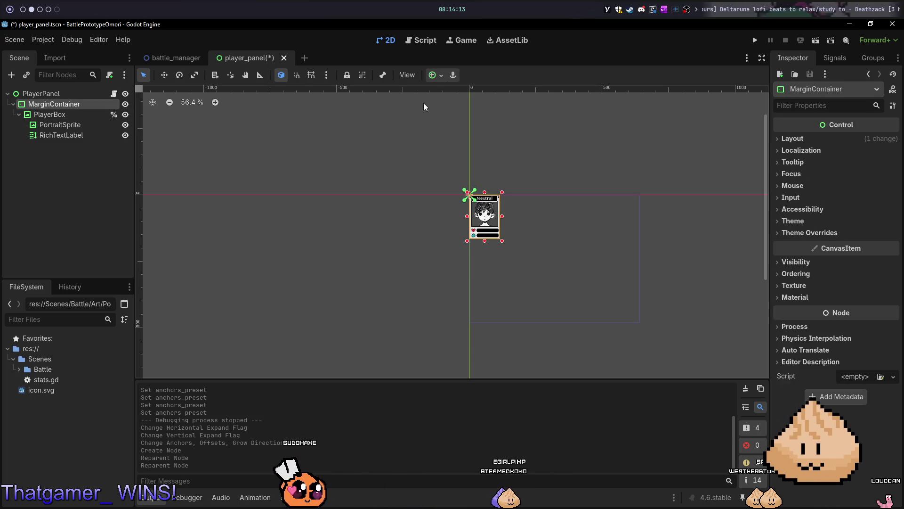
{"action": "left_click", "coordinate": [434, 75]}
{"action": "left_click", "coordinate": [489, 163]}
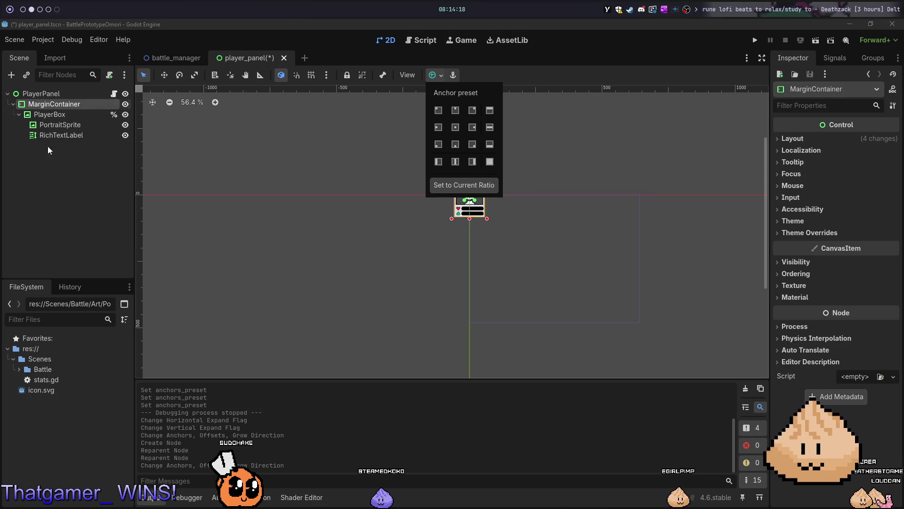
Anchor both PlayerPanel and the MarginContainer to Full Rect
{"action": "left_click", "coordinate": [52, 114]}
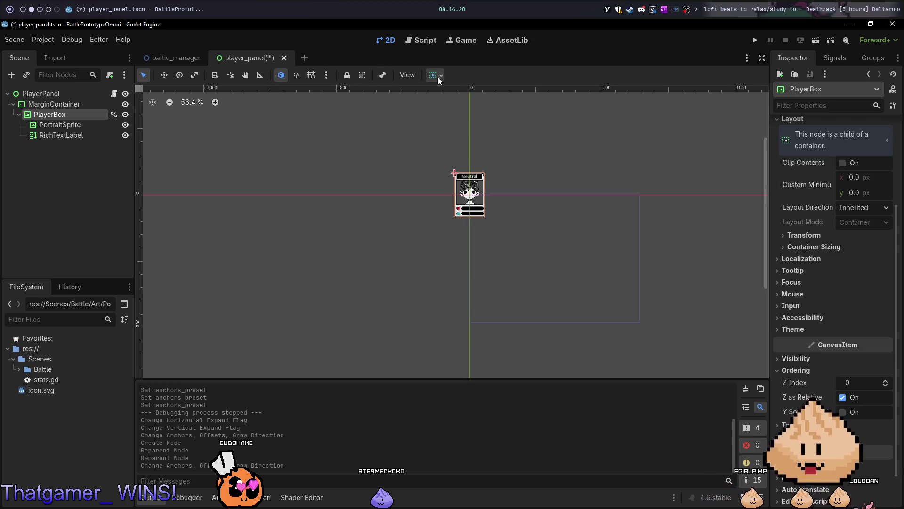
{"action": "left_click", "coordinate": [436, 76]}
{"action": "left_click", "coordinate": [346, 111]}
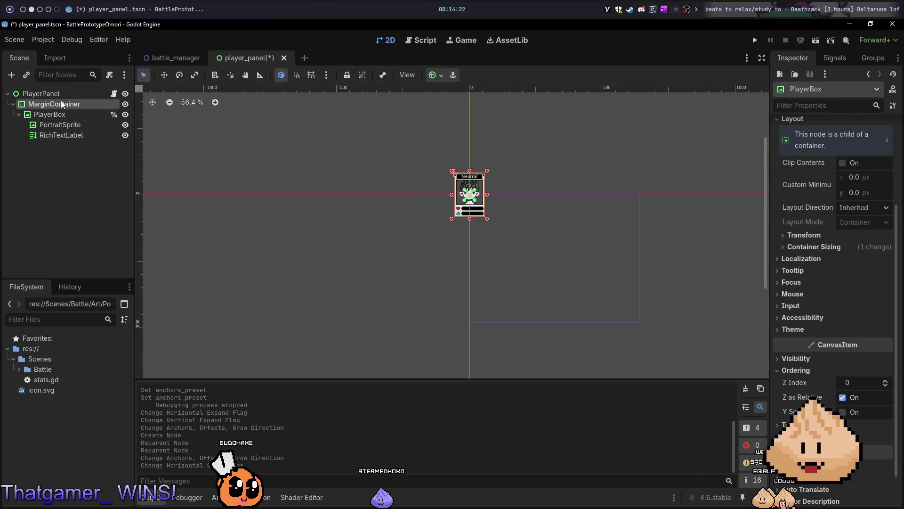
{"action": "left_click", "coordinate": [50, 93]}
{"action": "left_click", "coordinate": [471, 75]}
{"action": "left_click", "coordinate": [442, 74]}
{"action": "left_click", "coordinate": [441, 75]}
{"action": "left_click", "coordinate": [490, 162]}
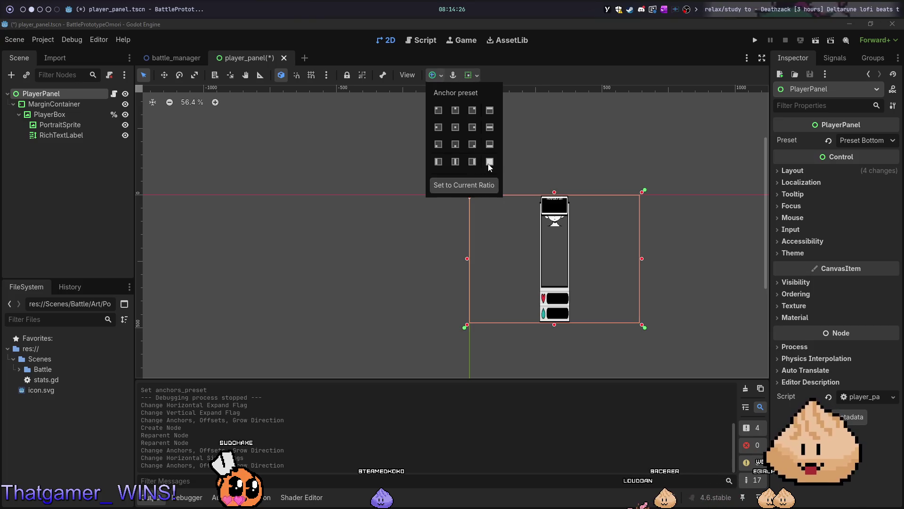
{"action": "left_click", "coordinate": [285, 170]}
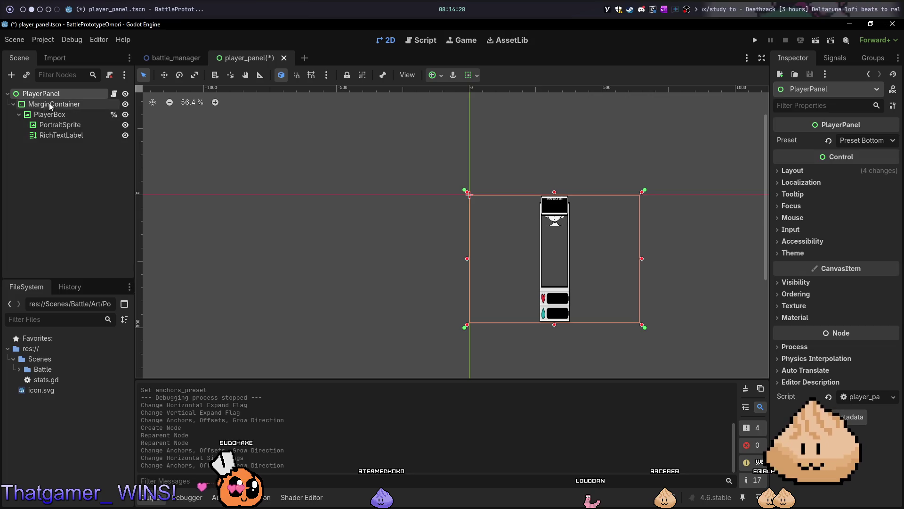
{"action": "left_click", "coordinate": [49, 104]}
{"action": "left_click", "coordinate": [433, 76]}
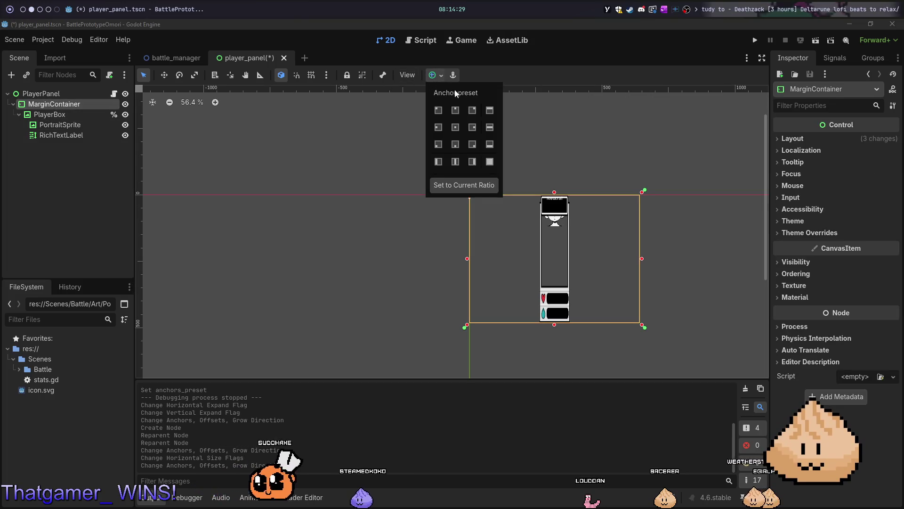
{"action": "left_click", "coordinate": [490, 162]}
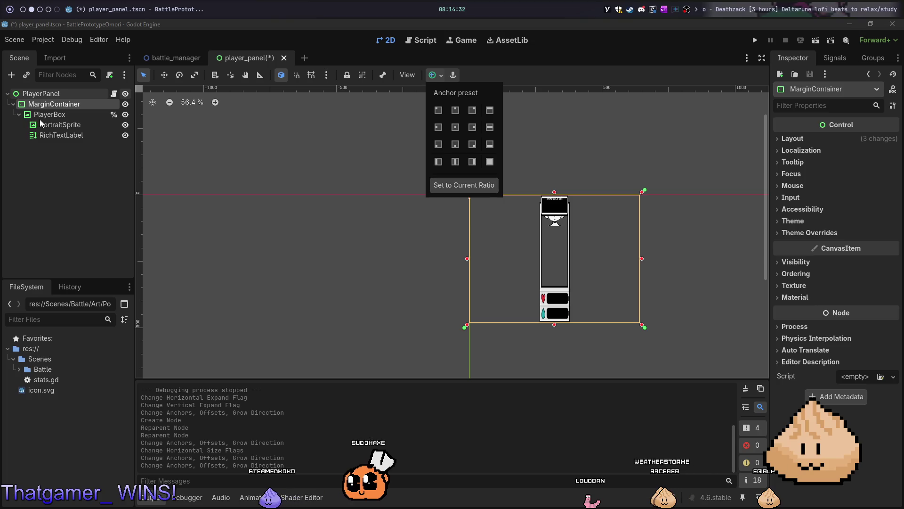
Set PlayerBox's container sizing to Shrink Begin horizontally and vertically, then save the scene
{"action": "left_click", "coordinate": [41, 116]}
{"action": "left_click", "coordinate": [41, 116]}
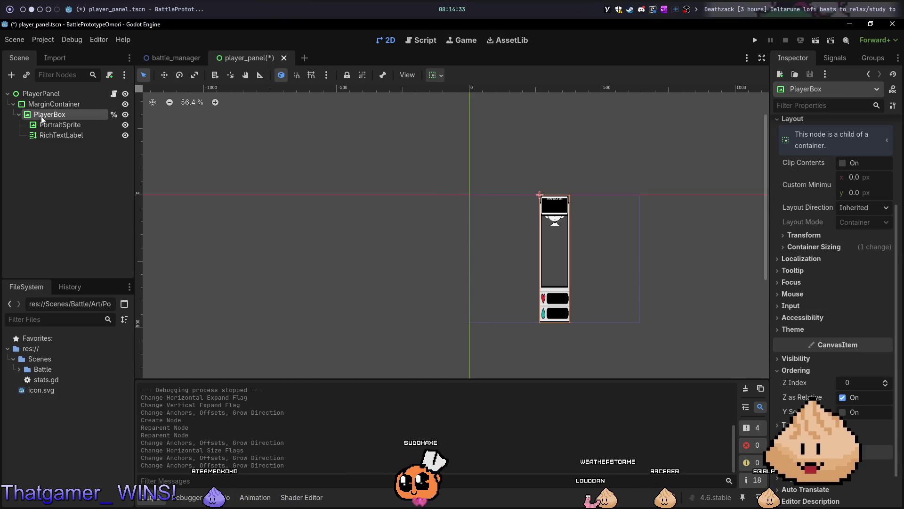
{"action": "left_click", "coordinate": [436, 76]}
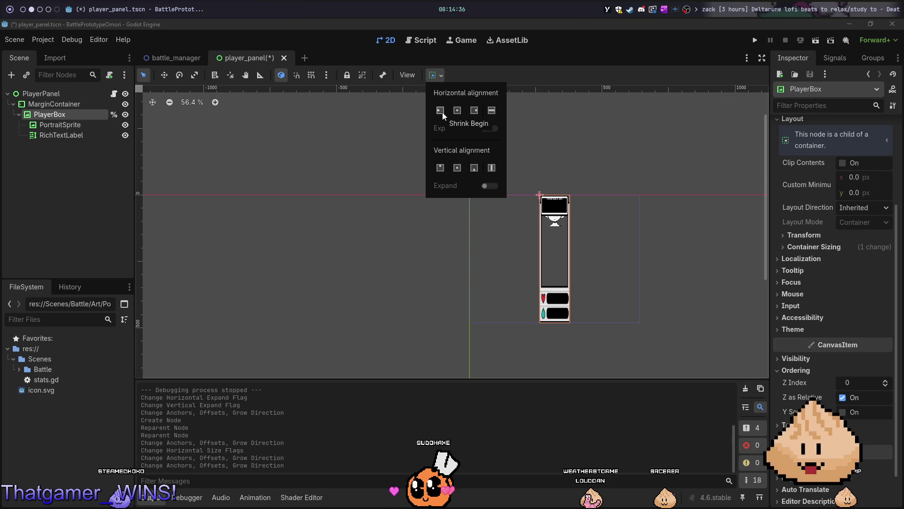
{"action": "left_click", "coordinate": [442, 112]}
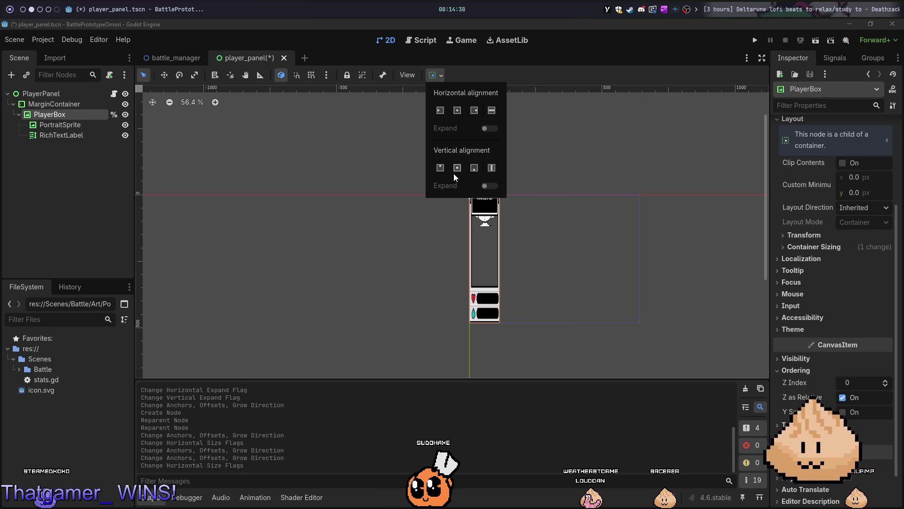
{"action": "left_click", "coordinate": [441, 168]}
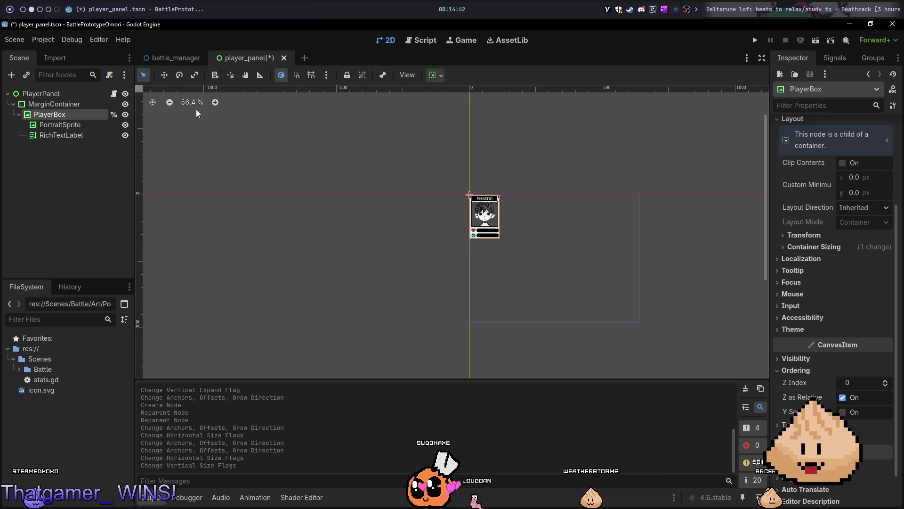
{"action": "left_click", "coordinate": [436, 76]}
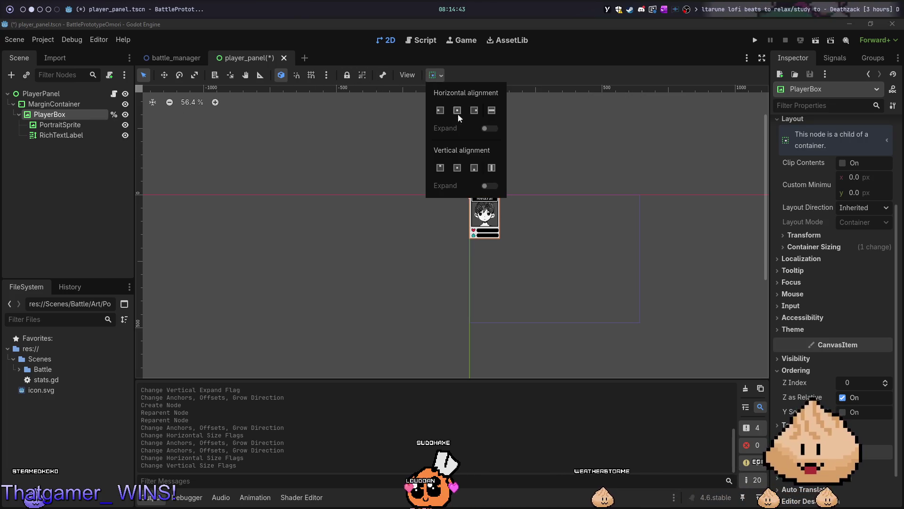
{"action": "left_click", "coordinate": [457, 169]}
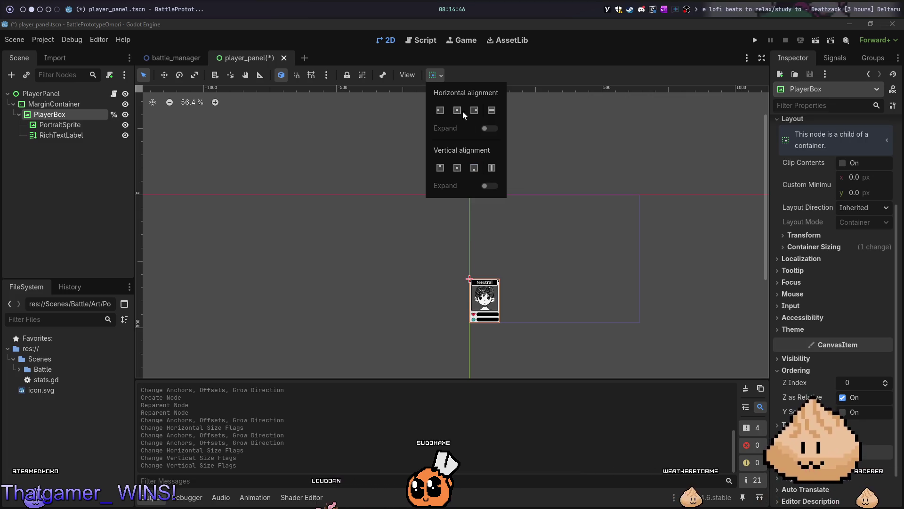
{"action": "left_click", "coordinate": [440, 168]}
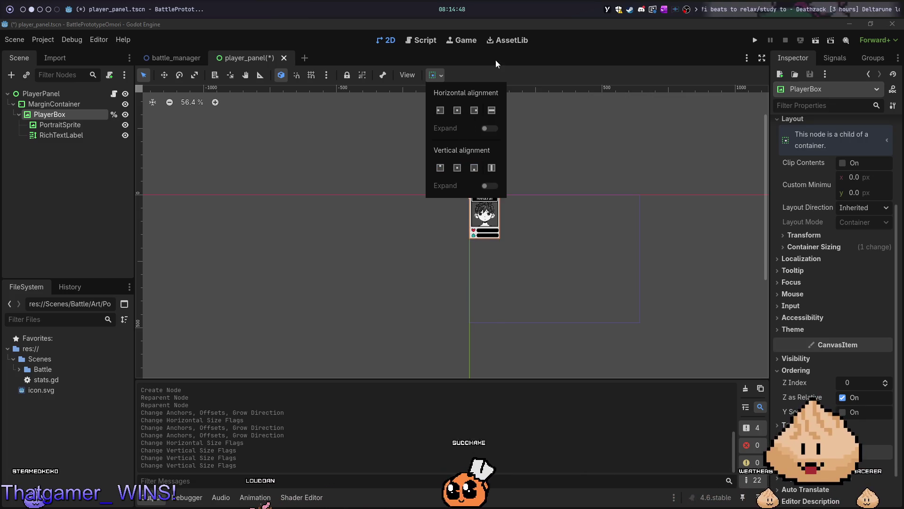
{"action": "key", "text": "ctrl+s"}
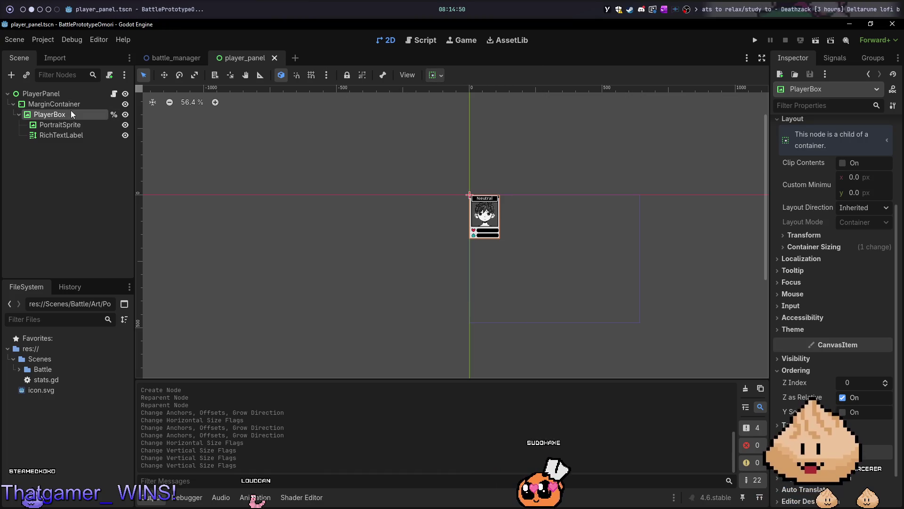
{"action": "left_click", "coordinate": [60, 107]}
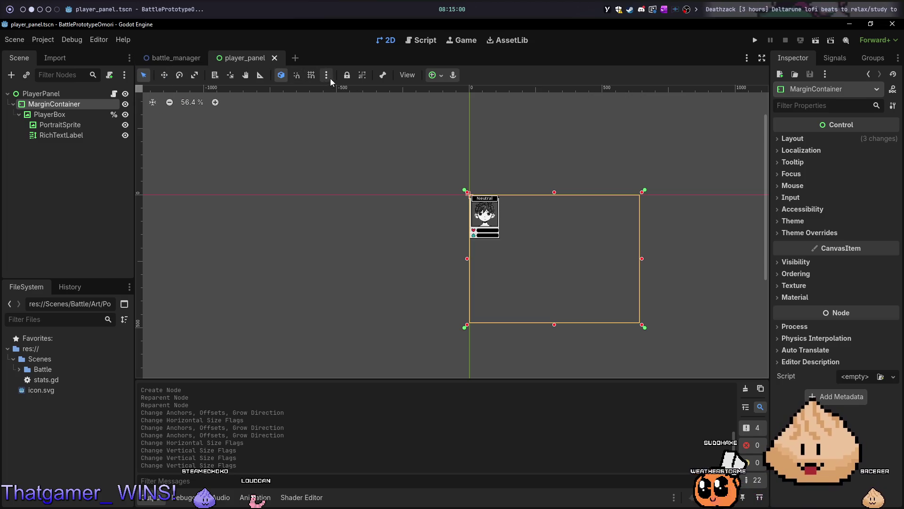
{"action": "key", "text": "super+3"}
Run the player_panel scene, inspect its remote nodes, try another PlayerPanel preset, then stop
{"action": "key", "text": "super+2"}
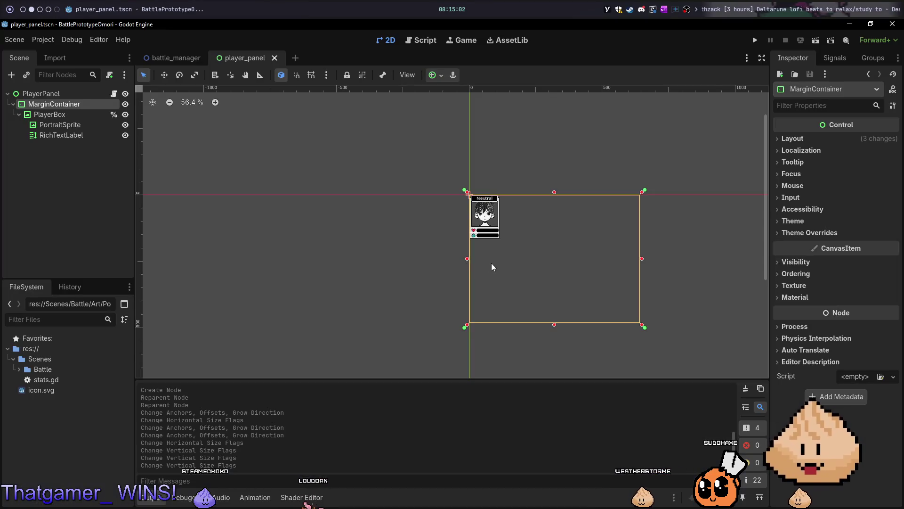
{"action": "key", "text": "F6"}
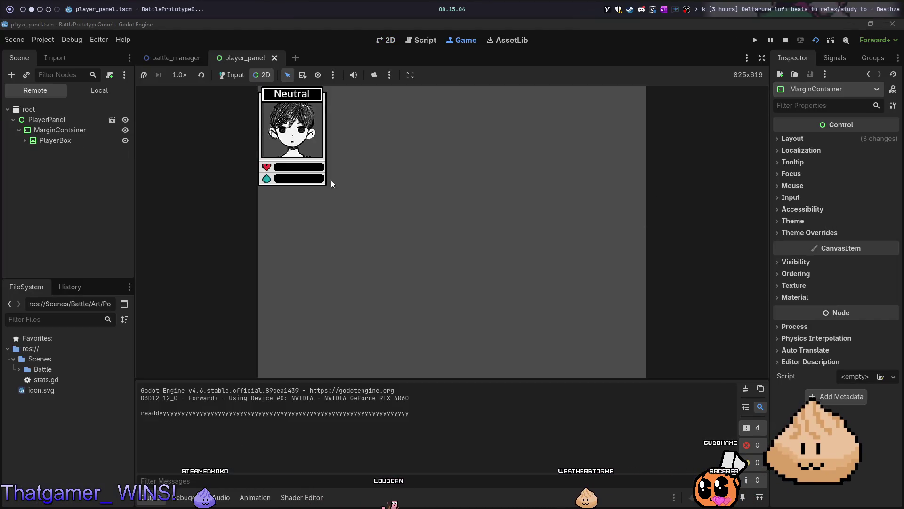
{"action": "left_click", "coordinate": [63, 128]}
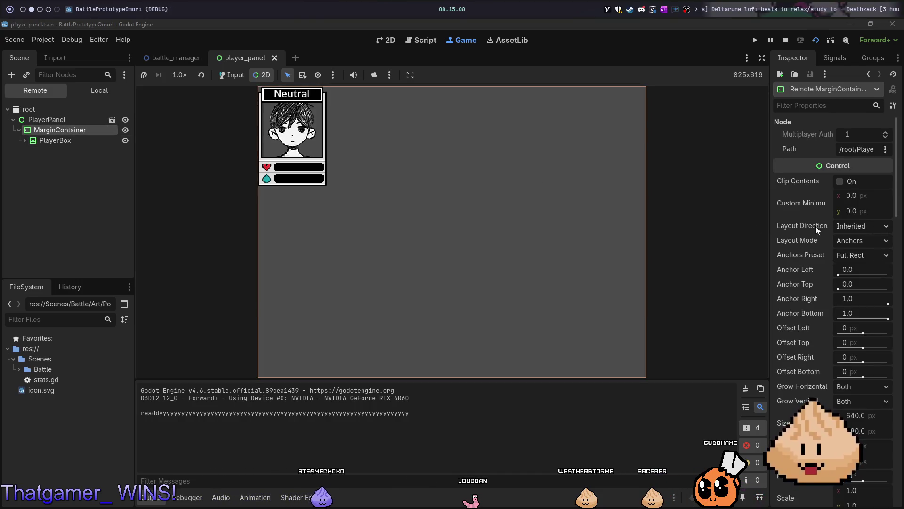
{"action": "left_click", "coordinate": [103, 140]}
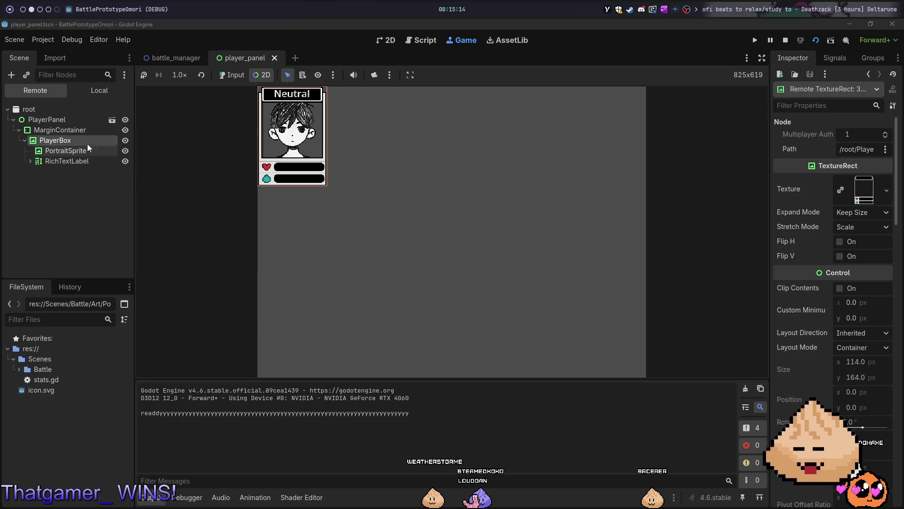
{"action": "left_click", "coordinate": [36, 120]}
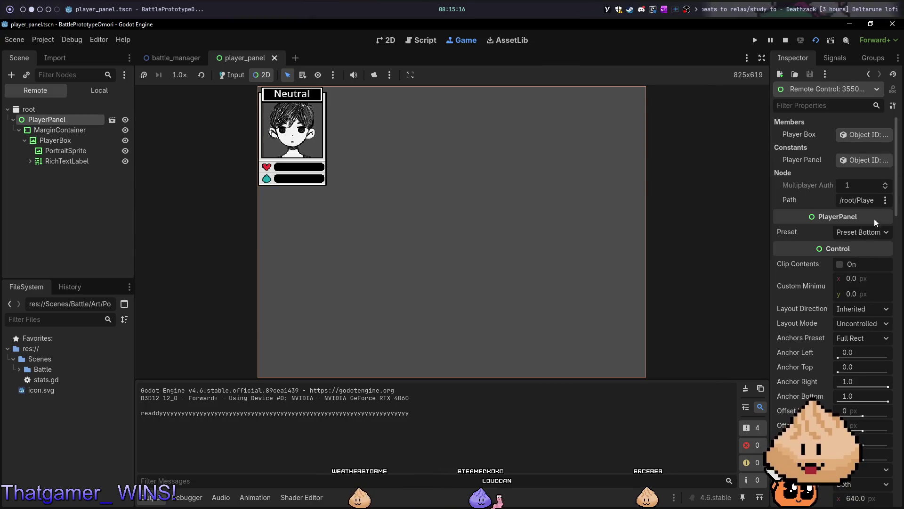
{"action": "left_click", "coordinate": [861, 231]}
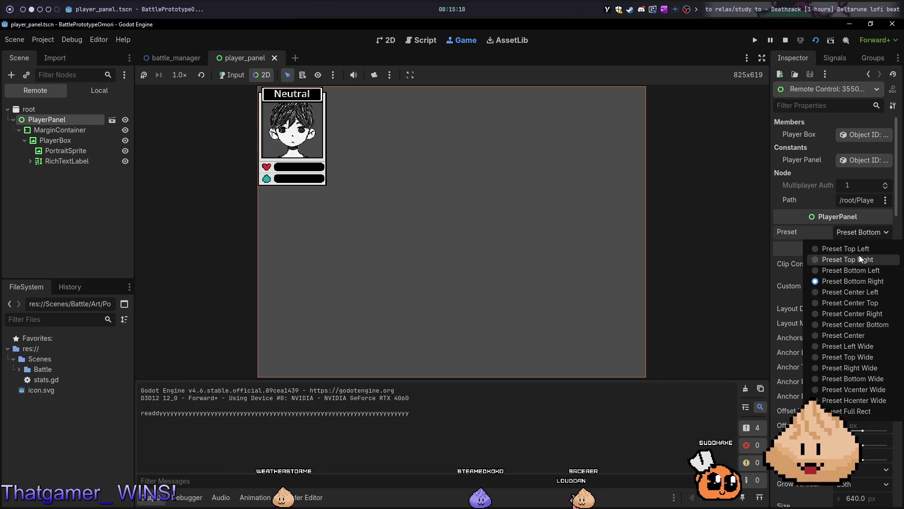
{"action": "left_click", "coordinate": [868, 270]}
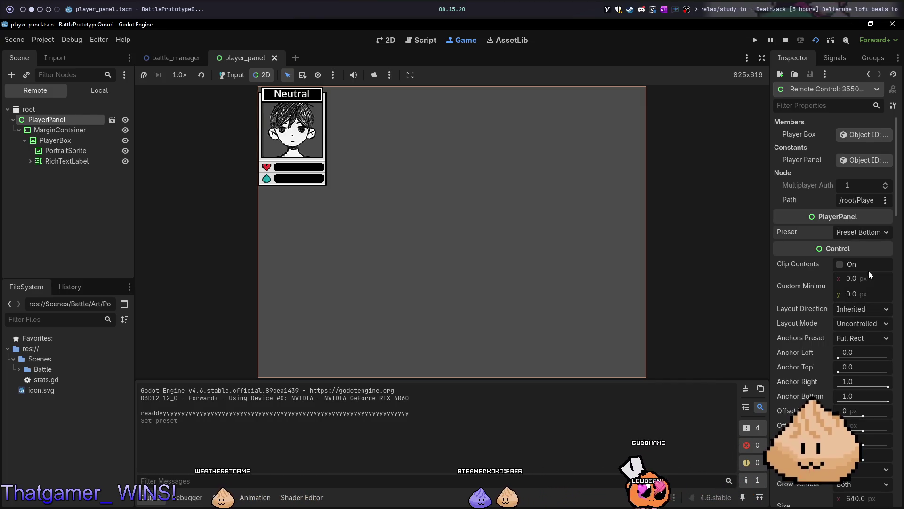
{"action": "key", "text": "F8"}
Test-run the battle_manager scene, then open battle_manager.gd in Neovim
{"action": "key", "text": "alt+1"}
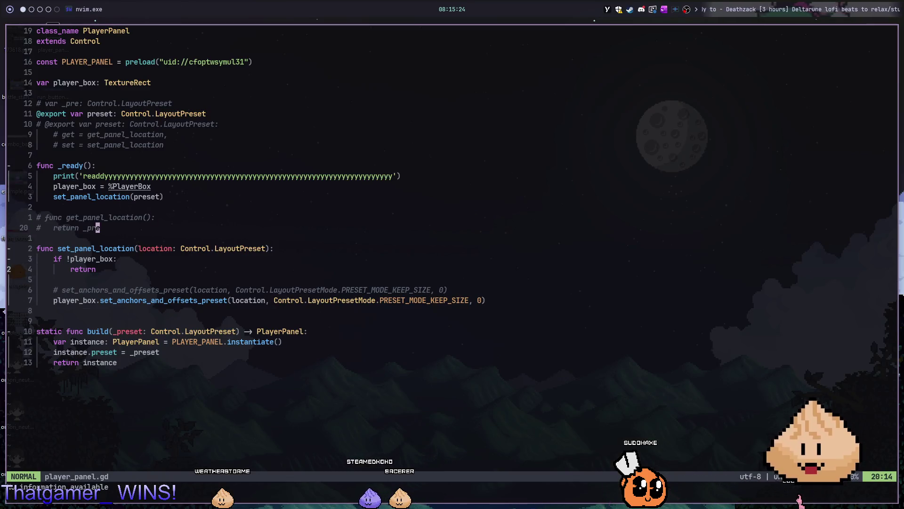
{"action": "key", "text": "alt+2"}
{"action": "key", "text": "alt+1"}
{"action": "key", "text": "alt+2"}
{"action": "left_click", "coordinate": [156, 59]}
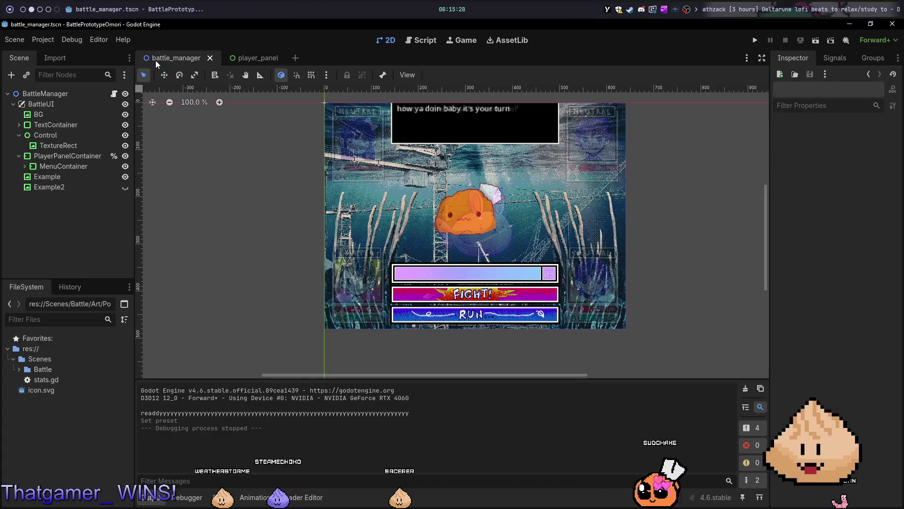
{"action": "key", "text": "F5"}
{"action": "key", "text": "F8"}
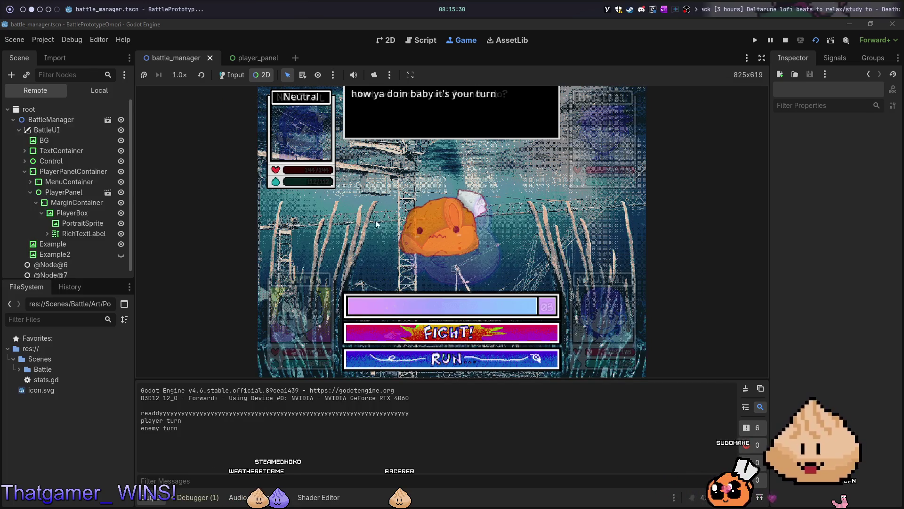
{"action": "key", "text": "alt+1"}
{"action": "key", "text": "ctrl+6"}
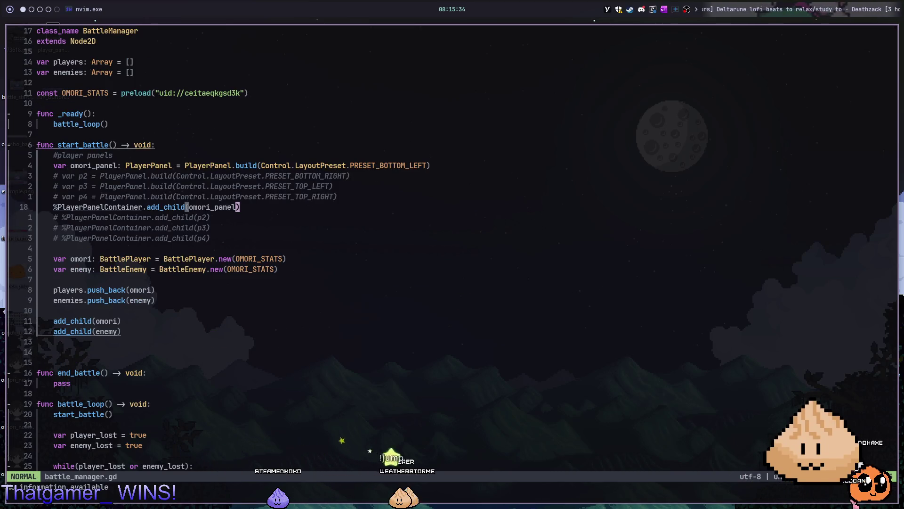
Switch from Neovim back to the Godot editor with the battle_manager scene
{"action": "key", "text": "alt+2"}
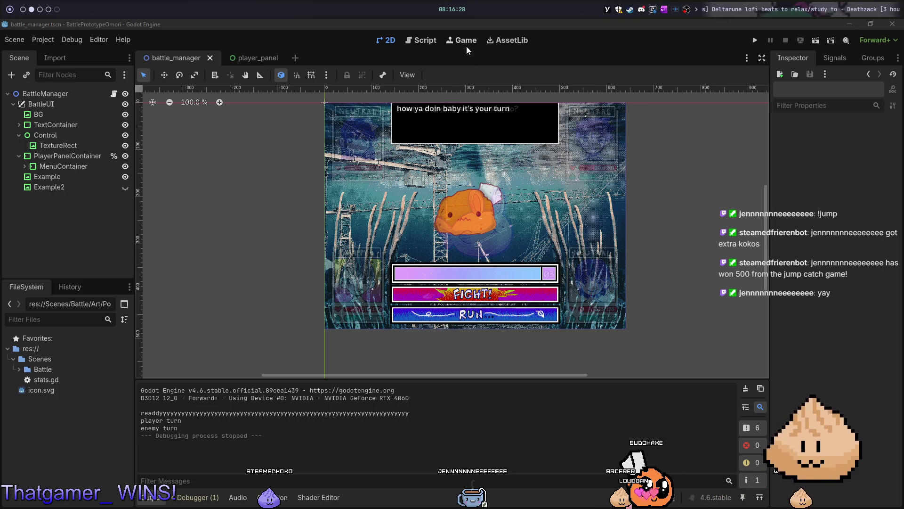
Check PlayerBox's container alignment options in player_panel without changes, then return to Neovim
{"action": "left_click", "coordinate": [261, 58]}
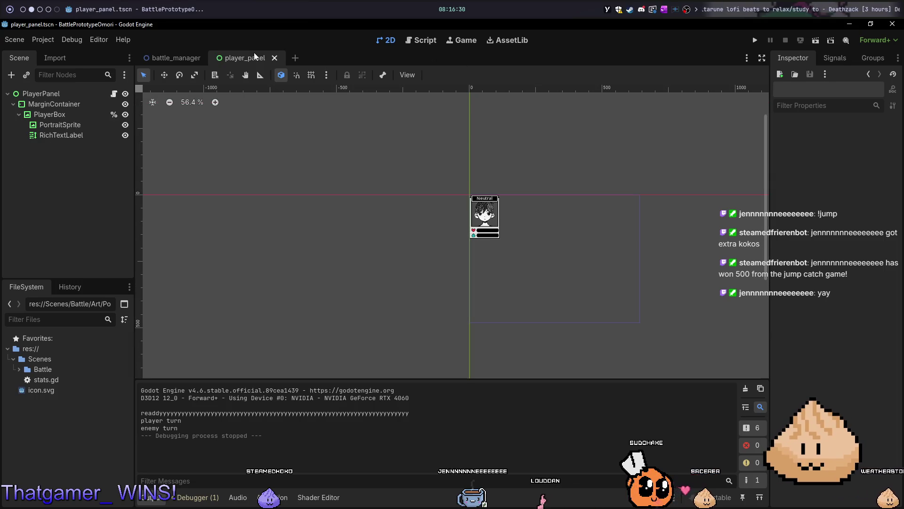
{"action": "left_click", "coordinate": [49, 114]}
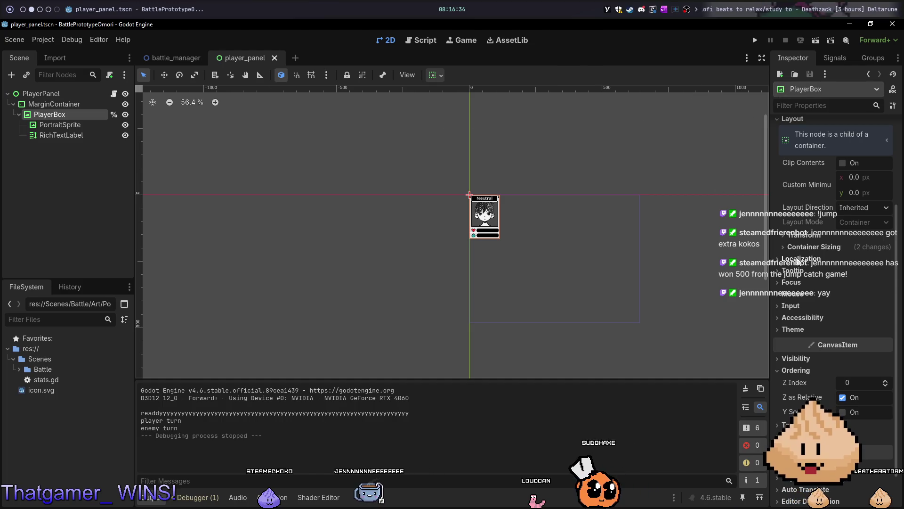
{"action": "left_click", "coordinate": [435, 74]}
{"action": "left_click", "coordinate": [435, 75]}
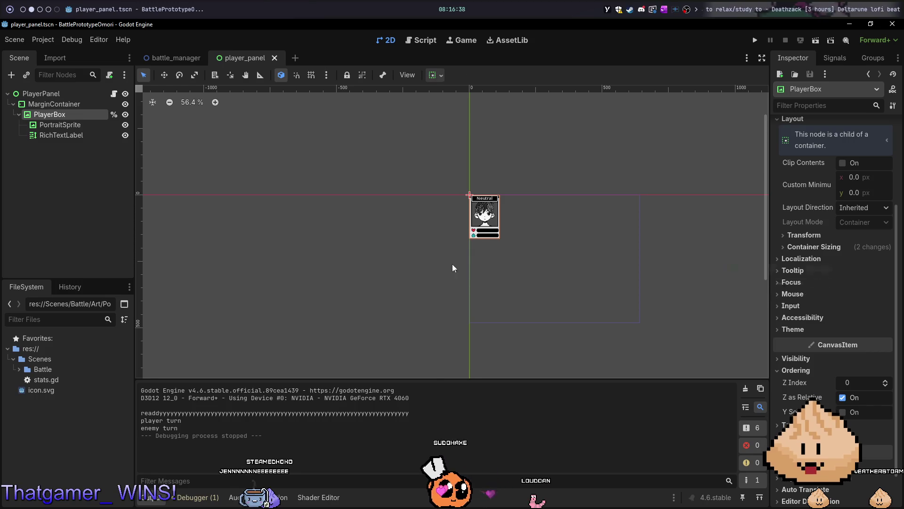
{"action": "key", "text": "alt+1"}
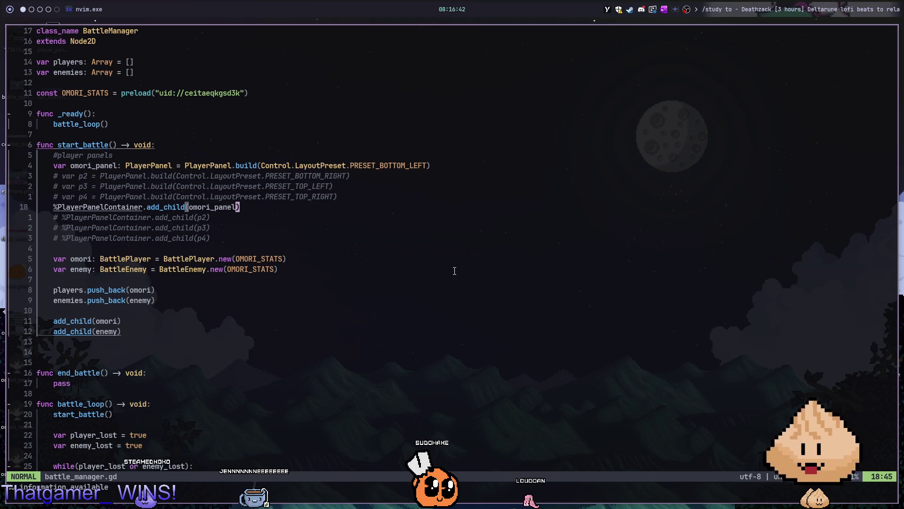
Review player_panel.gd in Neovim down to the if !player_box line, then bring up the browser
{"action": "key", "text": "2"}
{"action": "key", "text": "0"}
{"action": "key", "text": "j"}
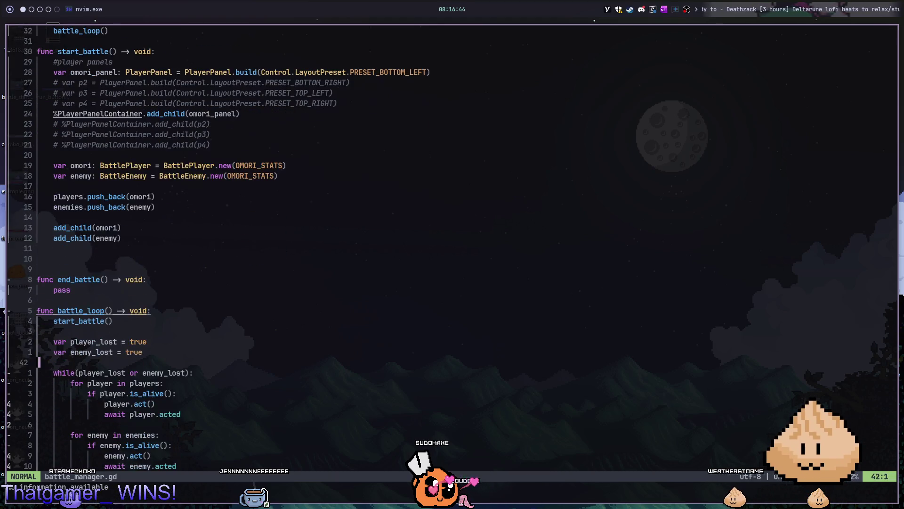
{"action": "key", "text": "ctrl+o"}
{"action": "key", "text": "ctrl+o"}
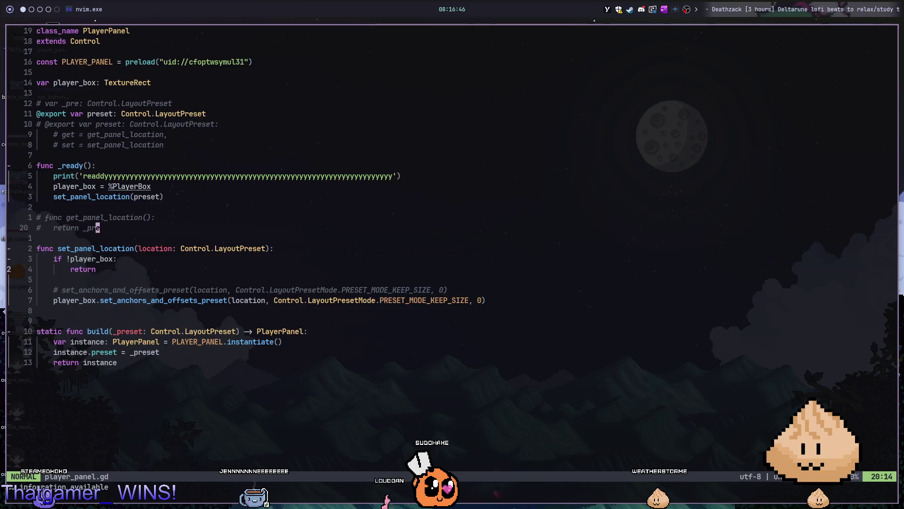
{"action": "key", "text": "j"}
{"action": "key", "text": "j"}
{"action": "key", "text": "j"}
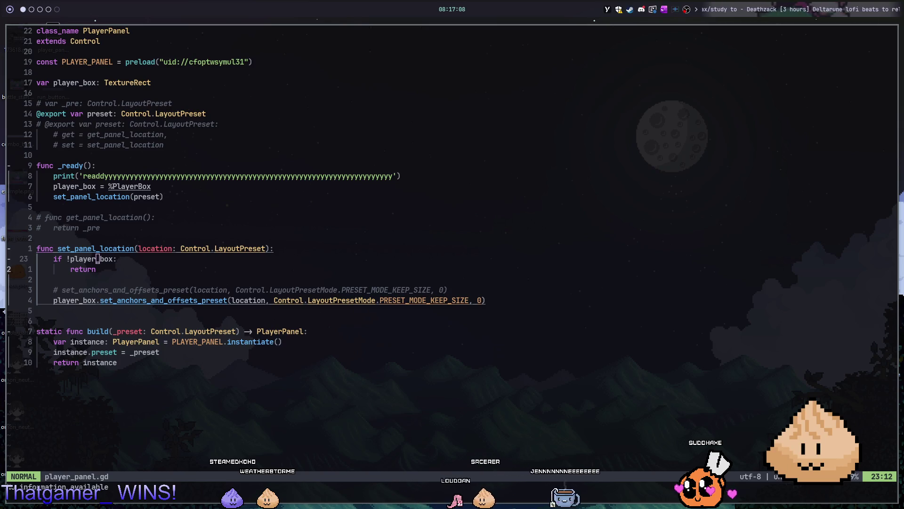
{"action": "key", "text": "super+2"}
{"action": "key", "text": "super+3"}
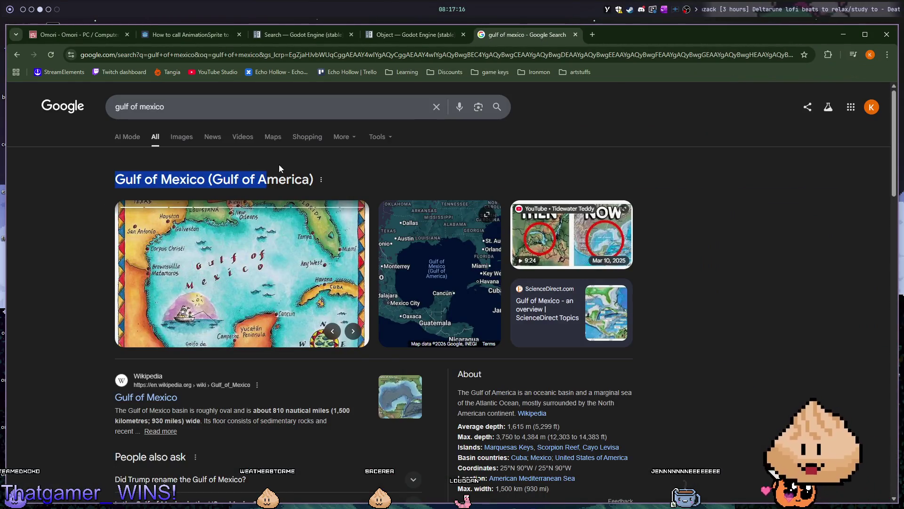
Scroll through the Wikipedia Gulf of Mexico article down to its Notes and References
{"action": "left_click", "coordinate": [320, 175]}
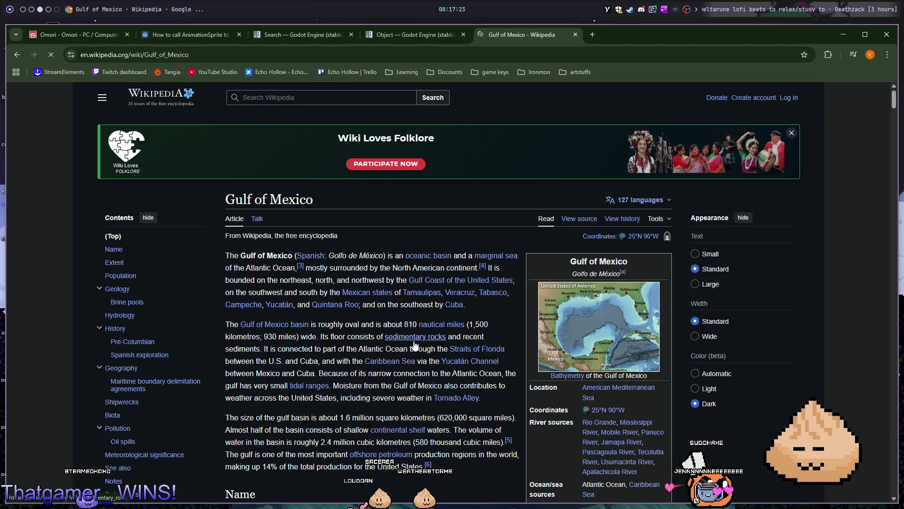
{"action": "mouse_move", "coordinate": [415, 346]}
{"action": "scroll", "coordinate": [414, 346], "scroll_direction": "down", "scroll_amount": 4}
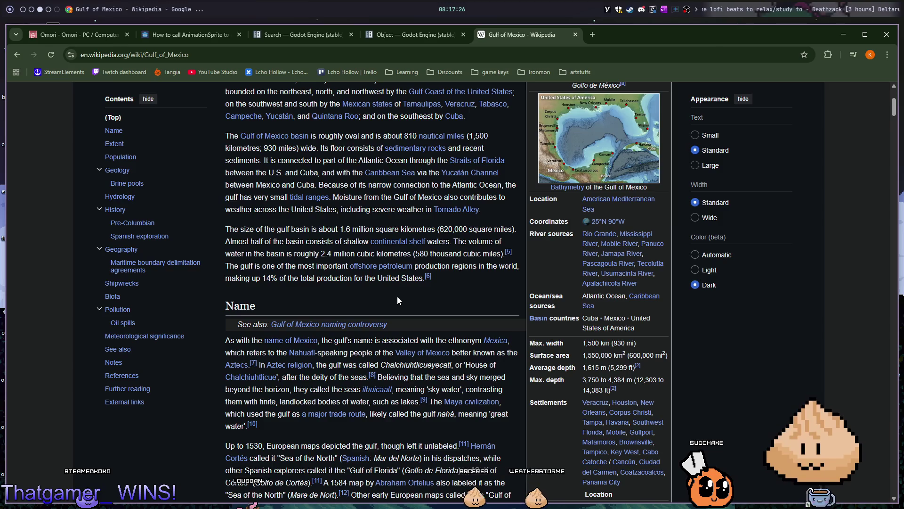
{"action": "scroll", "coordinate": [397, 296], "scroll_direction": "down", "scroll_amount": 5}
{"action": "scroll", "coordinate": [397, 296], "scroll_direction": "down", "scroll_amount": 14}
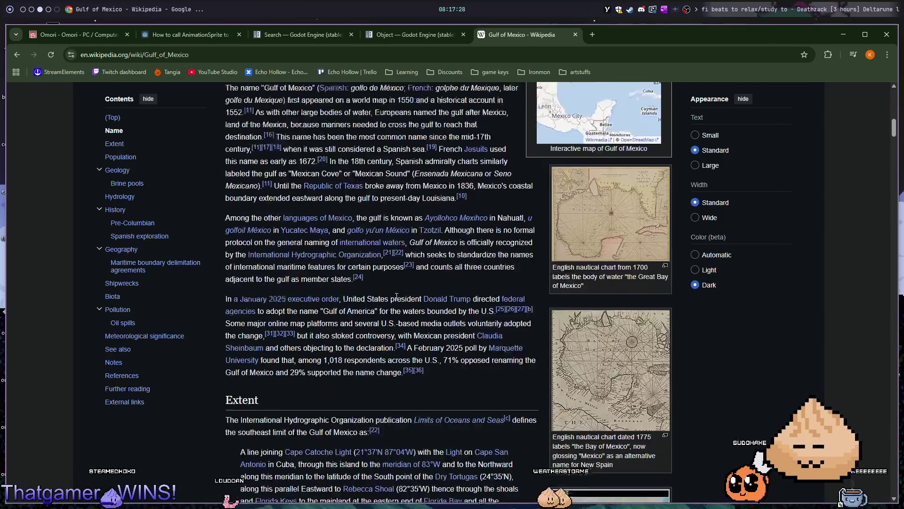
{"action": "scroll", "coordinate": [395, 296], "scroll_direction": "down", "scroll_amount": 4}
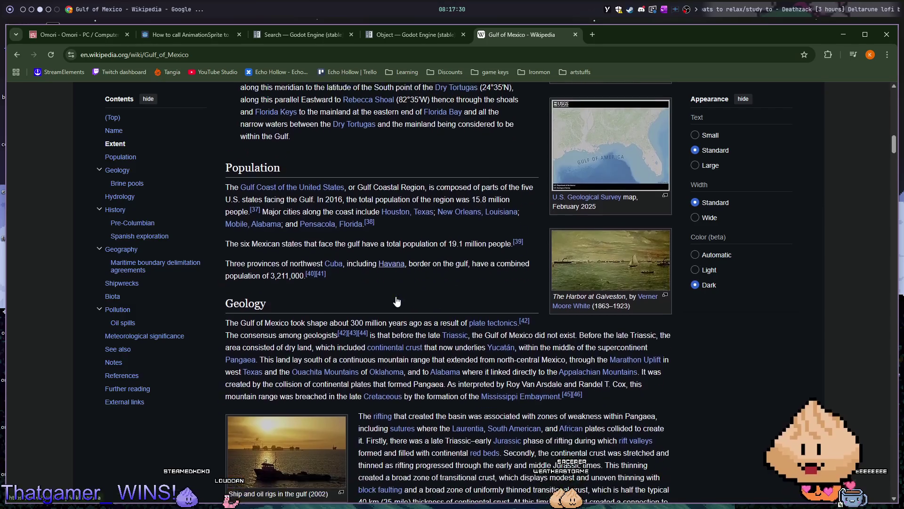
{"action": "scroll", "coordinate": [397, 295], "scroll_direction": "down", "scroll_amount": 4}
{"action": "scroll", "coordinate": [393, 299], "scroll_direction": "up", "scroll_amount": 4}
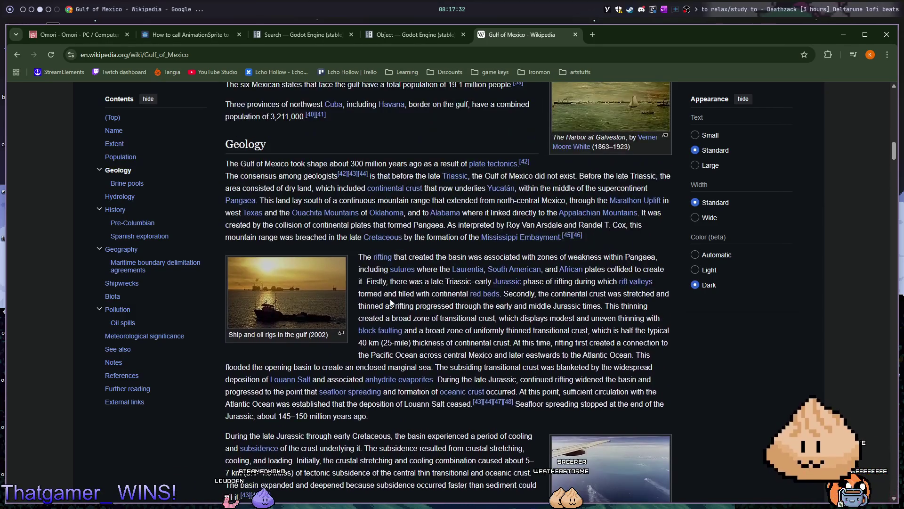
{"action": "scroll", "coordinate": [390, 302], "scroll_direction": "down", "scroll_amount": 20}
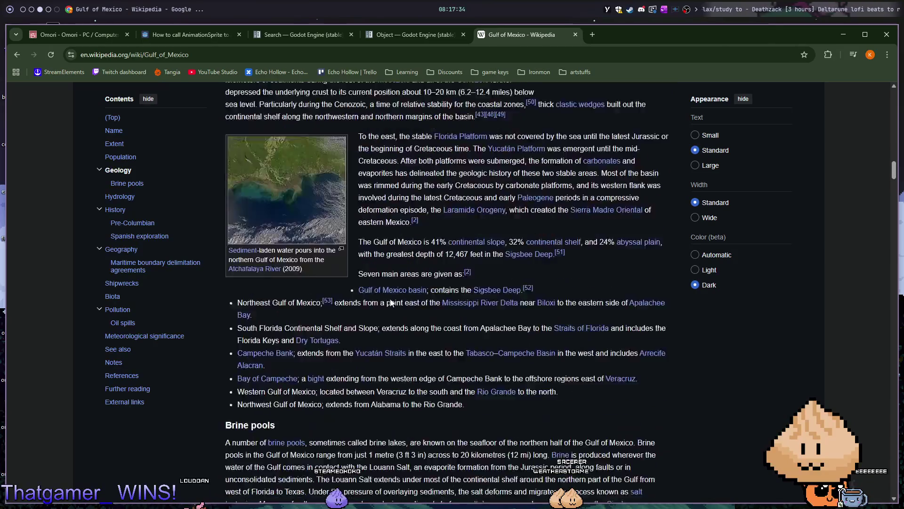
{"action": "scroll", "coordinate": [391, 301], "scroll_direction": "down", "scroll_amount": 8}
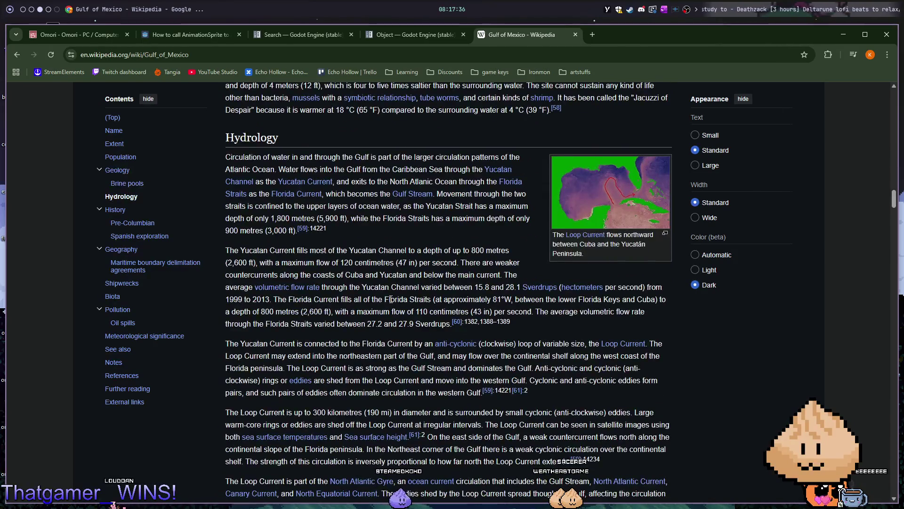
{"action": "scroll", "coordinate": [391, 299], "scroll_direction": "down", "scroll_amount": 19}
{"action": "scroll", "coordinate": [390, 330], "scroll_direction": "up", "scroll_amount": 8}
{"action": "scroll", "coordinate": [387, 328], "scroll_direction": "down", "scroll_amount": 2}
{"action": "scroll", "coordinate": [388, 328], "scroll_direction": "down", "scroll_amount": 20}
{"action": "scroll", "coordinate": [387, 330], "scroll_direction": "up", "scroll_amount": 5}
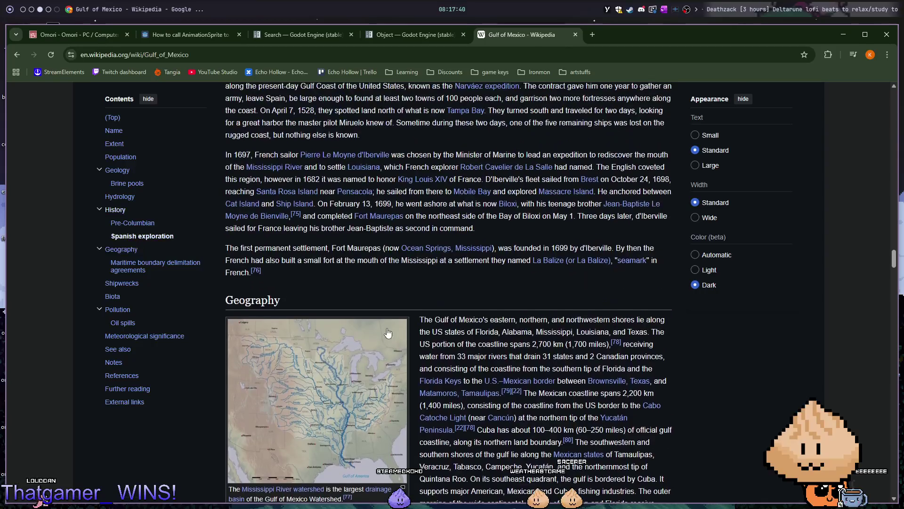
{"action": "scroll", "coordinate": [390, 323], "scroll_direction": "up", "scroll_amount": 2}
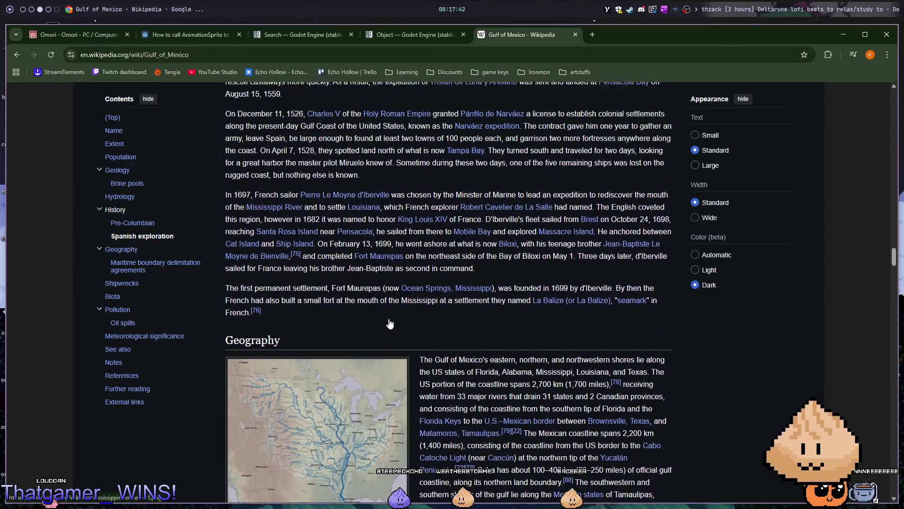
{"action": "scroll", "coordinate": [381, 335], "scroll_direction": "down", "scroll_amount": 5}
{"action": "scroll", "coordinate": [381, 337], "scroll_direction": "down", "scroll_amount": 18}
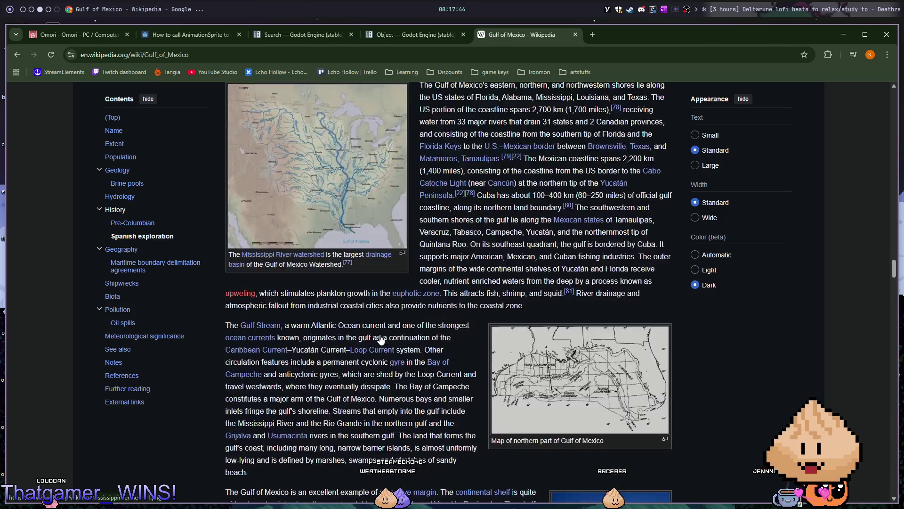
{"action": "scroll", "coordinate": [380, 335], "scroll_direction": "down", "scroll_amount": 16}
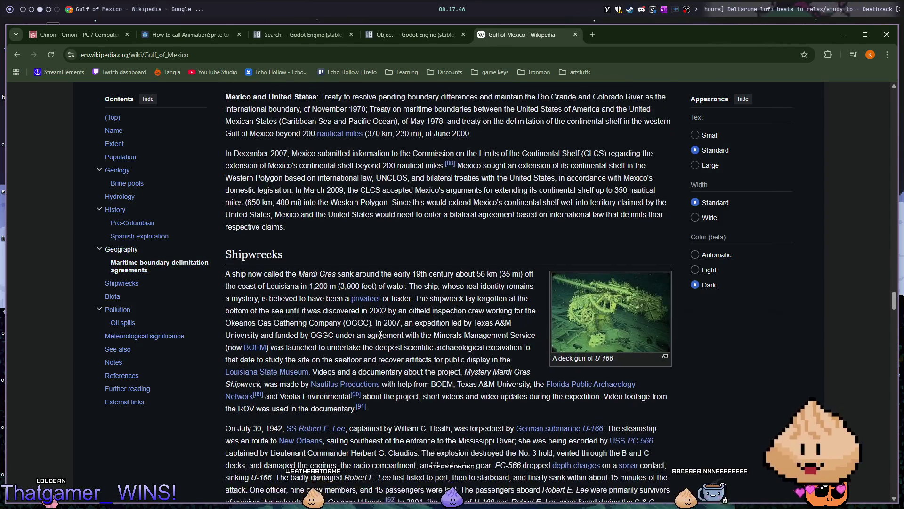
{"action": "scroll", "coordinate": [381, 338], "scroll_direction": "down", "scroll_amount": 18}
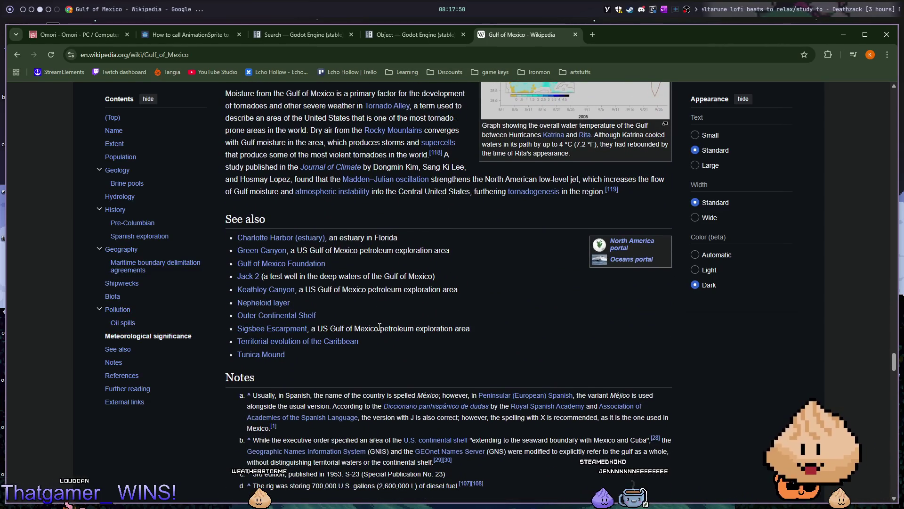
{"action": "scroll", "coordinate": [380, 329], "scroll_direction": "up", "scroll_amount": 2}
{"action": "scroll", "coordinate": [380, 331], "scroll_direction": "down", "scroll_amount": 15}
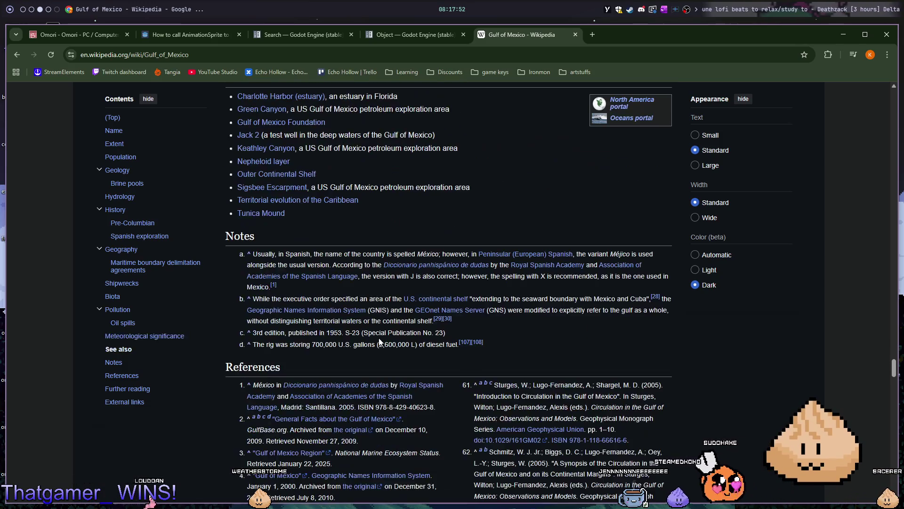
{"action": "scroll", "coordinate": [410, 330], "scroll_direction": "up", "scroll_amount": 8}
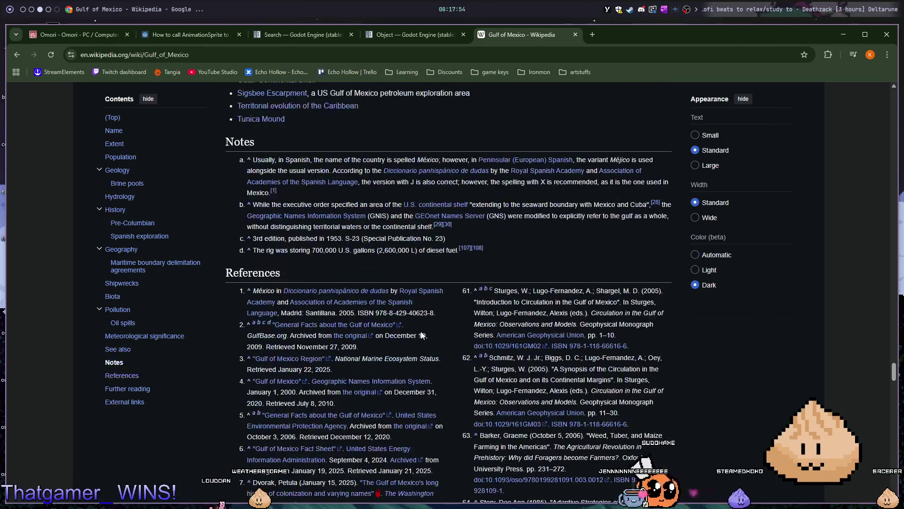
{"action": "key", "text": "ctrl+f"}
Search the article for 'rename' and step through its two matches
{"action": "type", "text": "rename"}
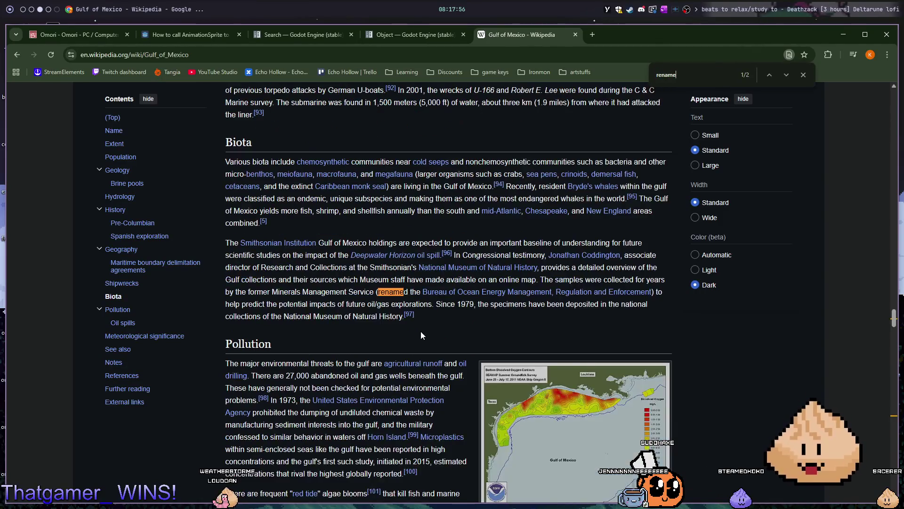
{"action": "key", "text": "Return"}
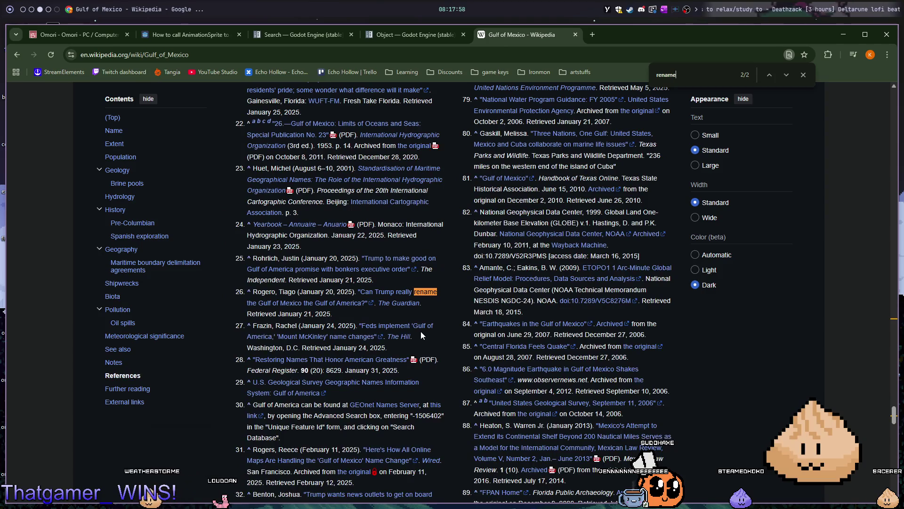
{"action": "key", "text": "Return"}
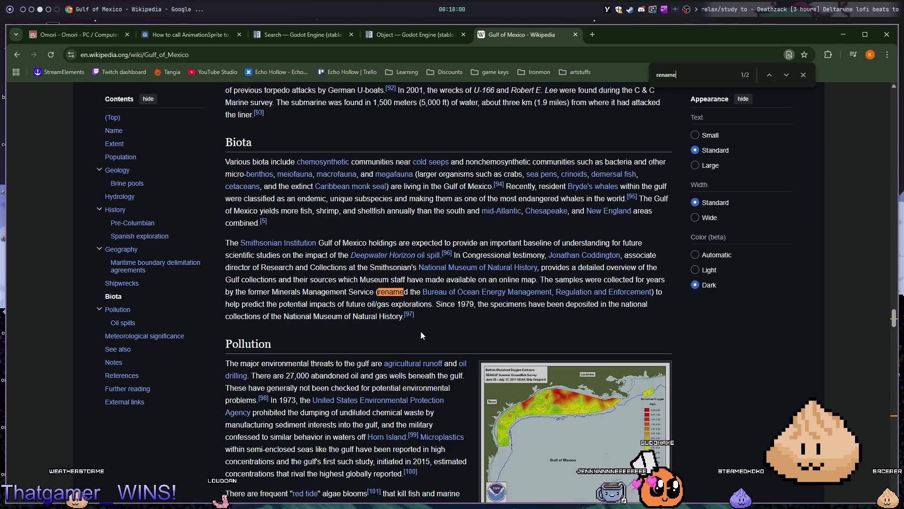
{"action": "scroll", "coordinate": [420, 334], "scroll_direction": "up", "scroll_amount": 4}
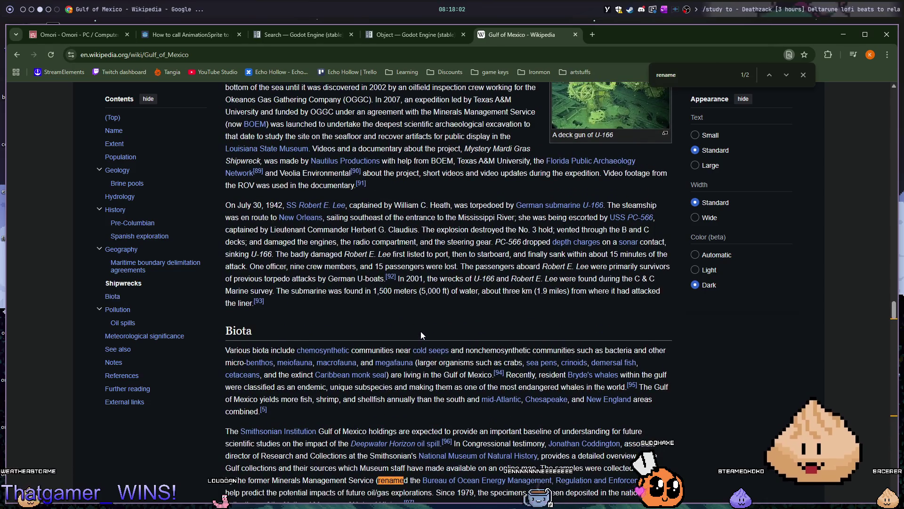
{"action": "scroll", "coordinate": [420, 334], "scroll_direction": "up", "scroll_amount": 2}
Find the 'gulf of america' mentions in the article, then close the tab
{"action": "type", "text": "gulf of america"}
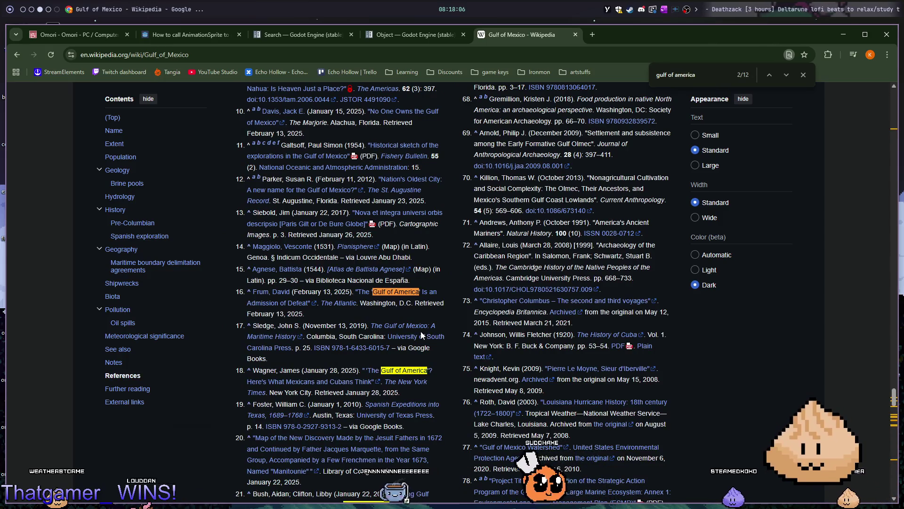
{"action": "key", "text": "Return"}
{"action": "key", "text": "Return"}
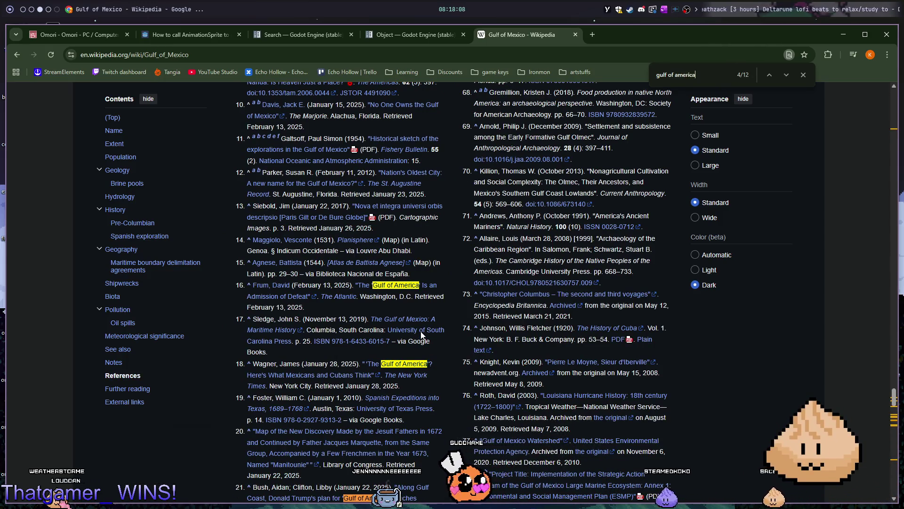
{"action": "key", "text": "Return"}
{"action": "key", "text": "Return"}
{"action": "key", "text": "Return"}
{"action": "key", "text": "Return"}
{"action": "key", "text": "Return"}
{"action": "key", "text": "Return"}
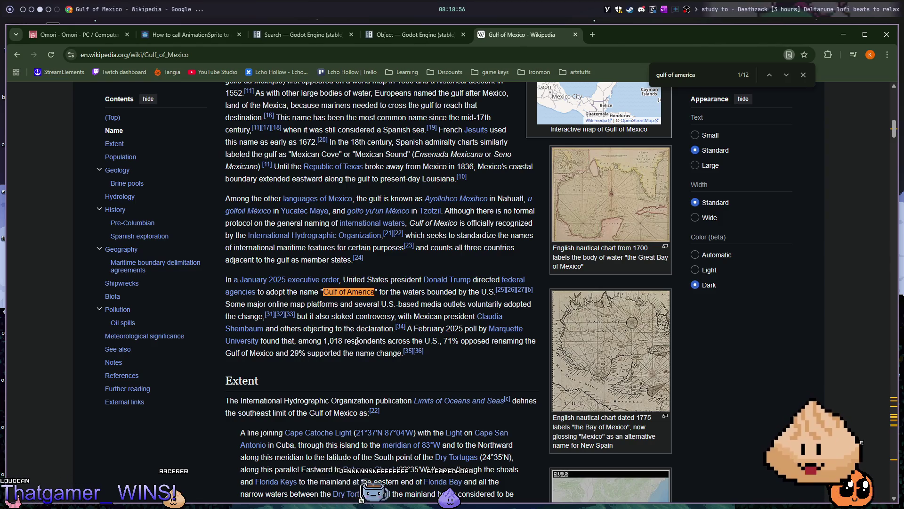
{"action": "scroll", "coordinate": [357, 340], "scroll_direction": "down", "scroll_amount": 2}
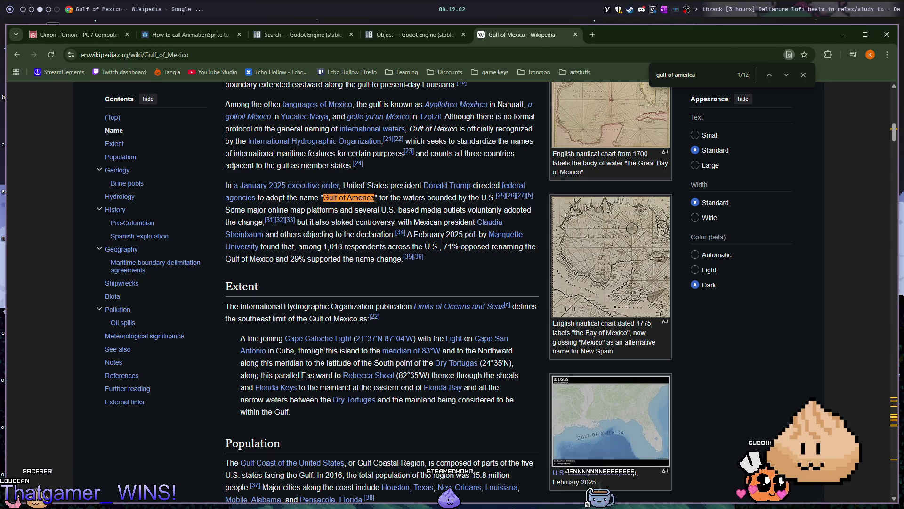
{"action": "left_click", "coordinate": [574, 35]}
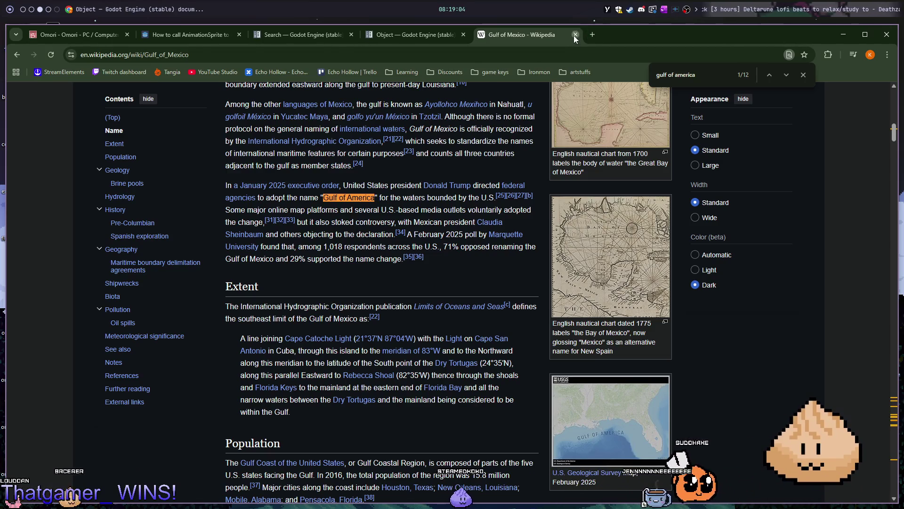
Scroll the Object docs page, look at player_panel.gd in Neovim, then return to Godot
{"action": "scroll", "coordinate": [645, 262], "scroll_direction": "down", "scroll_amount": 3}
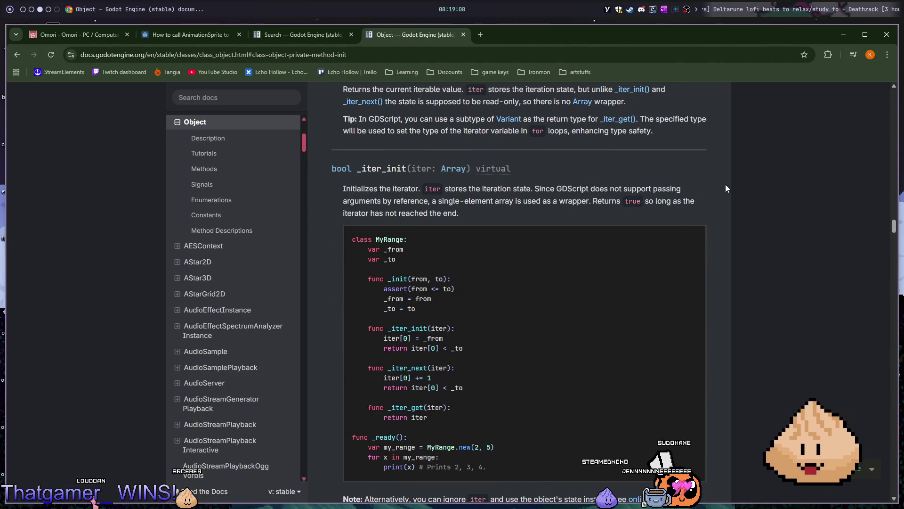
{"action": "key", "text": "alt+1"}
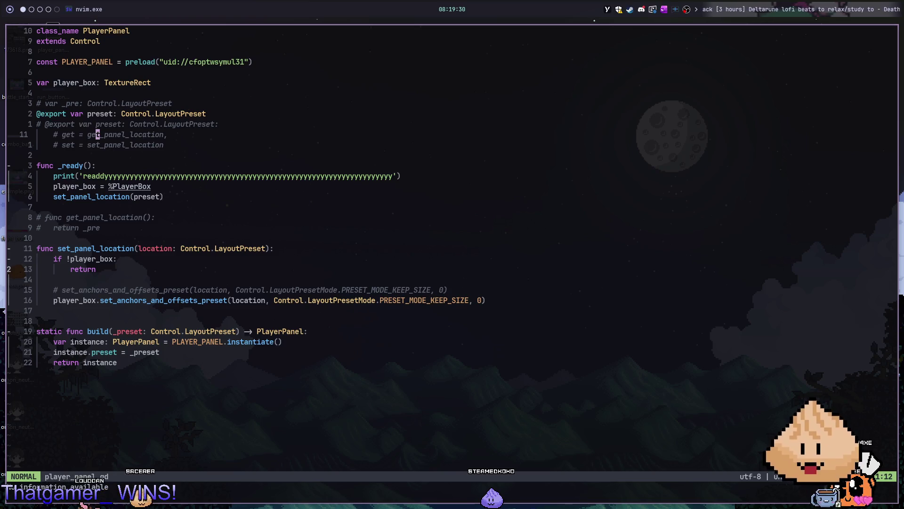
{"action": "key", "text": "alt+2"}
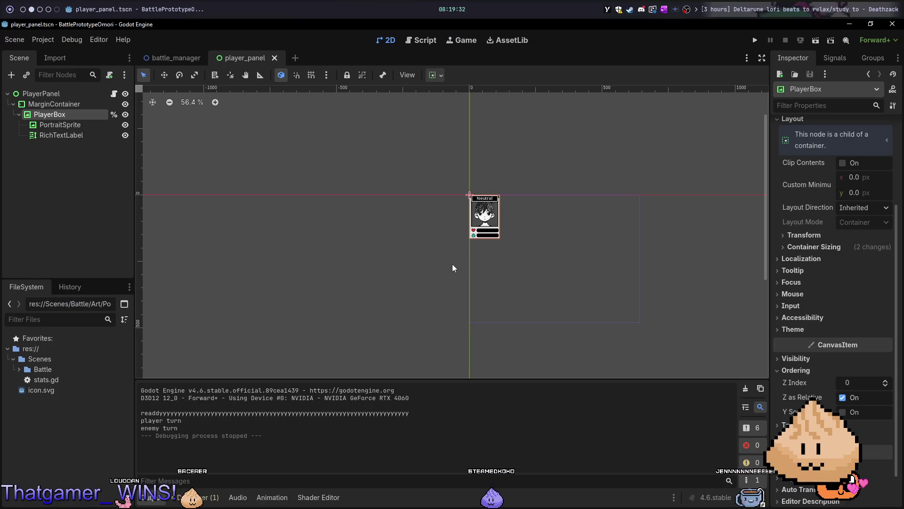
Run the player_panel scene with F6 and select the live PlayerBox in the Remote tree
{"action": "key", "text": "F6"}
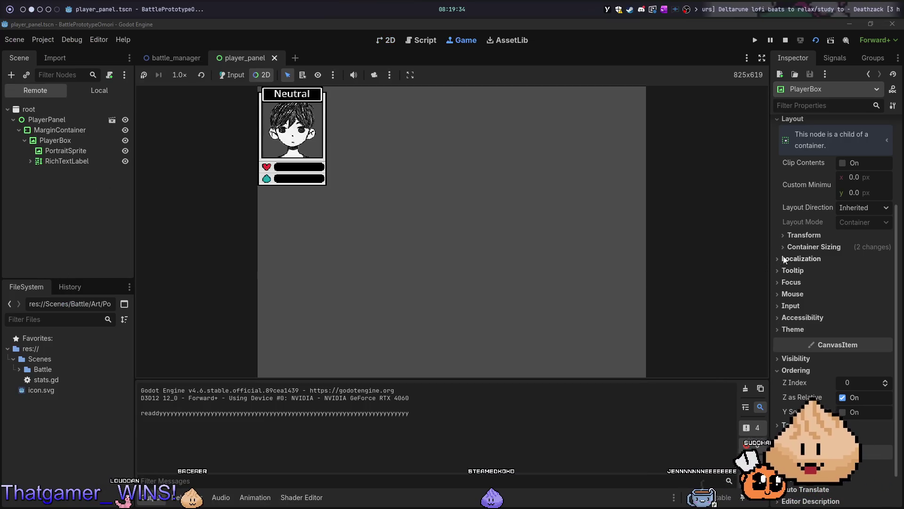
{"action": "left_click", "coordinate": [37, 142]}
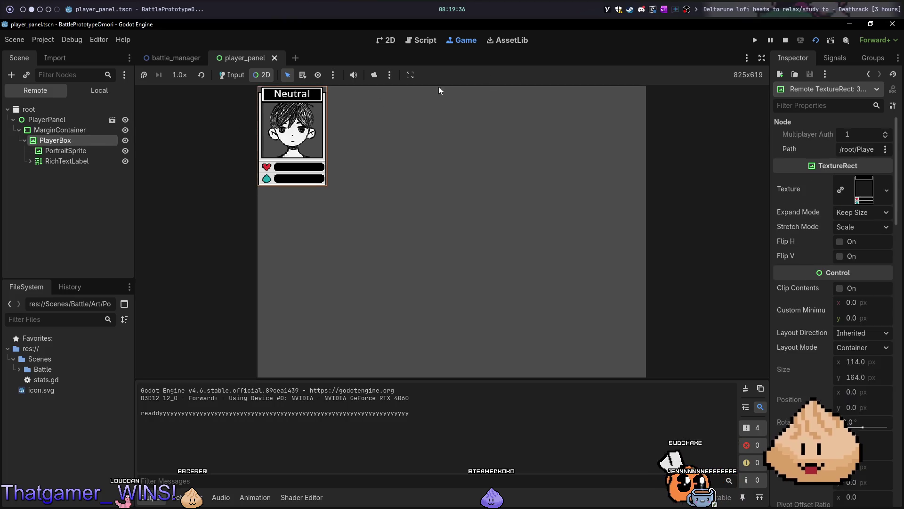
{"action": "left_click", "coordinate": [521, 149]}
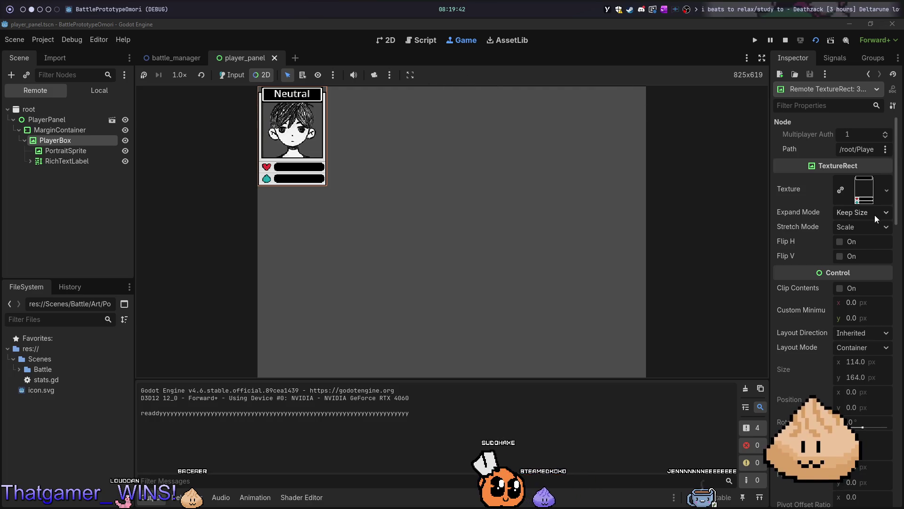
{"action": "scroll", "coordinate": [877, 353], "scroll_direction": "down", "scroll_amount": 7}
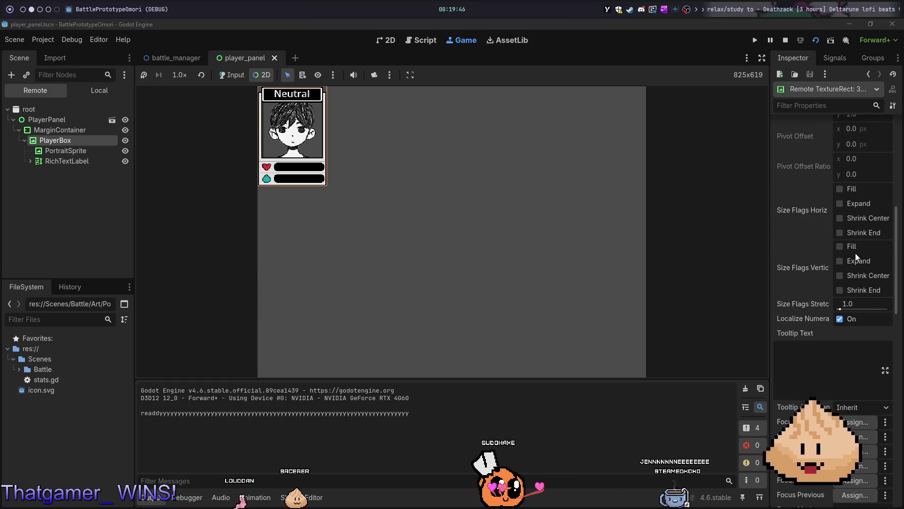
{"action": "scroll", "coordinate": [853, 283], "scroll_direction": "down", "scroll_amount": 7}
{"action": "scroll", "coordinate": [851, 292], "scroll_direction": "up", "scroll_amount": 6}
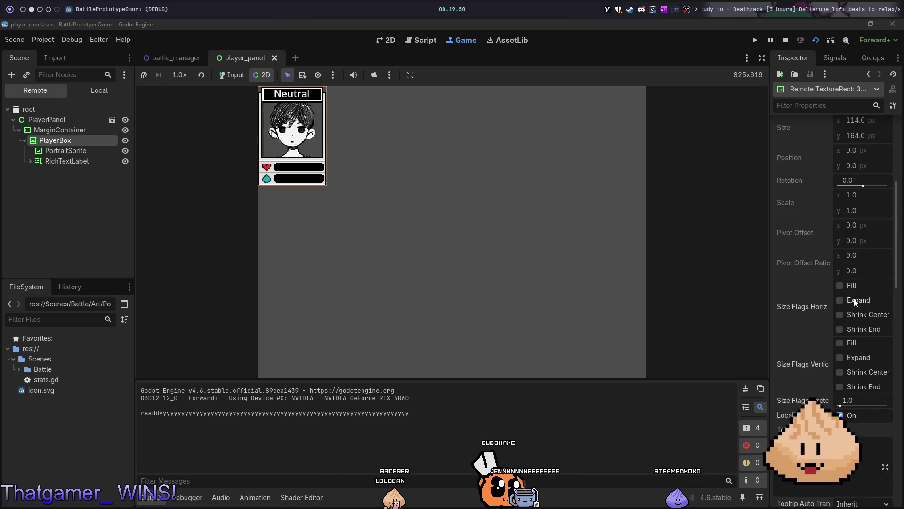
{"action": "scroll", "coordinate": [856, 335], "scroll_direction": "down", "scroll_amount": 3}
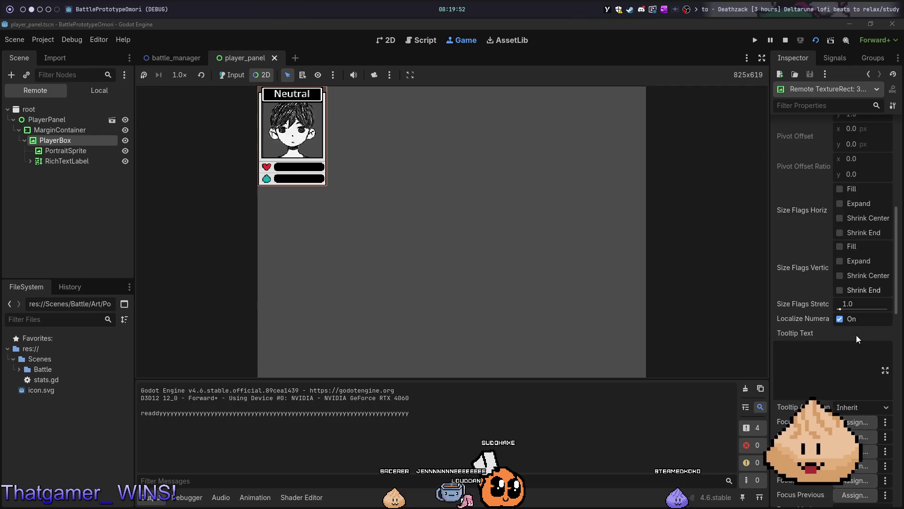
Toggle PlayerBox's horizontal and vertical Shrink End flags to test placement, then stop the run
{"action": "left_click", "coordinate": [861, 233]}
{"action": "left_click", "coordinate": [864, 293]}
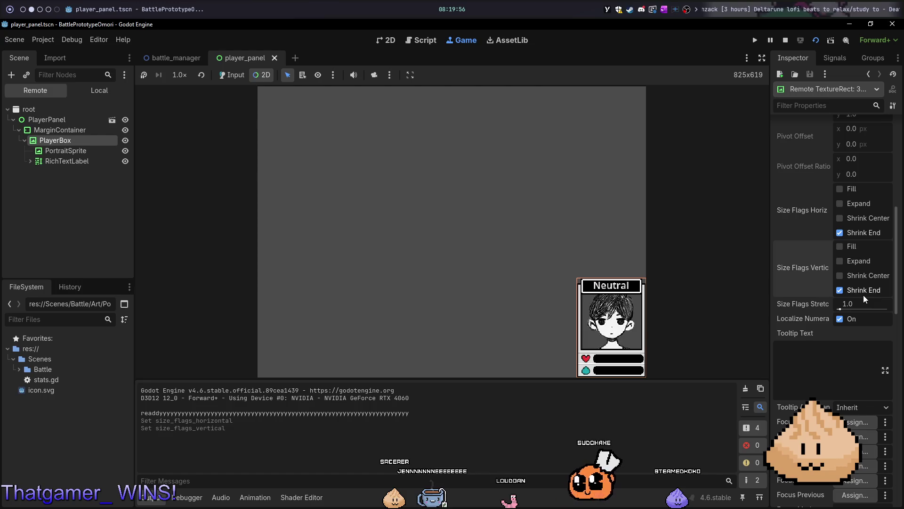
{"action": "left_click", "coordinate": [863, 289]}
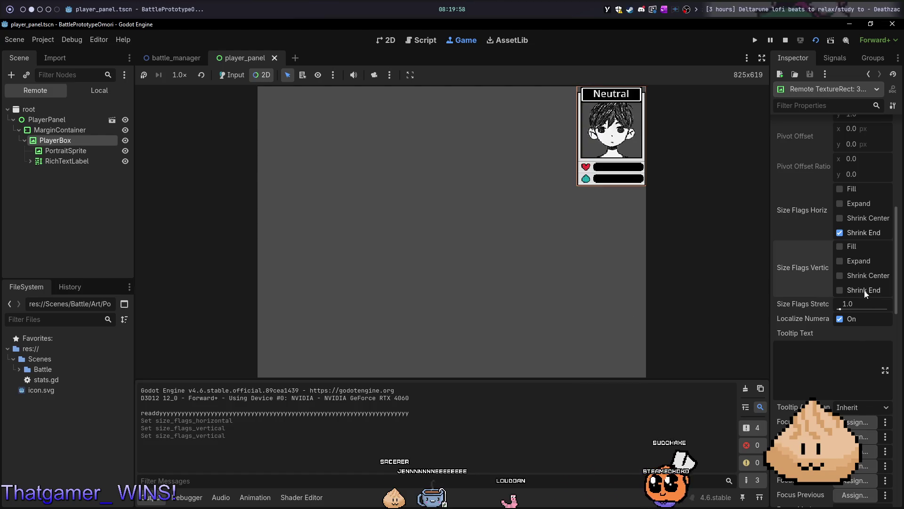
{"action": "left_click", "coordinate": [869, 232]}
{"action": "left_click", "coordinate": [868, 232]}
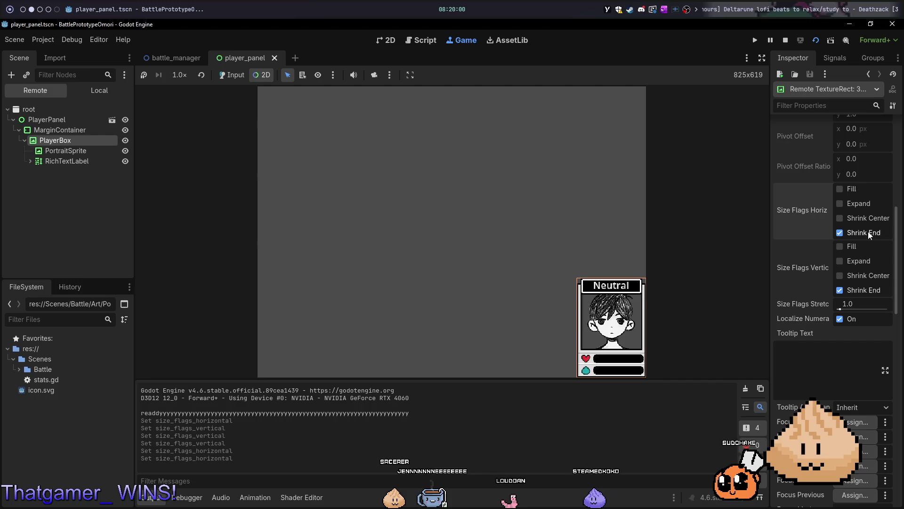
{"action": "left_click", "coordinate": [868, 290]}
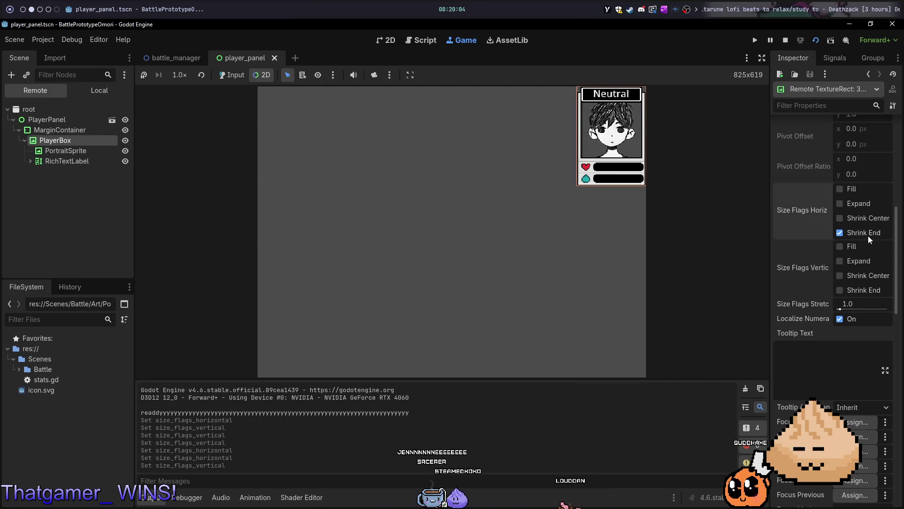
{"action": "left_click", "coordinate": [868, 233]}
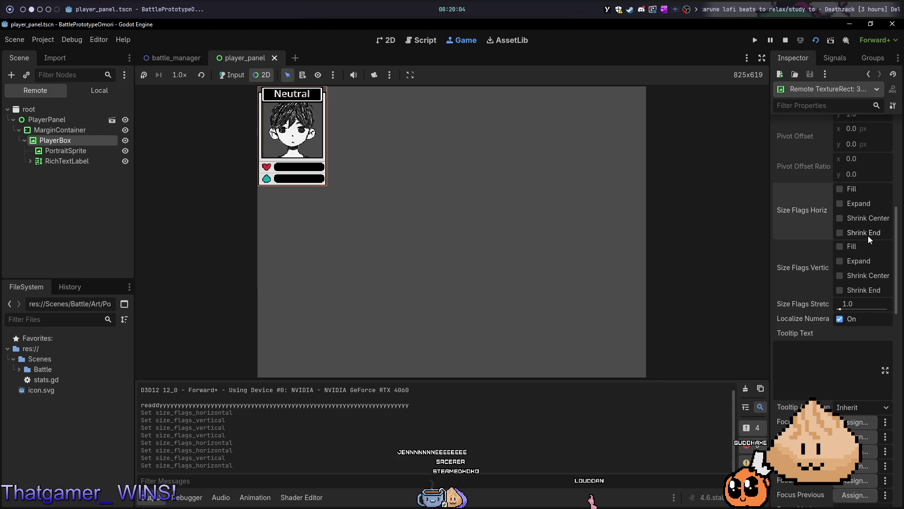
{"action": "left_click", "coordinate": [96, 148]}
{"action": "left_click", "coordinate": [81, 137]}
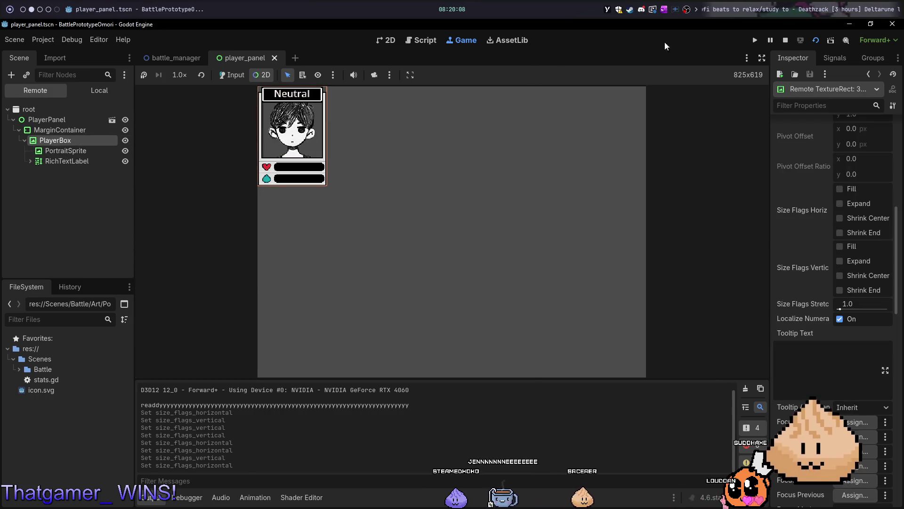
{"action": "left_click", "coordinate": [785, 40]}
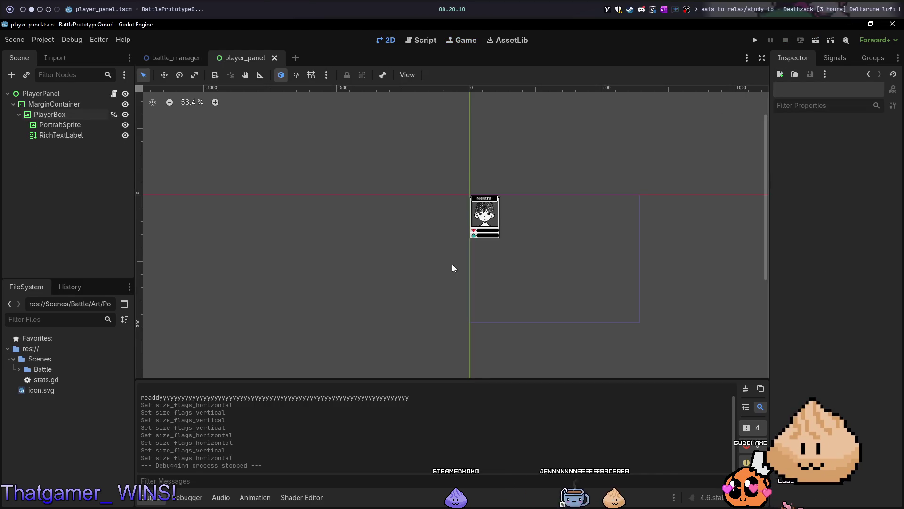
Change the PlayerPanel.build preset in battle_manager.gd from PRESET_BOTTOM_LEFT to PRESET_TOP_LEFT, then rerun
{"action": "key", "text": "alt+1"}
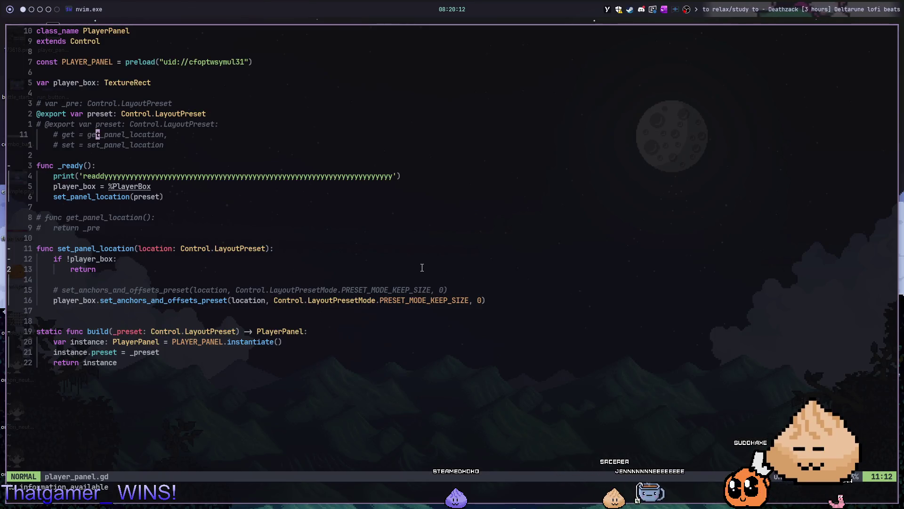
{"action": "key", "text": "ctrl+6"}
{"action": "key", "text": "k"}
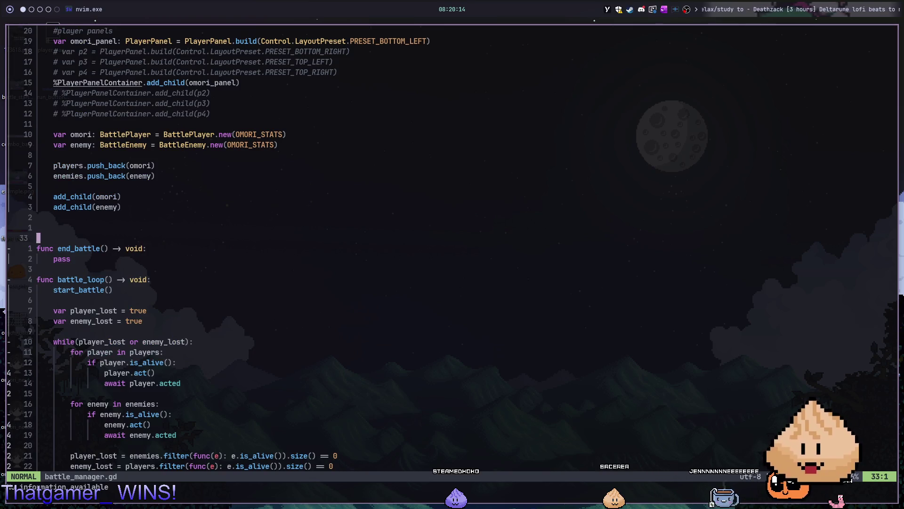
{"action": "key", "text": "k"}
{"action": "key", "text": "k"}
{"action": "key", "text": "k"}
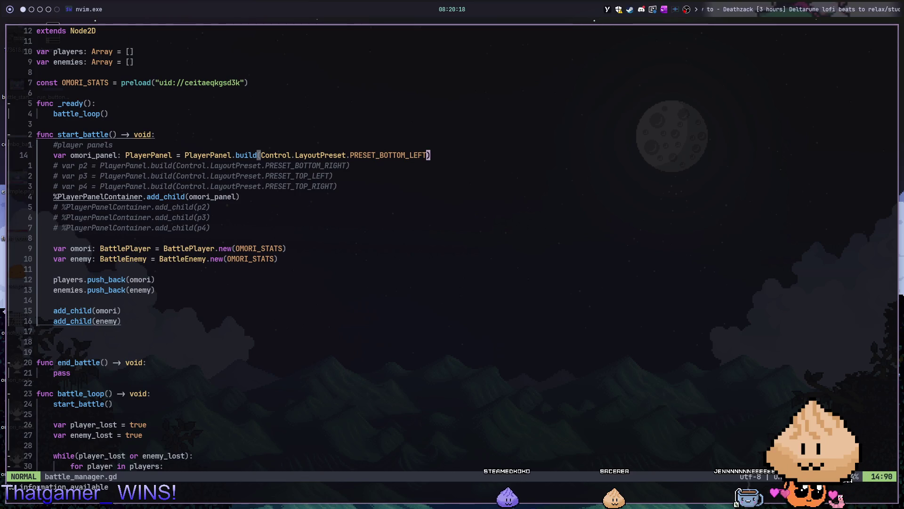
{"action": "type", "text": "cw"}
{"action": "type", "text": "tople"}
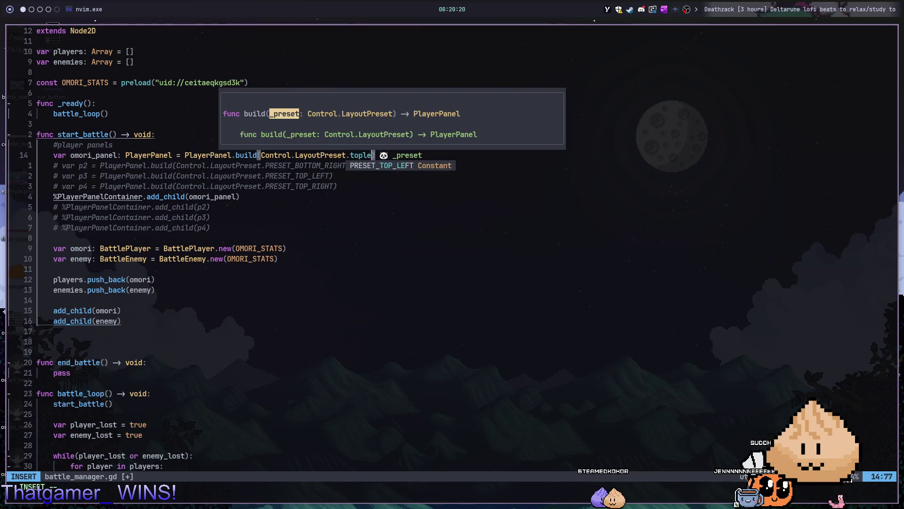
{"action": "key", "text": "Return"}
{"action": "key", "text": "Escape"}
{"action": "key", "text": "super+2"}
{"action": "key", "text": "F6"}
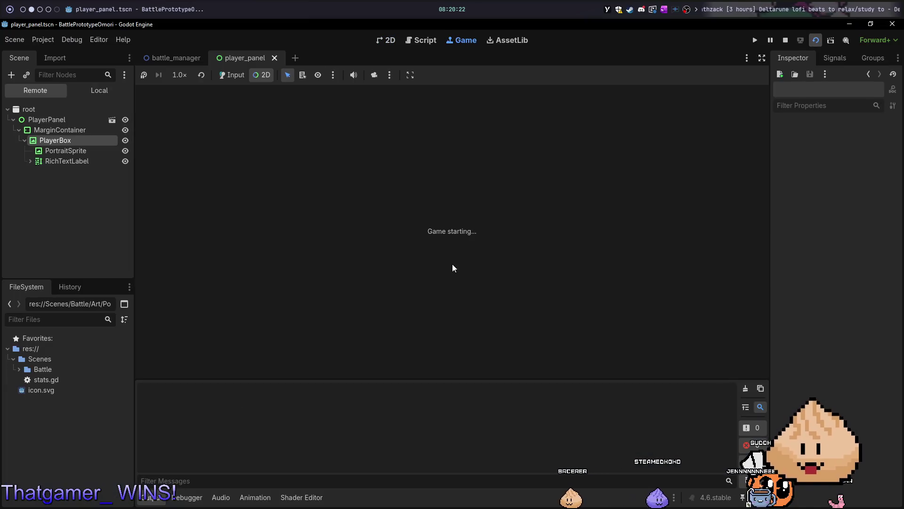
Test-run the battle scene, then inspect player_panel's nodes and save the scene
{"action": "key", "text": "F8"}
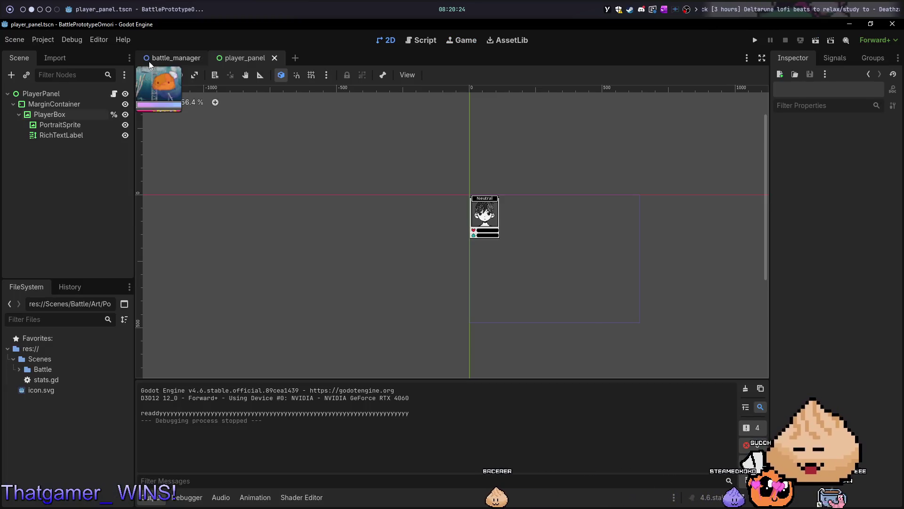
{"action": "left_click", "coordinate": [149, 61]}
{"action": "key", "text": "F6"}
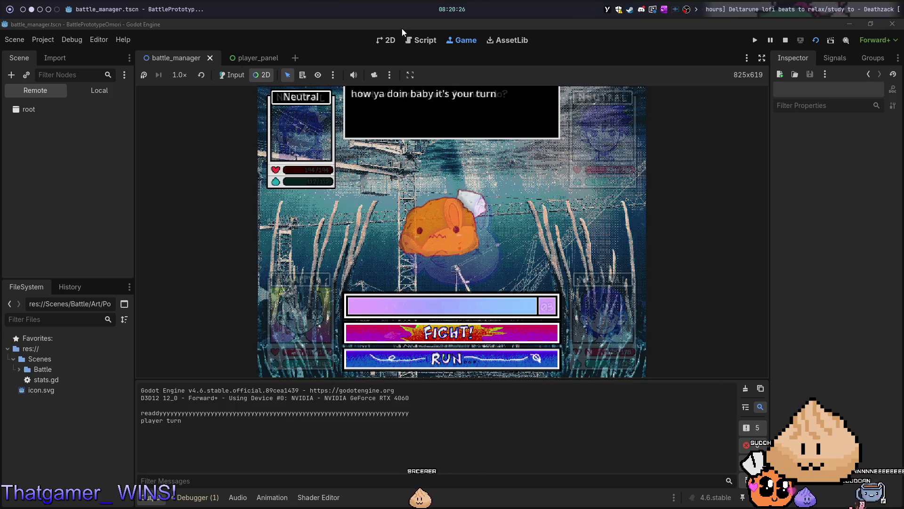
{"action": "key", "text": "F8"}
{"action": "left_click", "coordinate": [250, 56]}
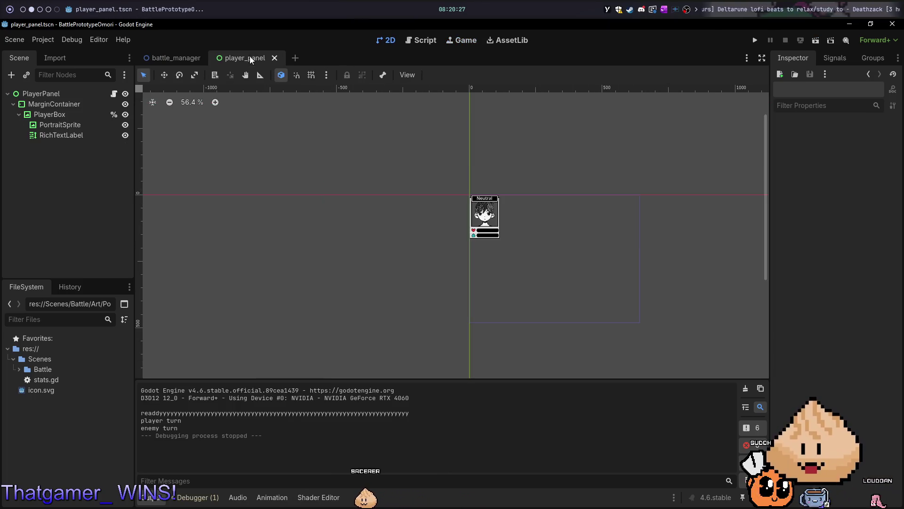
{"action": "left_click", "coordinate": [86, 125]}
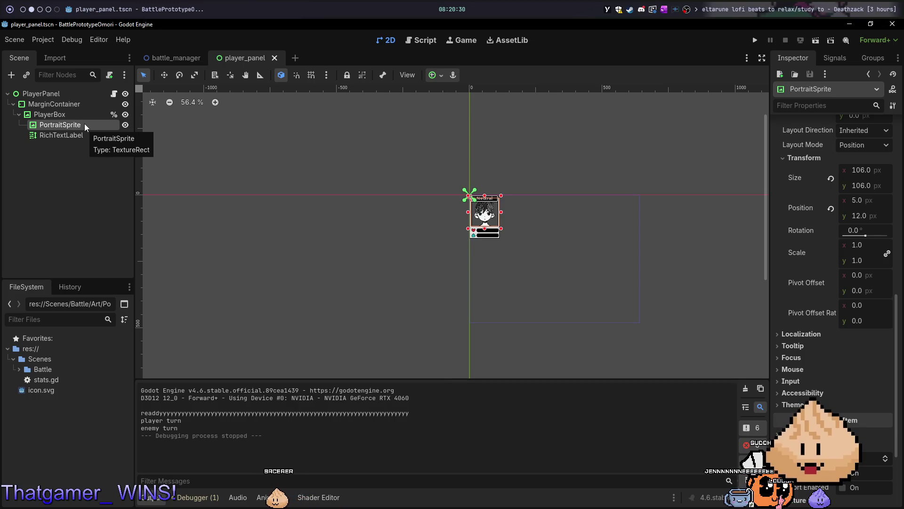
{"action": "left_click", "coordinate": [54, 113]}
{"action": "left_click", "coordinate": [60, 103]}
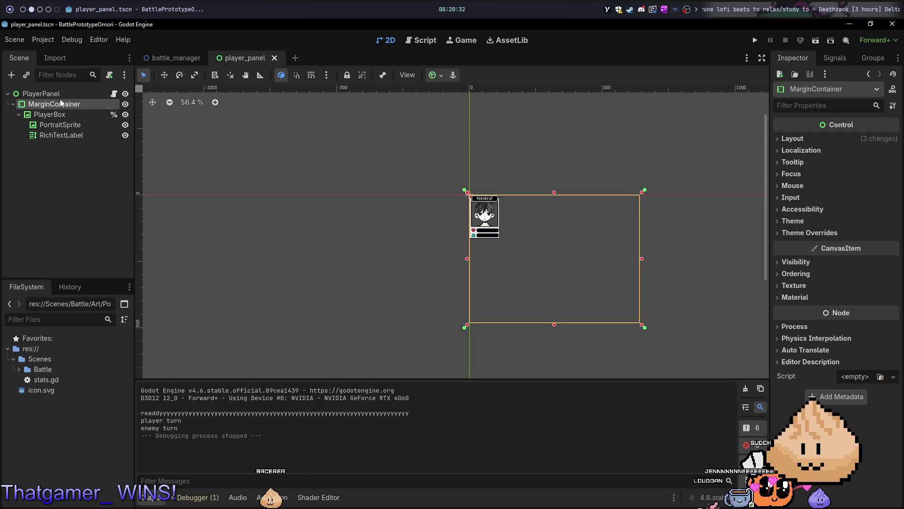
{"action": "key", "text": "ctrl+s"}
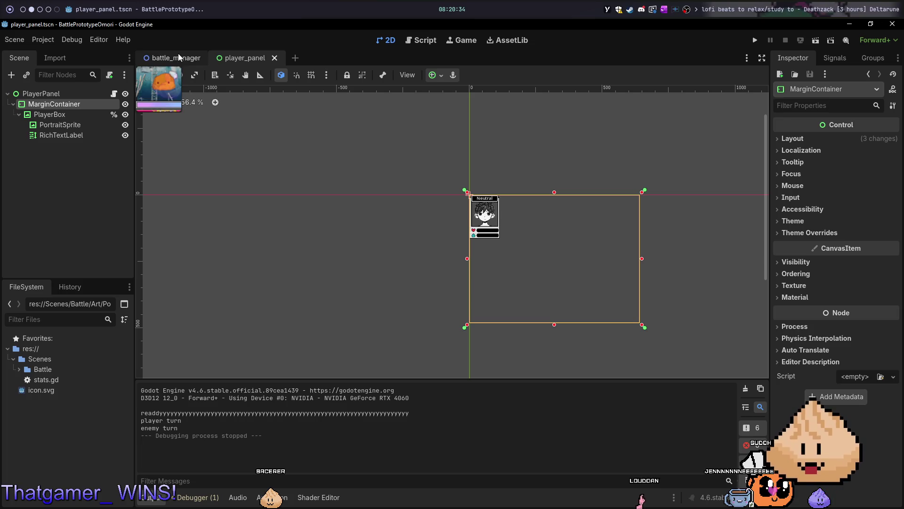
Drag PortraitSprite to position (271, 200) and run the battle scene with F5
{"action": "left_click", "coordinate": [175, 57]}
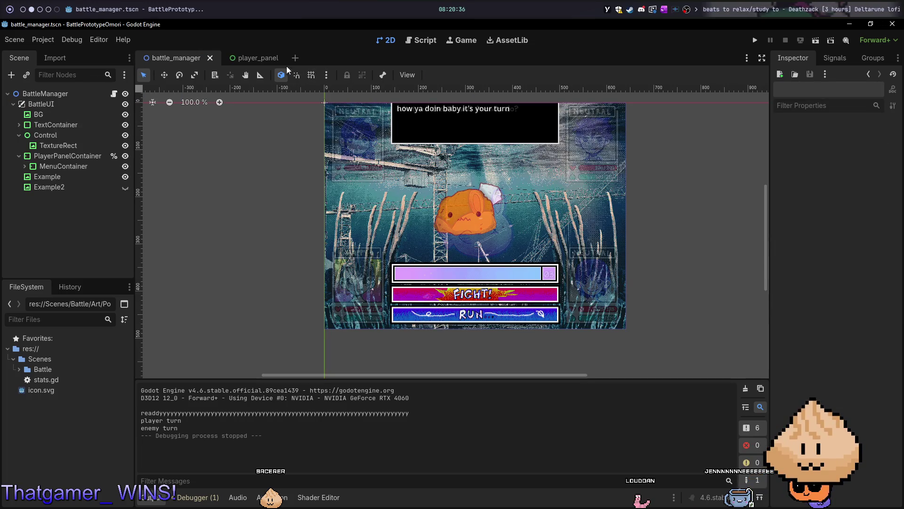
{"action": "left_click", "coordinate": [250, 60]}
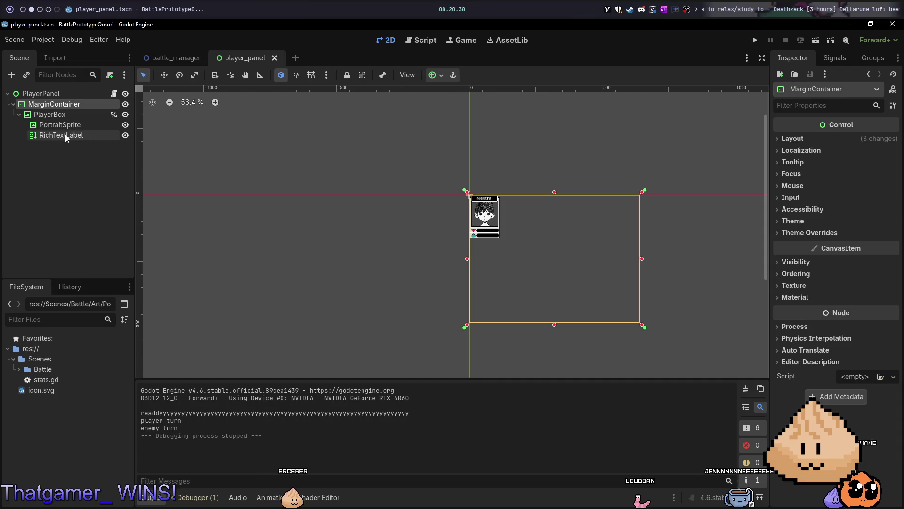
{"action": "left_click", "coordinate": [77, 113]}
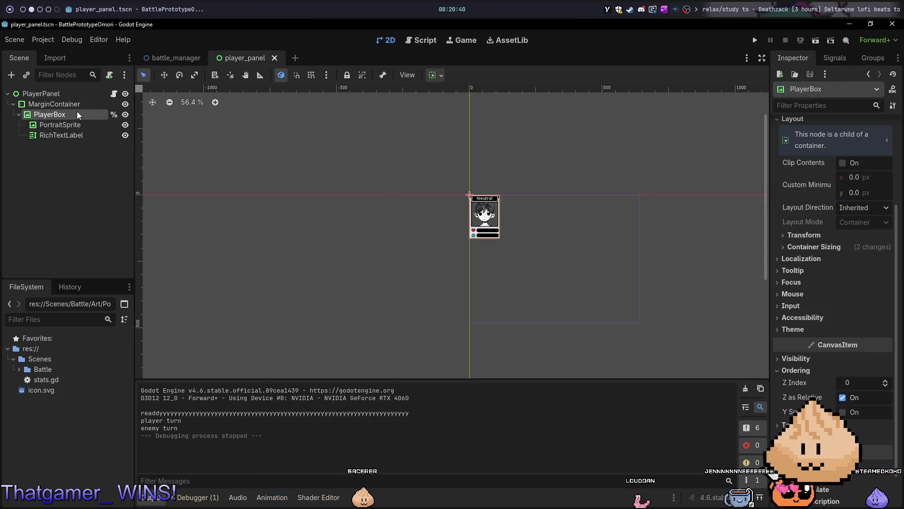
{"action": "left_click", "coordinate": [73, 123]}
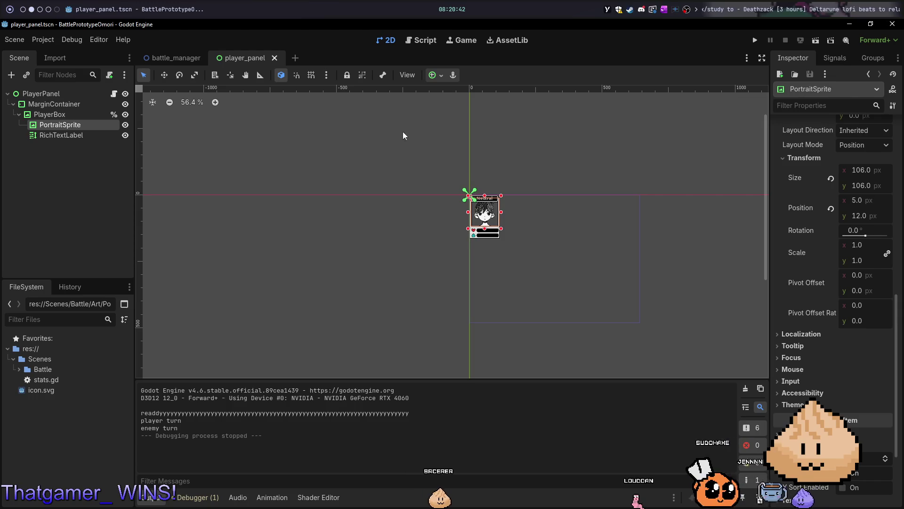
{"action": "left_click_drag", "start_coordinate": [495, 229], "coordinate": [567, 281]}
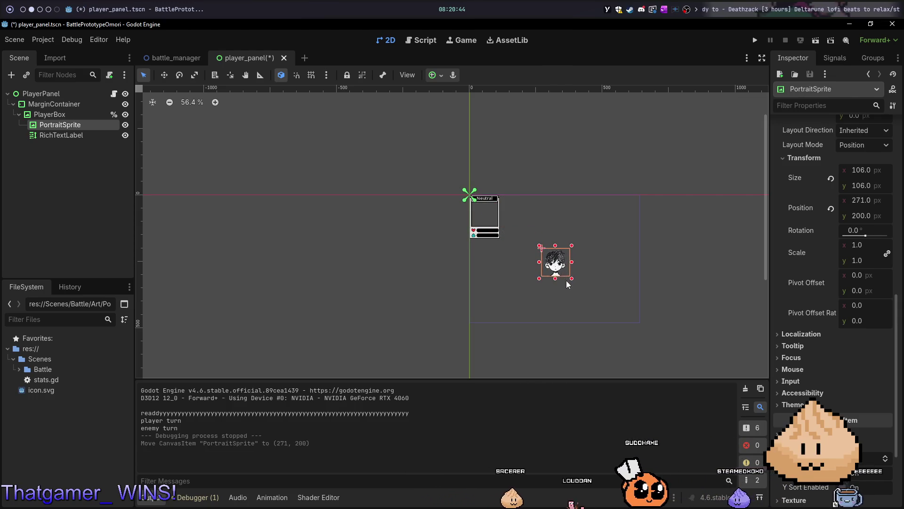
{"action": "key", "text": "F5"}
{"action": "key", "text": "F8"}
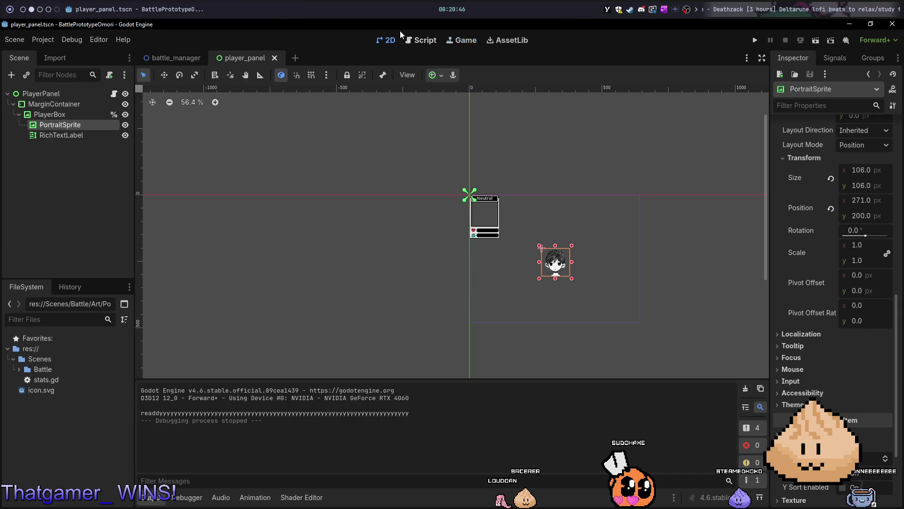
{"action": "left_click", "coordinate": [163, 61]}
{"action": "key", "text": "F5"}
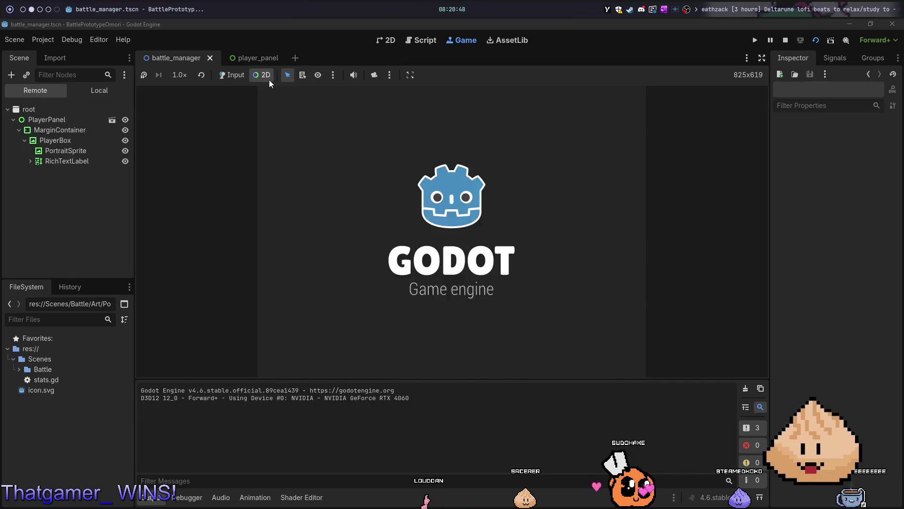
Rerun the battle and give the live PortraitSprite new offsets and a Full Rect anchor preset
{"action": "key", "text": "F8"}
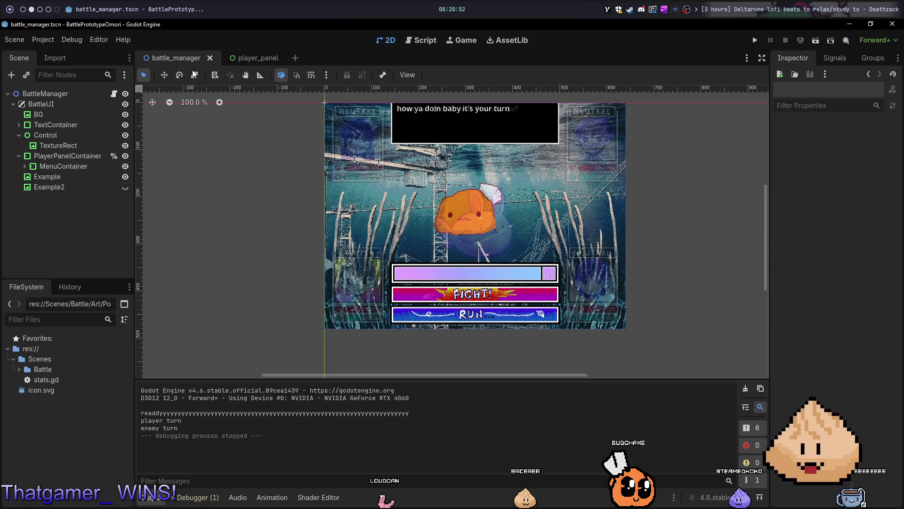
{"action": "key", "text": "F5"}
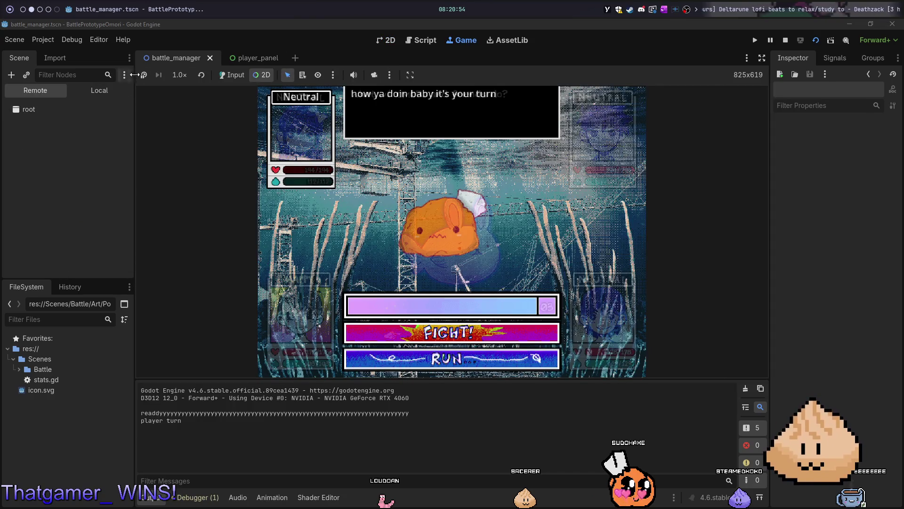
{"action": "left_click", "coordinate": [83, 223]}
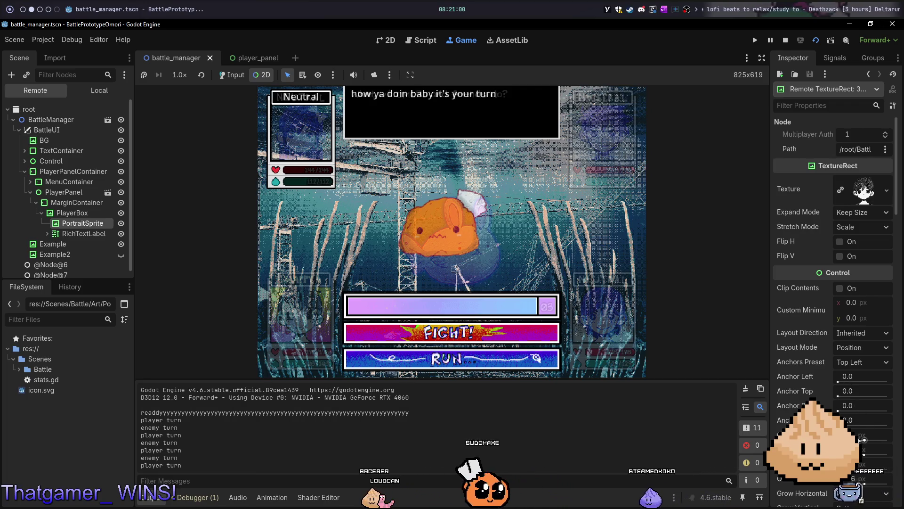
{"action": "left_click", "coordinate": [871, 464]}
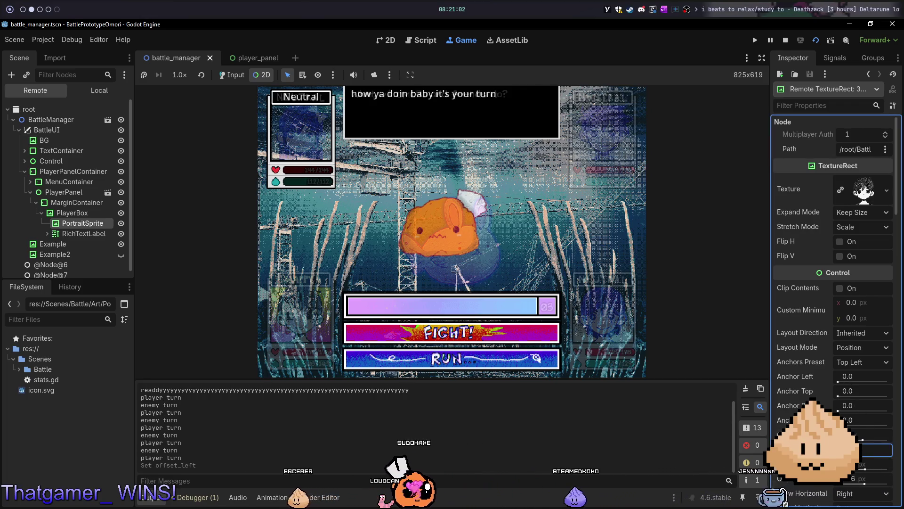
{"action": "key", "text": "Tab"}
{"action": "key", "text": "Return"}
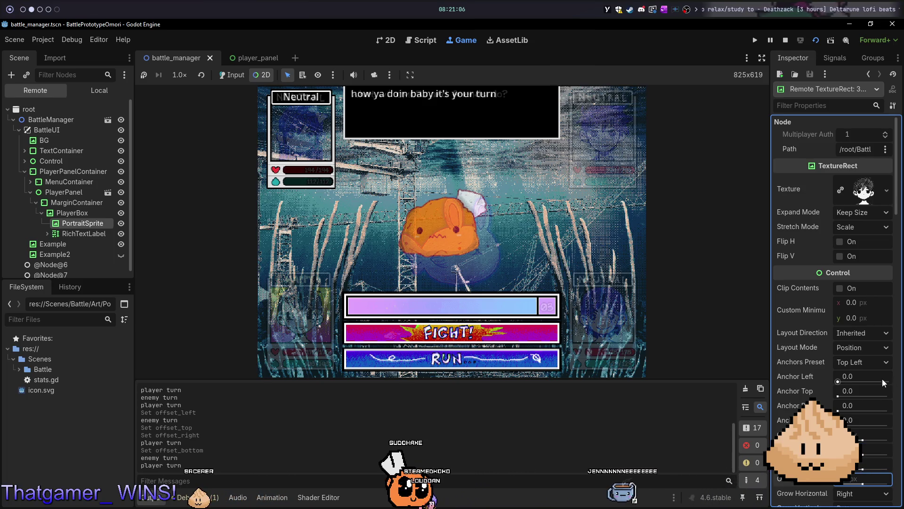
{"action": "left_click", "coordinate": [854, 363]}
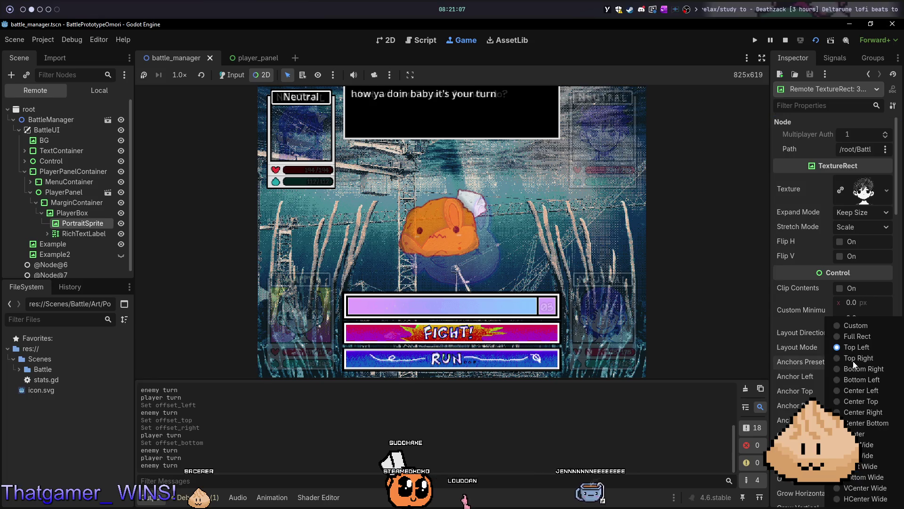
{"action": "left_click", "coordinate": [864, 335]}
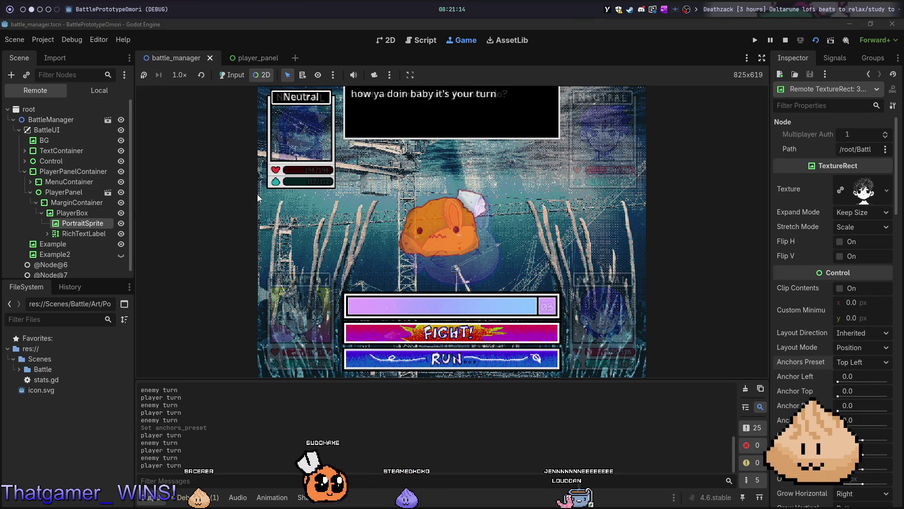
Enable the in-game camera override and check the portrait node's context menu
{"action": "left_click", "coordinate": [83, 223]}
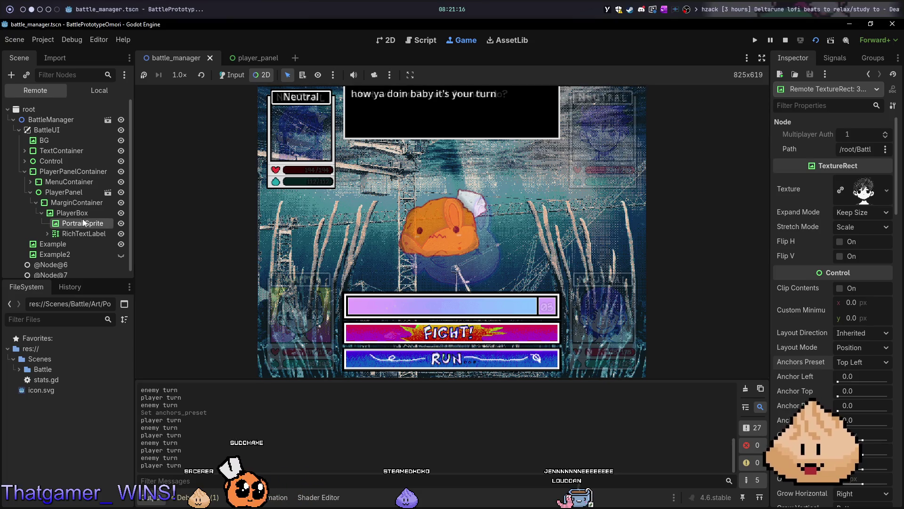
{"action": "left_click", "coordinate": [260, 137]}
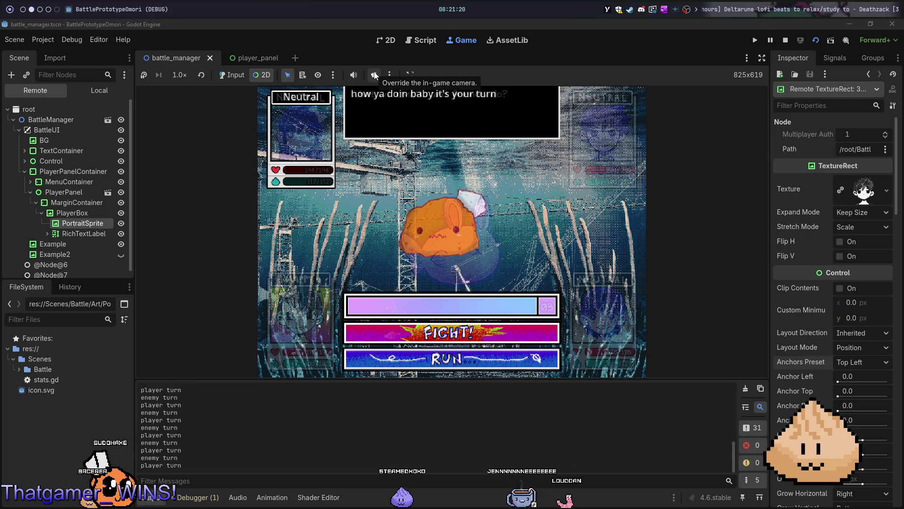
{"action": "left_click", "coordinate": [374, 75]}
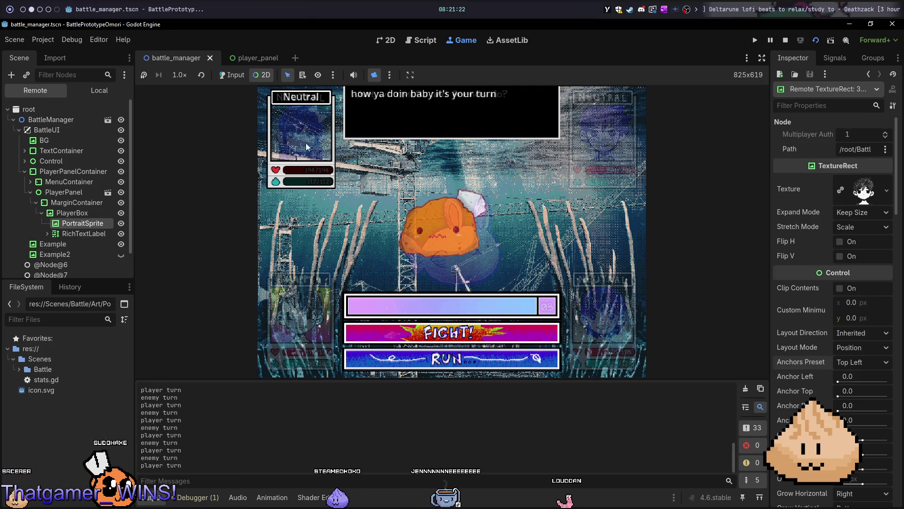
{"action": "right_click", "coordinate": [89, 217]}
{"action": "right_click", "coordinate": [83, 221]}
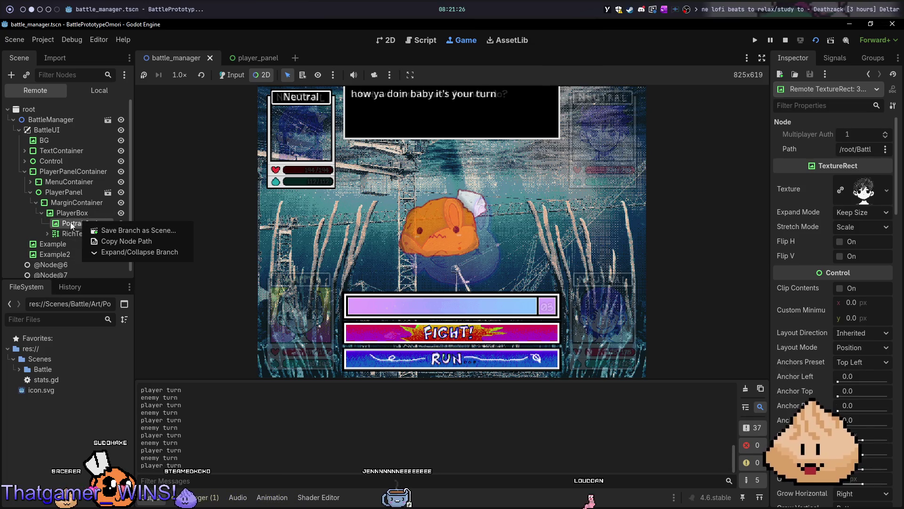
{"action": "left_click", "coordinate": [70, 221]}
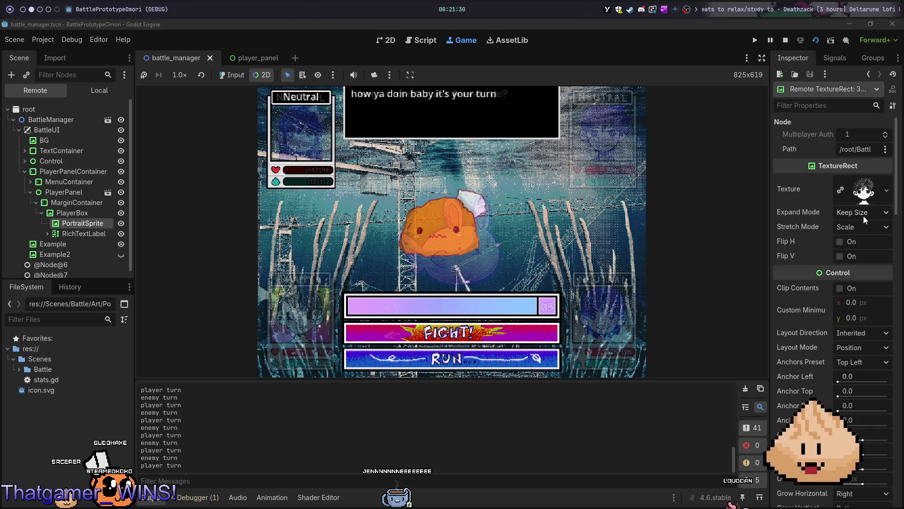
Set the live portrait's Grow Horizontal to Left, Grow Vertical to Top, and uncheck horizontal Fill
{"action": "scroll", "coordinate": [832, 344], "scroll_direction": "down", "scroll_amount": 3}
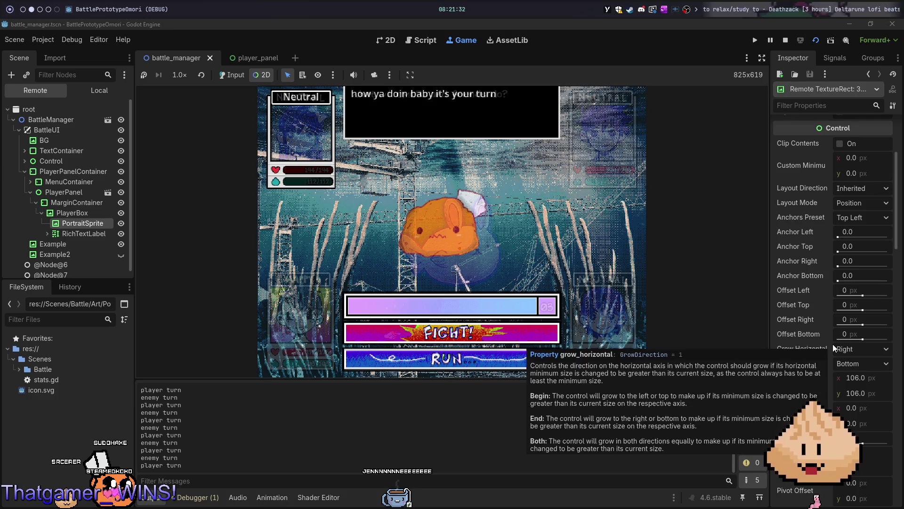
{"action": "left_click", "coordinate": [870, 347]}
{"action": "left_click", "coordinate": [864, 363]}
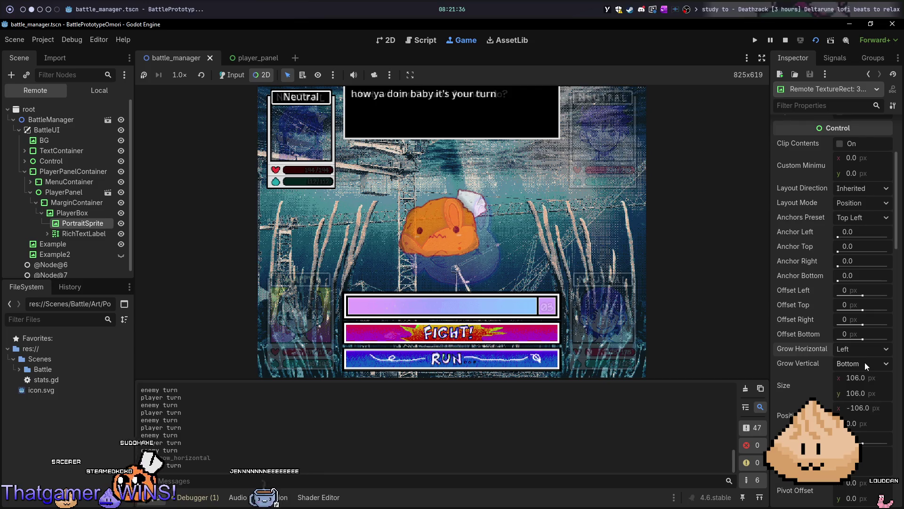
{"action": "left_click", "coordinate": [868, 367]}
{"action": "left_click", "coordinate": [860, 381]}
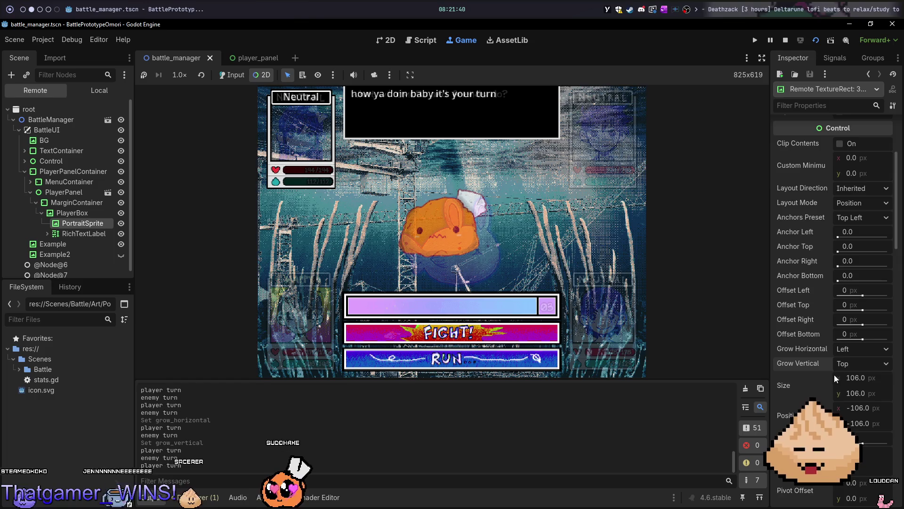
{"action": "scroll", "coordinate": [835, 374], "scroll_direction": "down", "scroll_amount": 3}
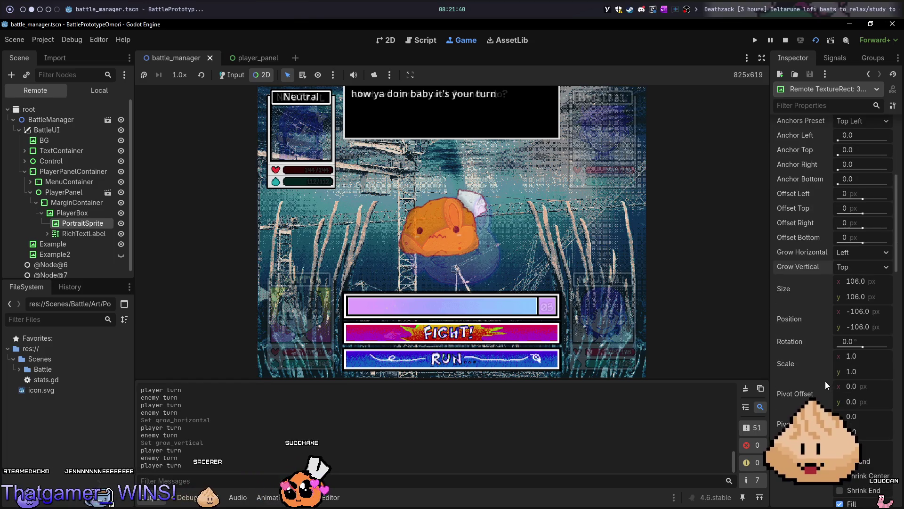
{"action": "scroll", "coordinate": [833, 353], "scroll_direction": "down", "scroll_amount": 3}
{"action": "left_click", "coordinate": [844, 351]}
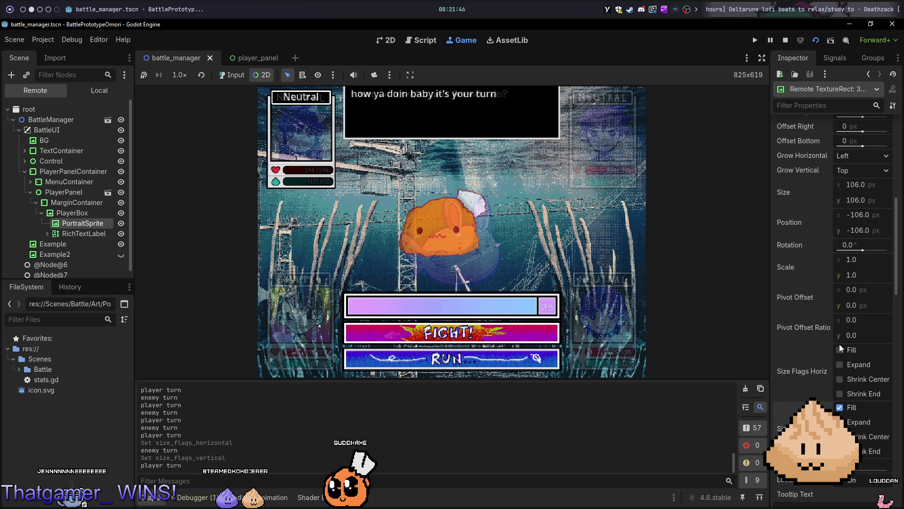
Stop the game and reopen the player_panel scene with PlayerBox selected
{"action": "scroll", "coordinate": [822, 302], "scroll_direction": "up", "scroll_amount": 7}
{"action": "scroll", "coordinate": [817, 280], "scroll_direction": "up", "scroll_amount": 3}
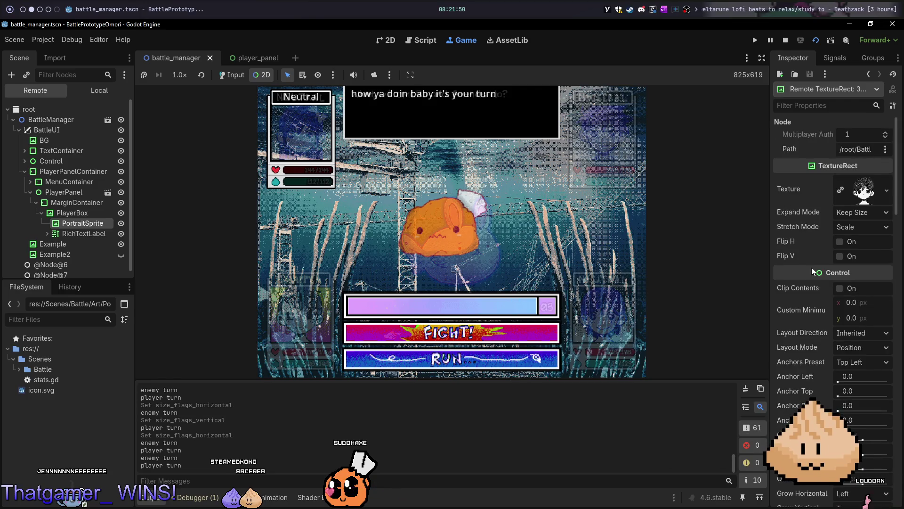
{"action": "left_click", "coordinate": [884, 226]}
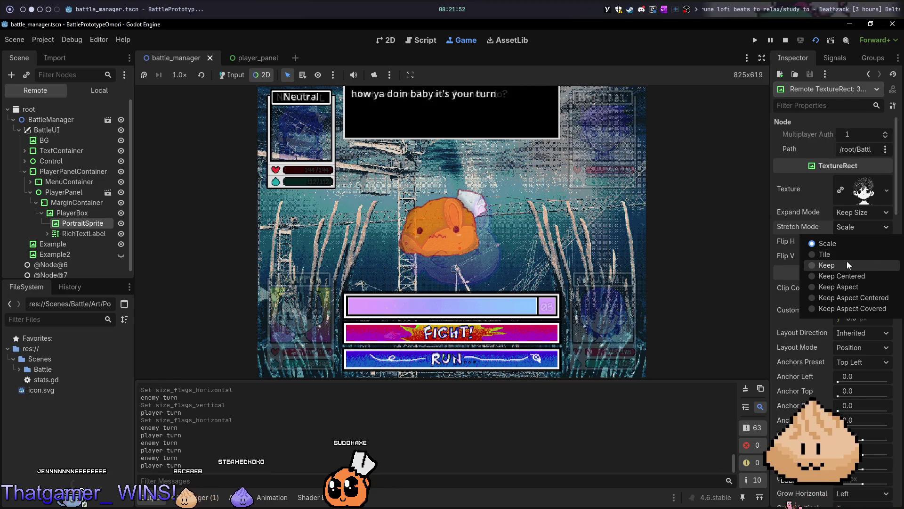
{"action": "left_click", "coordinate": [876, 230]}
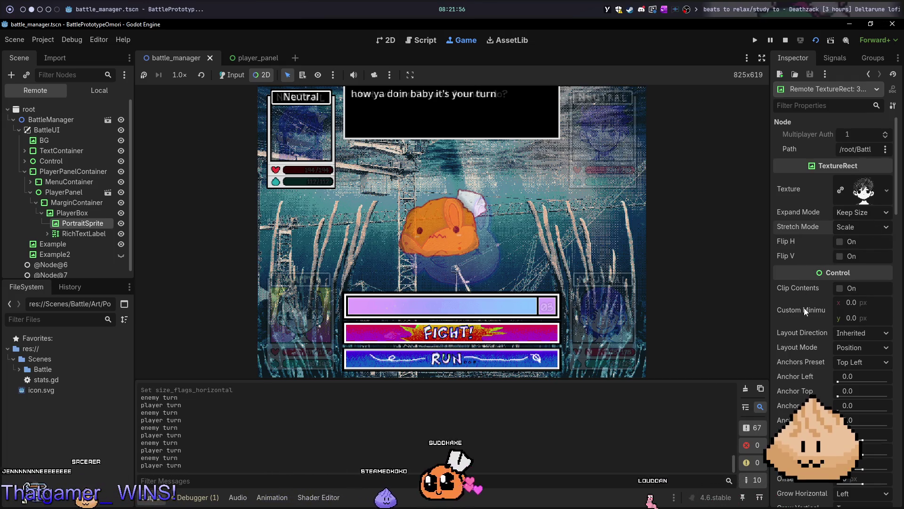
{"action": "scroll", "coordinate": [824, 334], "scroll_direction": "down", "scroll_amount": 5}
{"action": "scroll", "coordinate": [824, 333], "scroll_direction": "down", "scroll_amount": 15}
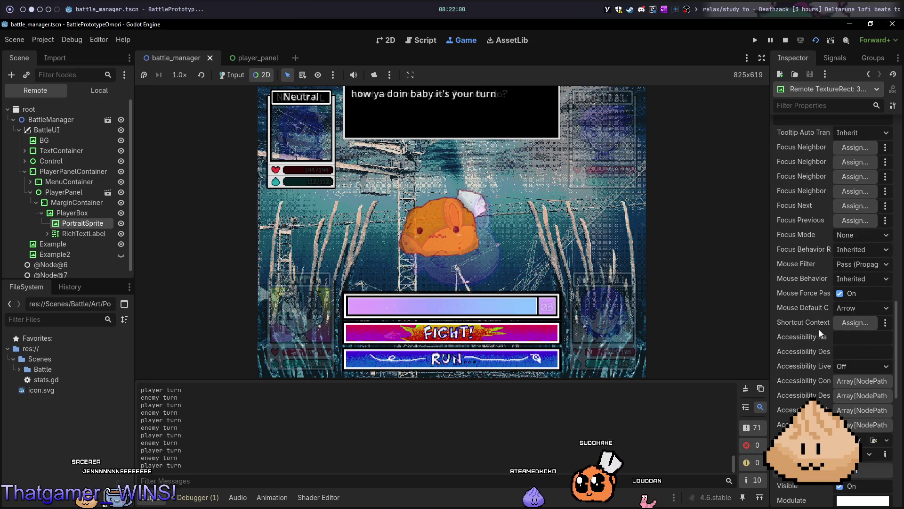
{"action": "left_click", "coordinate": [785, 40]}
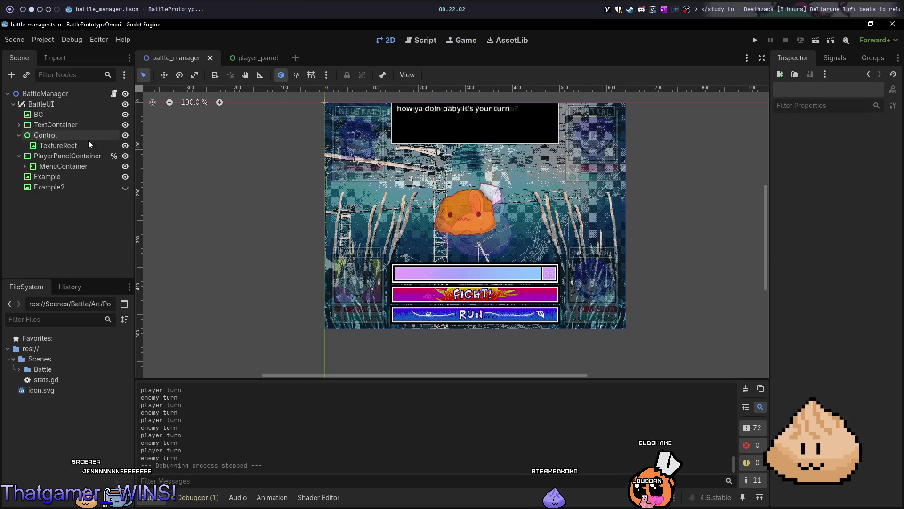
{"action": "left_click", "coordinate": [254, 58]}
{"action": "left_click", "coordinate": [40, 116]}
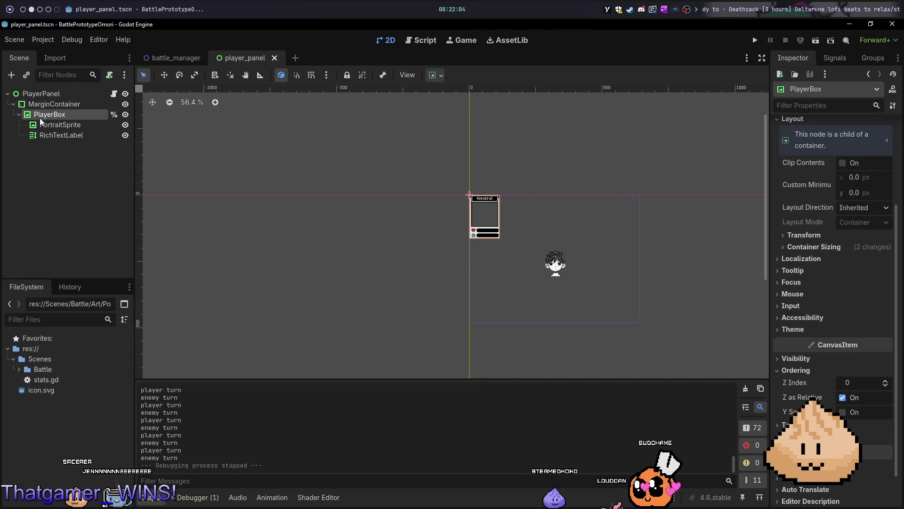
Add a TextureRect child under PlayerBox and anchor it to Full Rect
{"action": "right_click", "coordinate": [58, 118]}
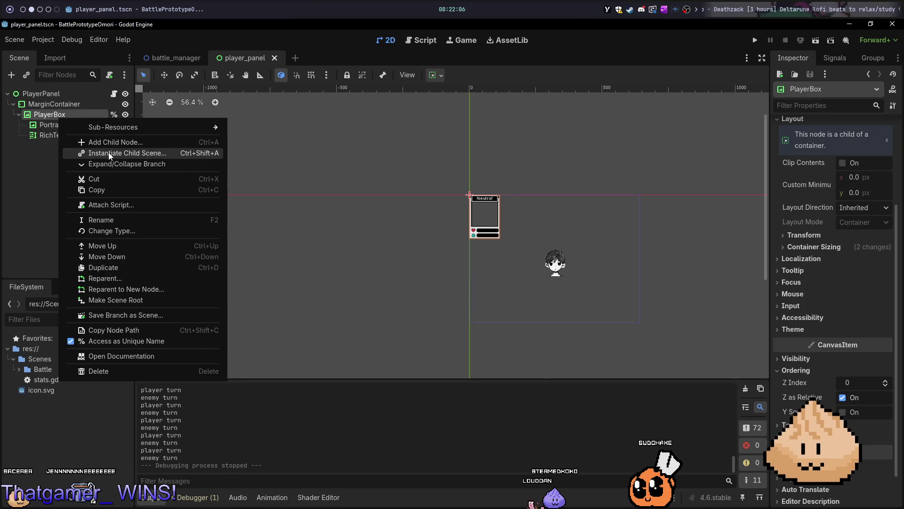
{"action": "left_click", "coordinate": [158, 139]}
{"action": "type", "text": "textur"}
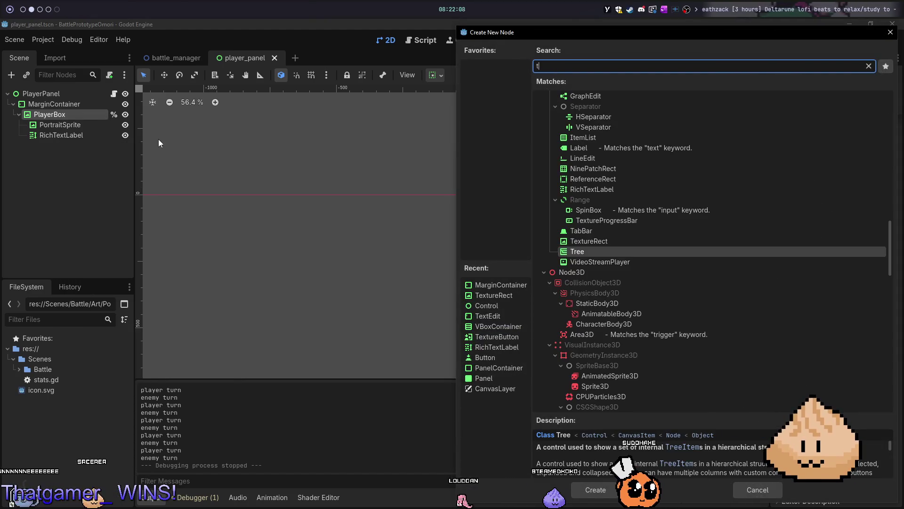
{"action": "type", "text": "erect"}
{"action": "key", "text": "Return"}
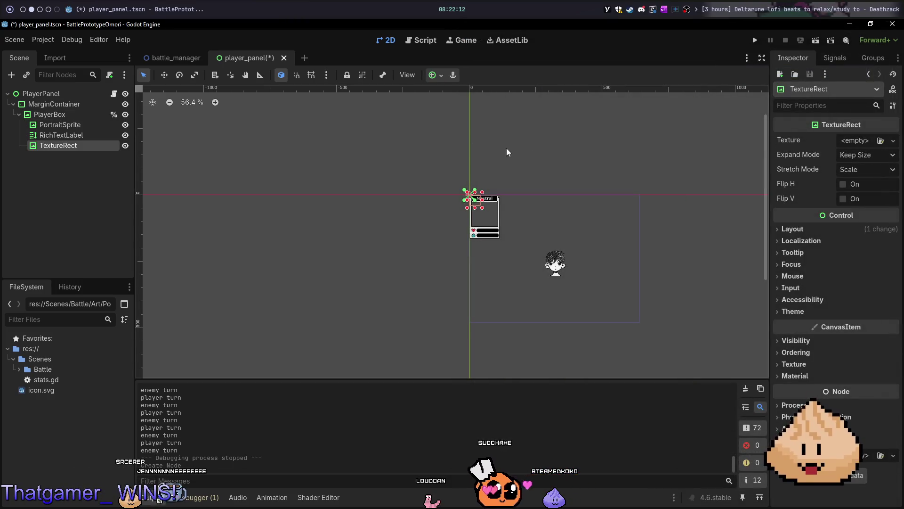
{"action": "left_click", "coordinate": [454, 76]}
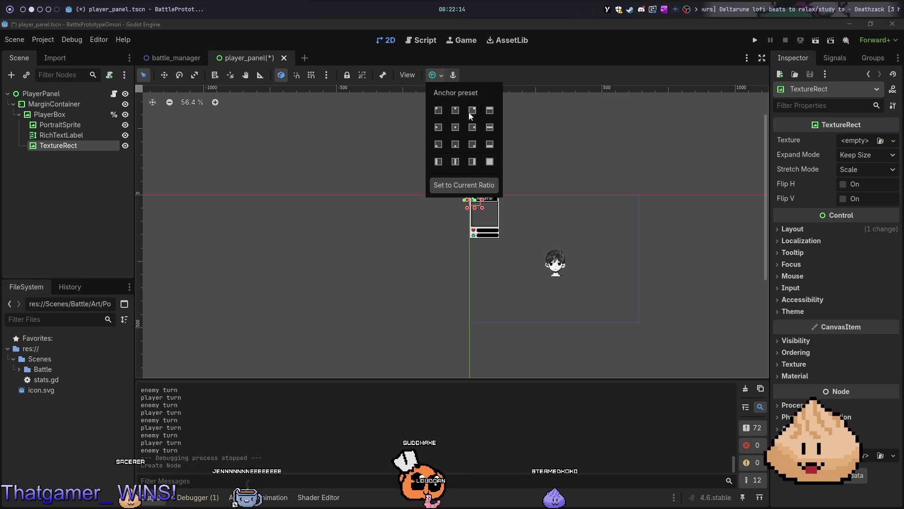
{"action": "left_click", "coordinate": [490, 161]}
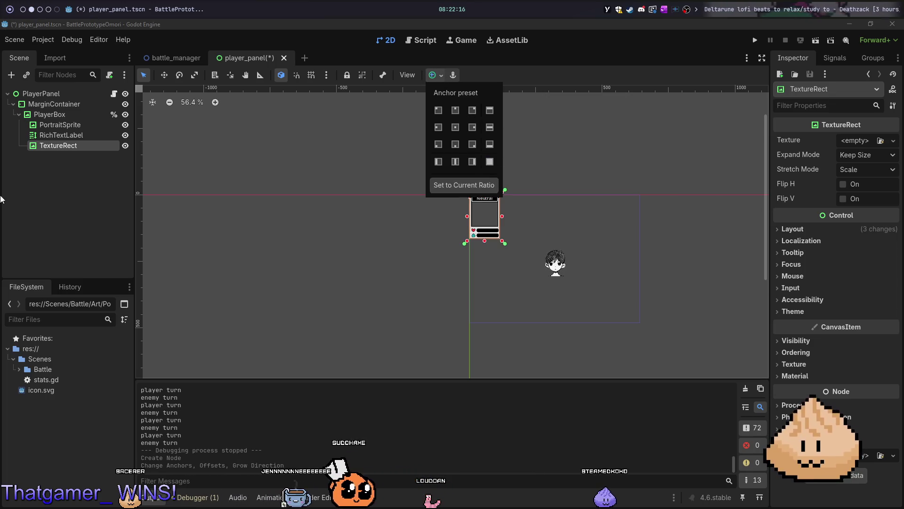
{"action": "left_click", "coordinate": [622, 27]}
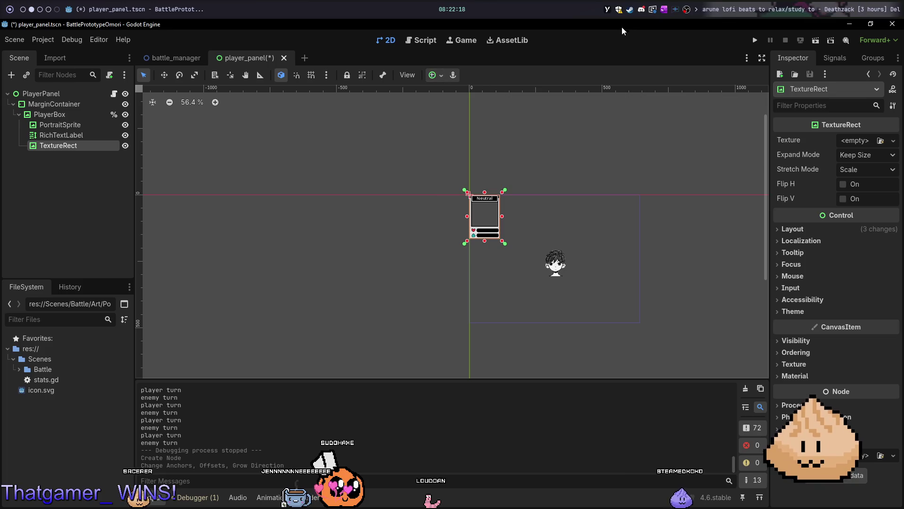
Give the TextureRect a PlaceholderTexture2D, save, and run the battle_manager scene
{"action": "left_click", "coordinate": [892, 141]}
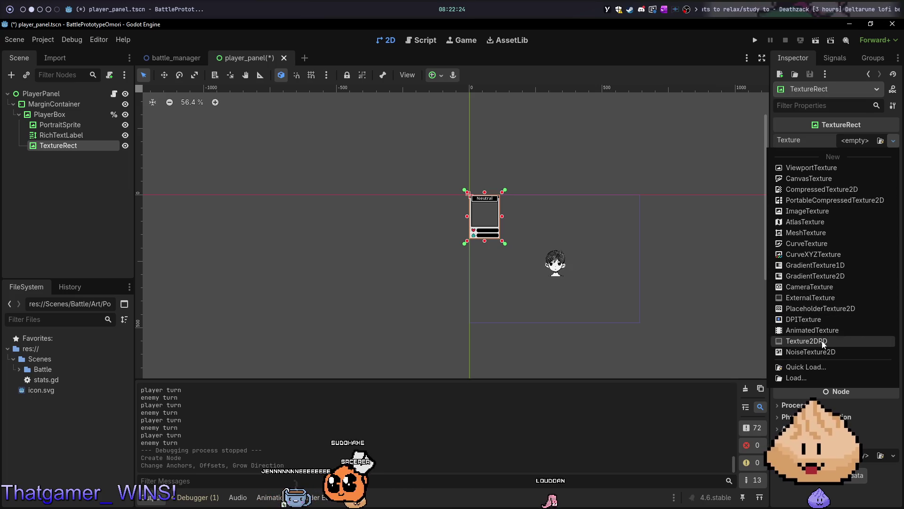
{"action": "left_click", "coordinate": [831, 306]}
{"action": "key", "text": "ctrl+s"}
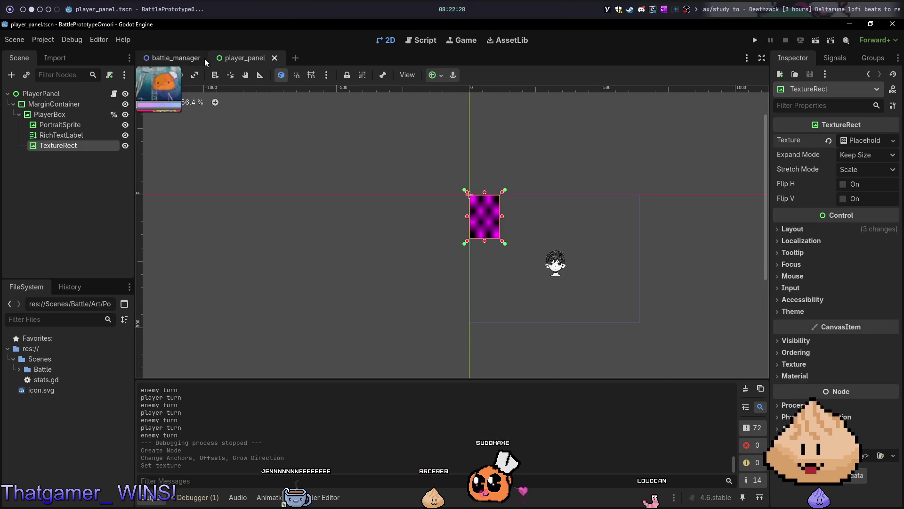
{"action": "left_click", "coordinate": [170, 58]}
{"action": "key", "text": "F5"}
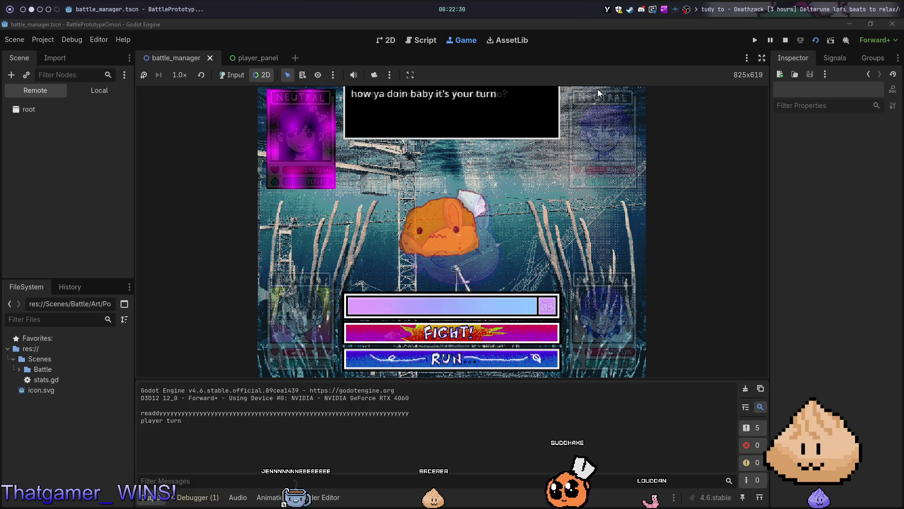
Anchor PortraitSprite to Full Rect in player_panel and hide the TextureRect
{"action": "left_click", "coordinate": [785, 40]}
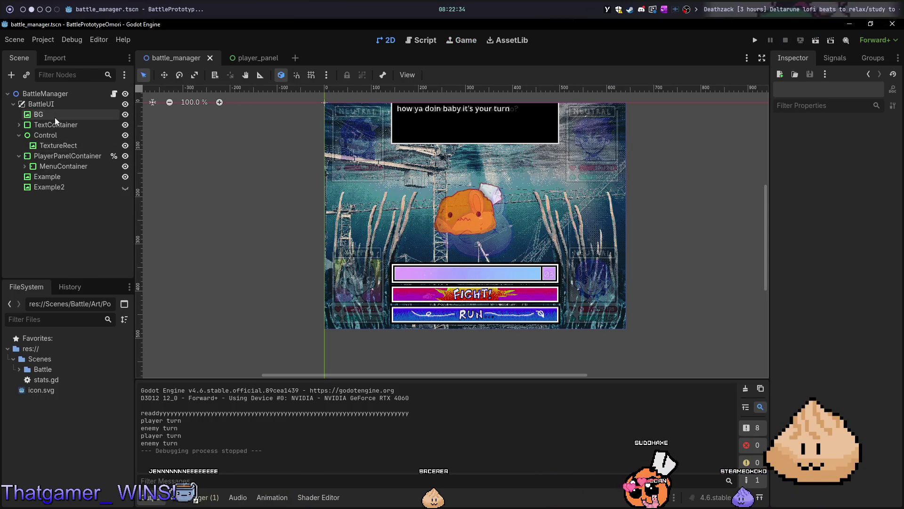
{"action": "left_click", "coordinate": [261, 60]}
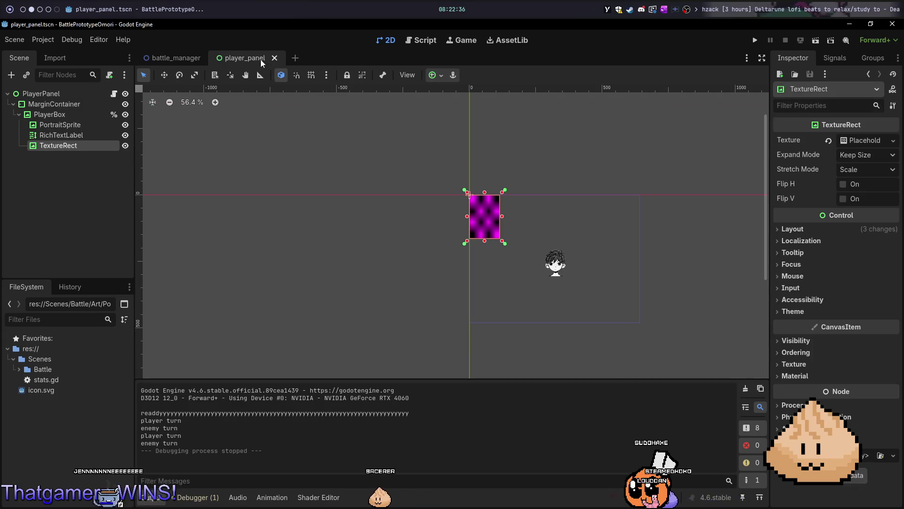
{"action": "left_click", "coordinate": [62, 134]}
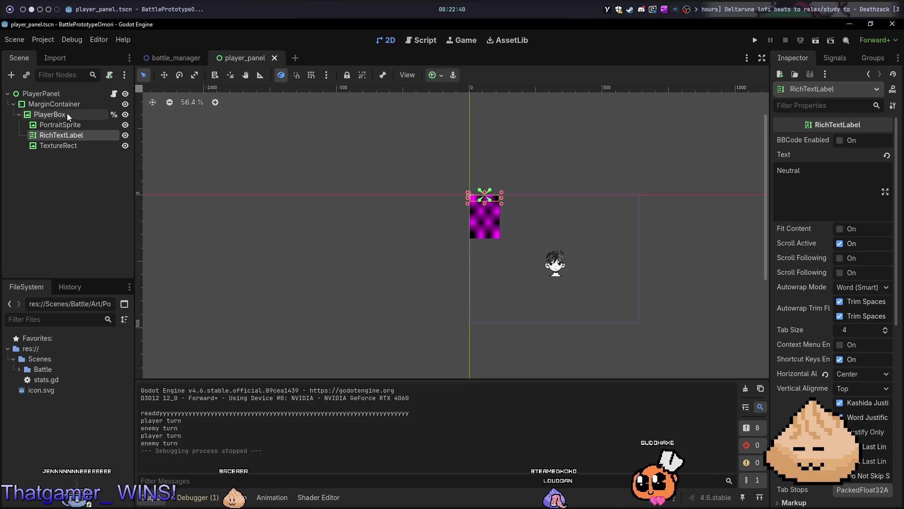
{"action": "left_click", "coordinate": [67, 123]}
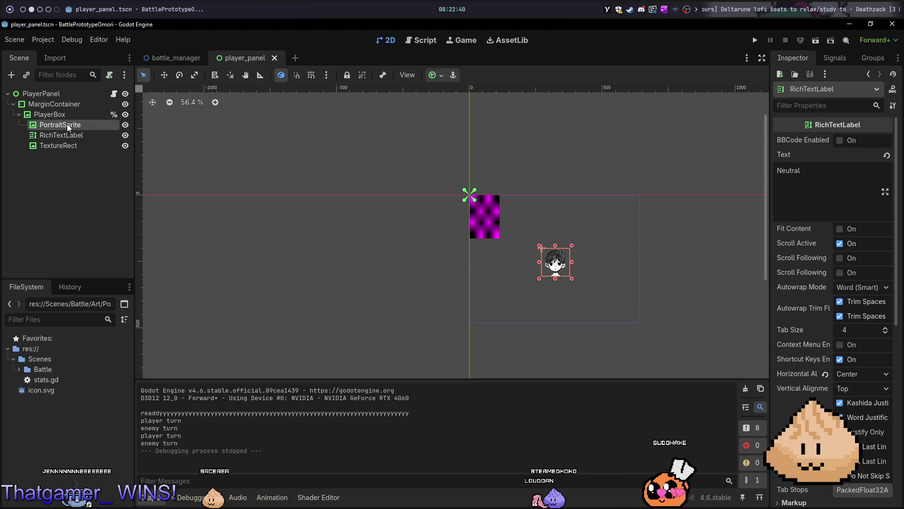
{"action": "left_click", "coordinate": [437, 74]}
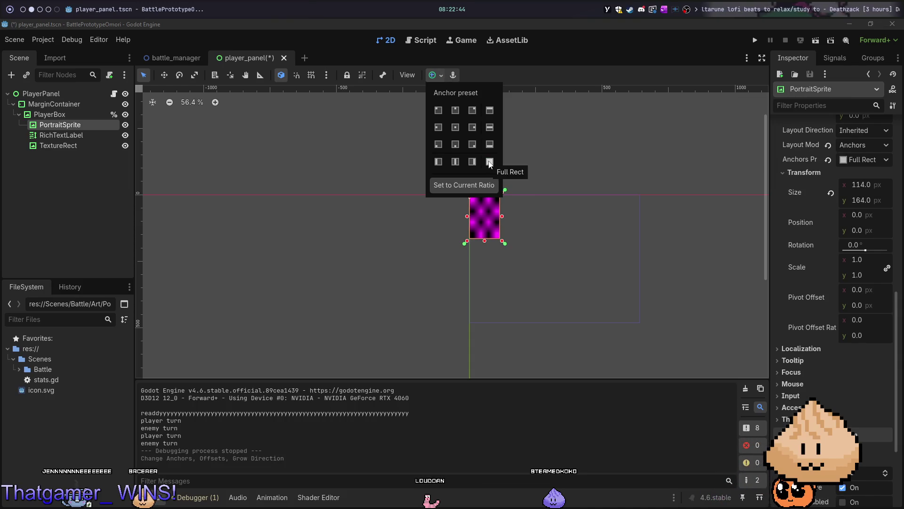
{"action": "left_click", "coordinate": [489, 161]}
{"action": "left_click", "coordinate": [125, 147]}
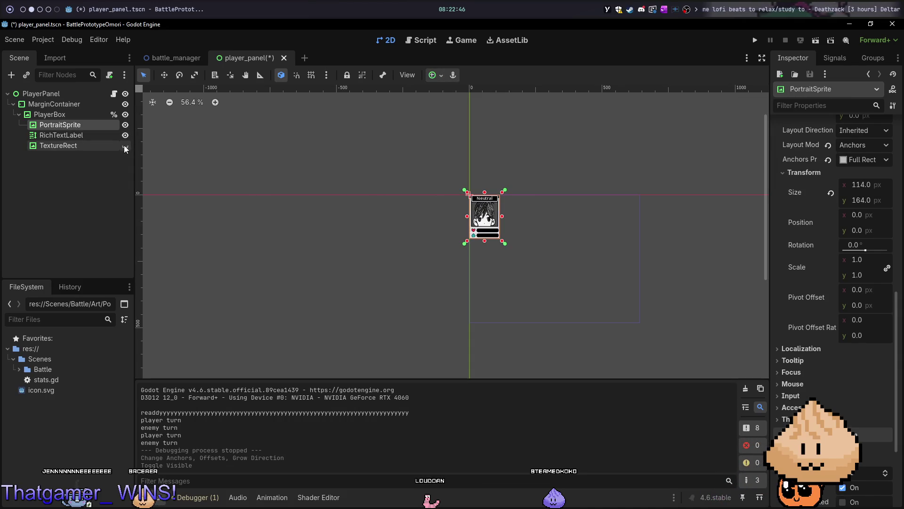
Test-run the player panel and battle scenes, then make the TextureRect visible again
{"action": "key", "text": "F6"}
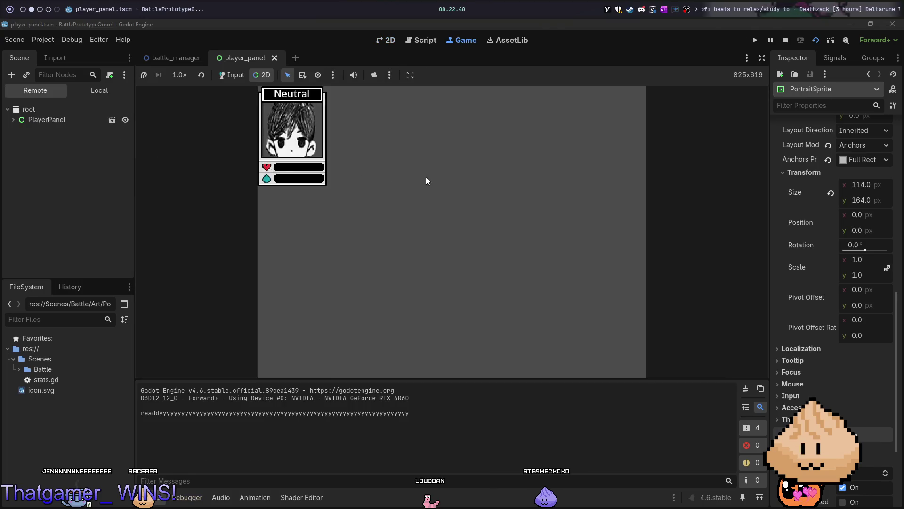
{"action": "key", "text": "F8"}
{"action": "left_click", "coordinate": [189, 57]}
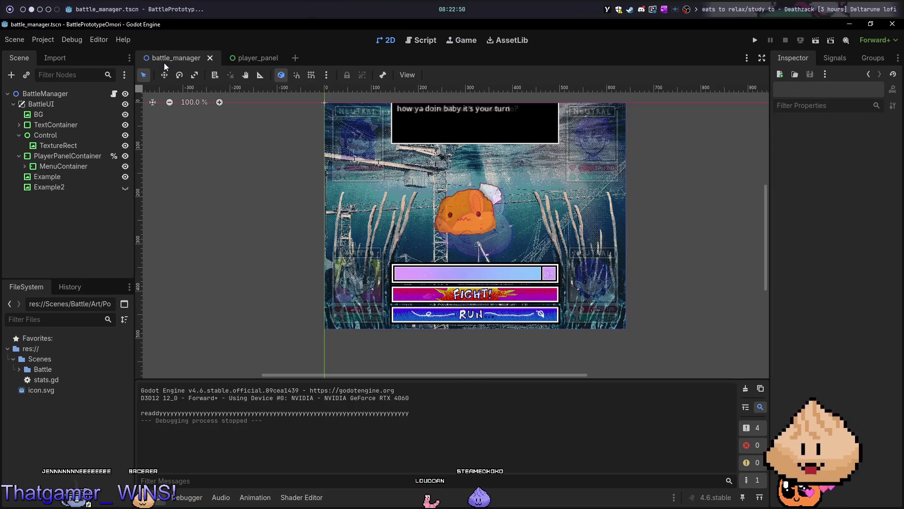
{"action": "key", "text": "F6"}
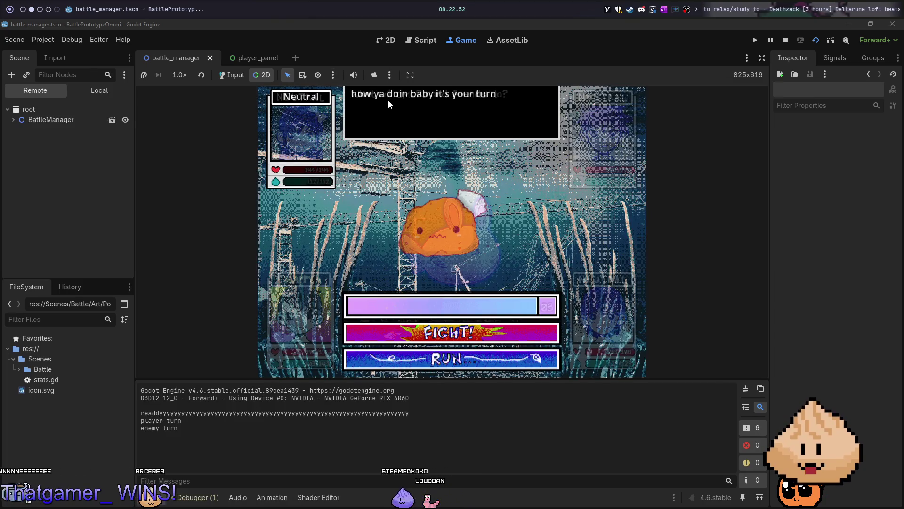
{"action": "key", "text": "F8"}
{"action": "left_click", "coordinate": [244, 57]}
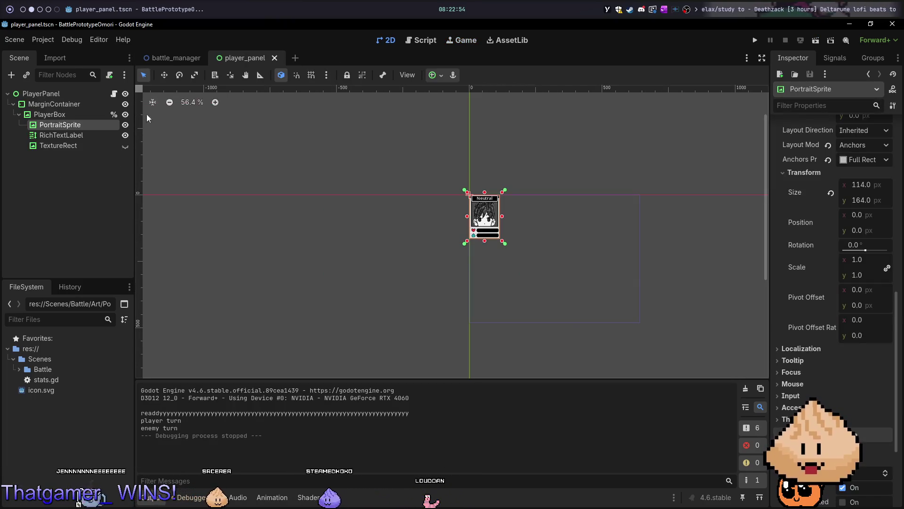
{"action": "left_click", "coordinate": [125, 146]}
Move TextureRect above PortraitSprite under PlayerBox and compare the layering by toggling visibility
{"action": "left_click_drag", "start_coordinate": [108, 145], "coordinate": [86, 124]}
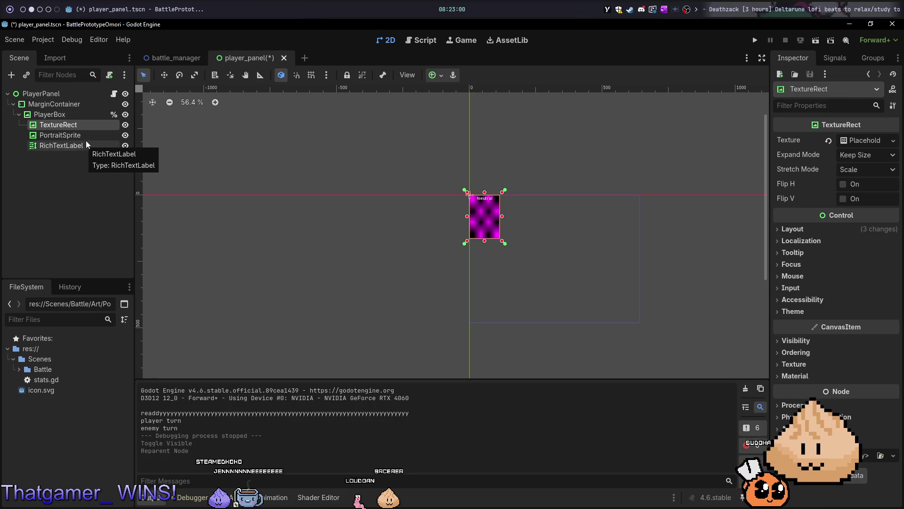
{"action": "left_click", "coordinate": [125, 135]}
{"action": "left_click", "coordinate": [125, 135]}
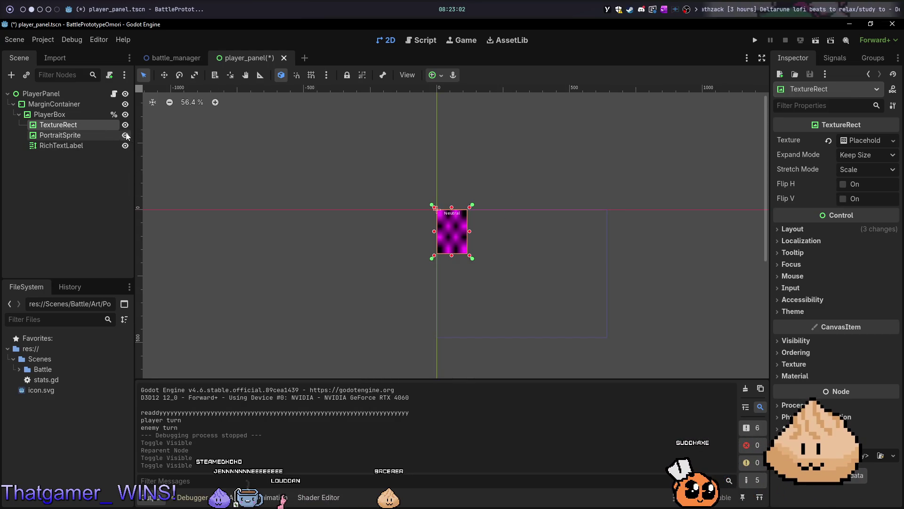
{"action": "scroll", "coordinate": [377, 195], "scroll_direction": "up", "scroll_amount": 3}
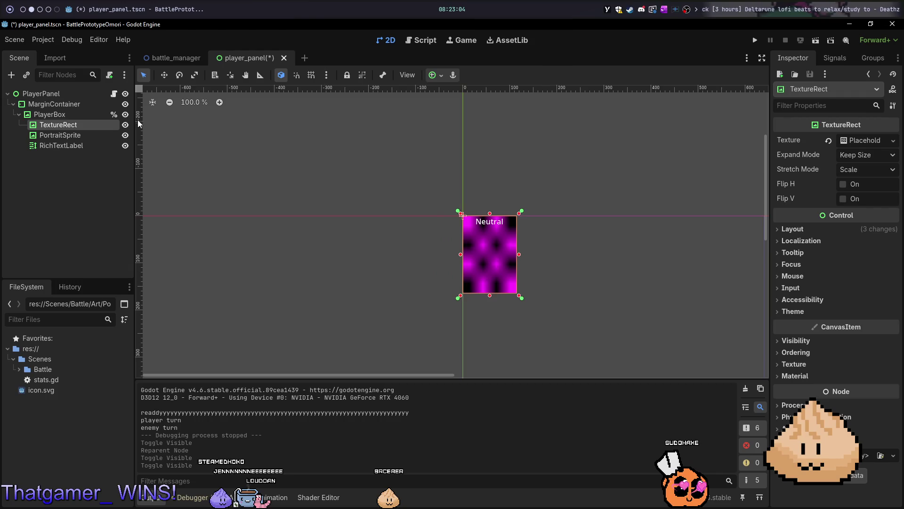
{"action": "left_click", "coordinate": [125, 125]}
{"action": "left_click", "coordinate": [125, 127]}
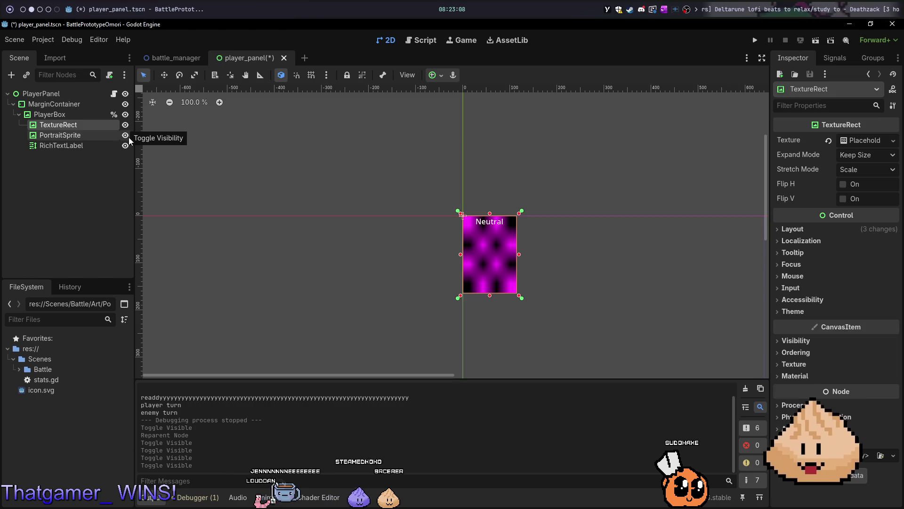
Try PortraitSprite Z Index values 0 and 1, leave it at 0, and save
{"action": "left_click", "coordinate": [111, 136]}
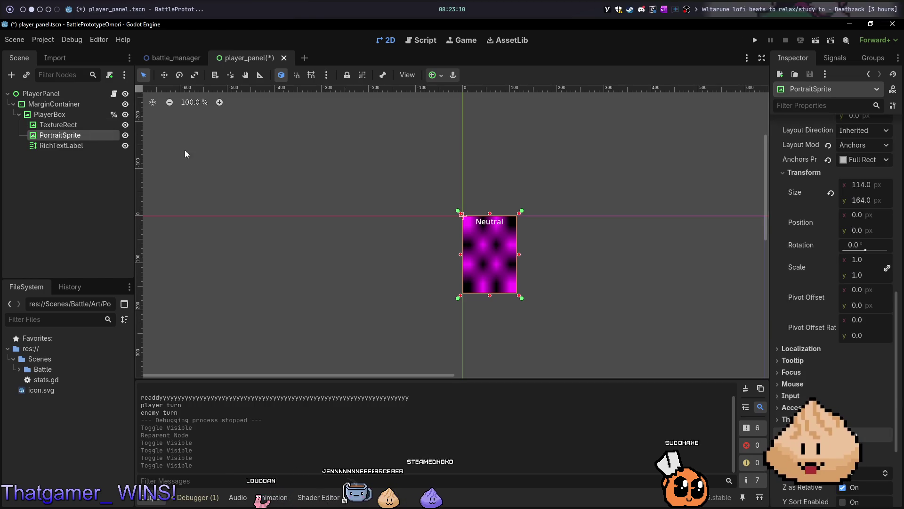
{"action": "scroll", "coordinate": [854, 372], "scroll_direction": "down", "scroll_amount": 3}
{"action": "left_click", "coordinate": [857, 376]}
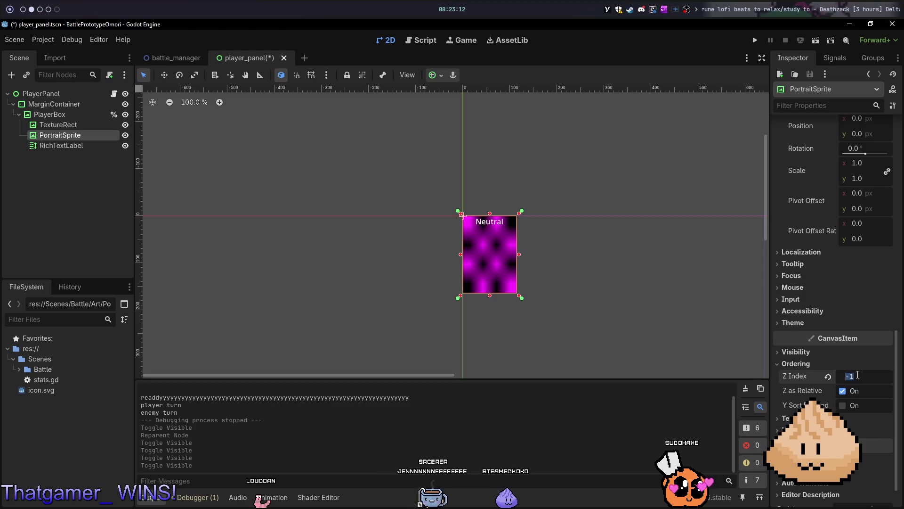
{"action": "type", "text": "0"}
{"action": "key", "text": "Return"}
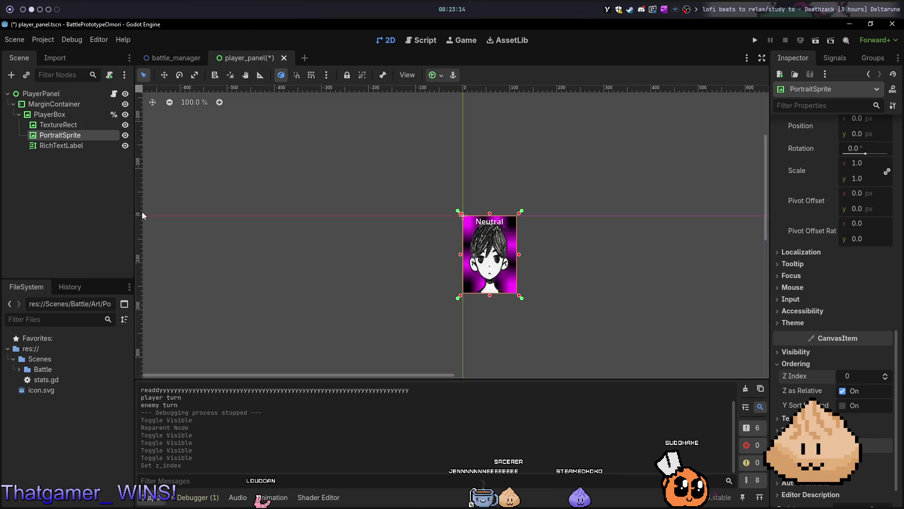
{"action": "left_click", "coordinate": [865, 378]}
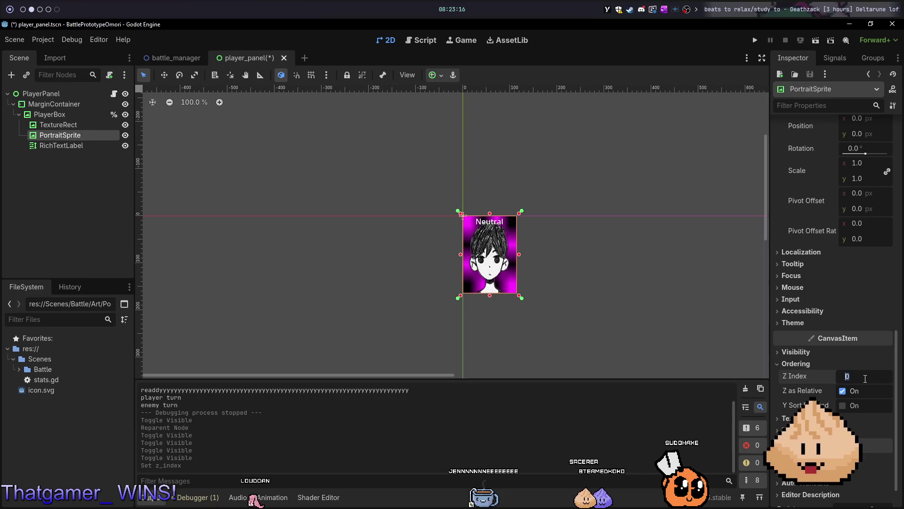
{"action": "type", "text": "1"}
{"action": "key", "text": "Return"}
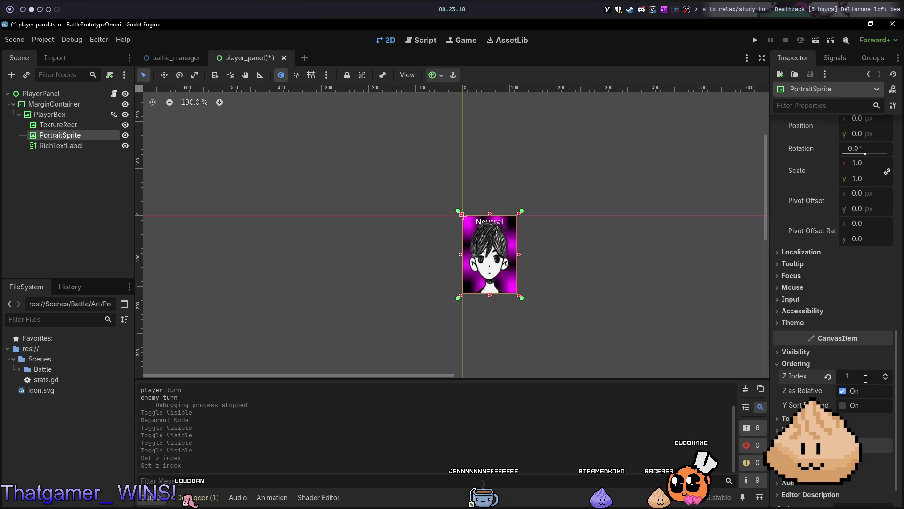
{"action": "left_click", "coordinate": [865, 378]}
{"action": "type", "text": "0"}
{"action": "key", "text": "Return"}
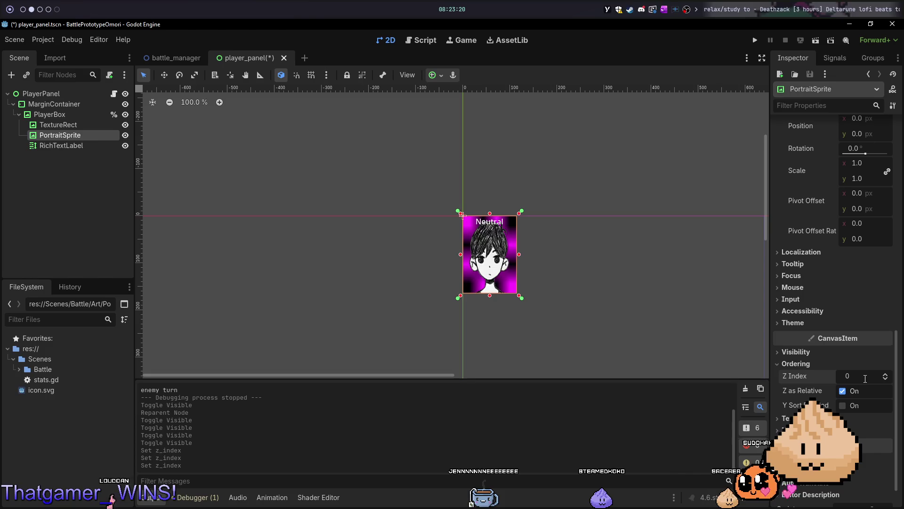
{"action": "key", "text": "ctrl+s"}
{"action": "left_click", "coordinate": [97, 115]}
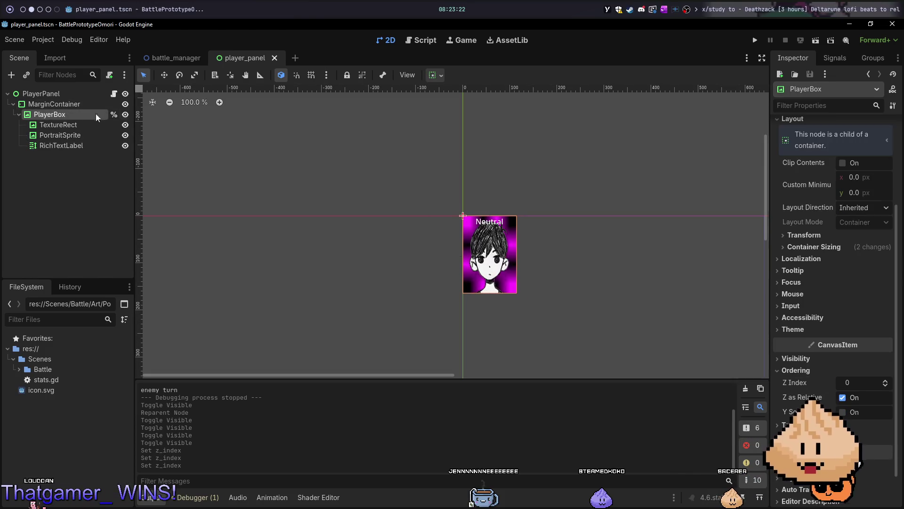
Try PlayerBox Z Index 1, then undo back to before the TextureRect existed
{"action": "left_click", "coordinate": [866, 382]}
{"action": "type", "text": "1"}
{"action": "key", "text": "Return"}
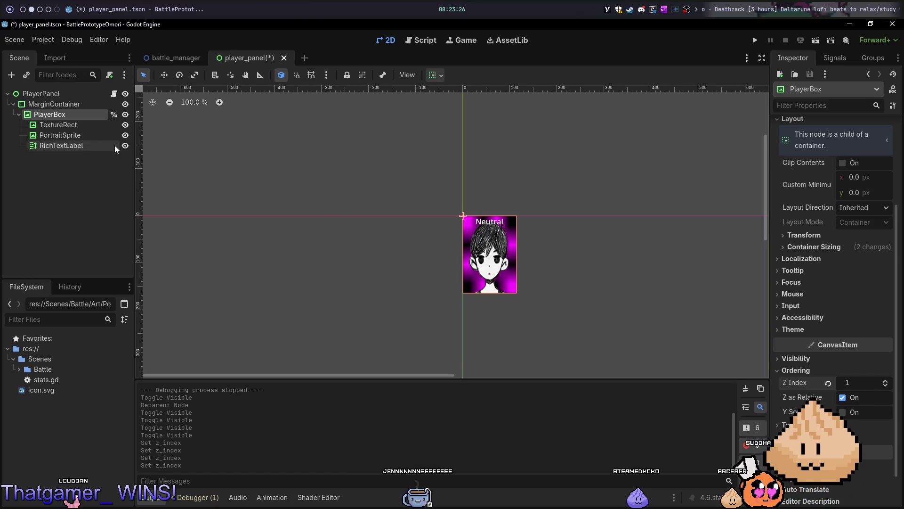
{"action": "left_click", "coordinate": [43, 146]}
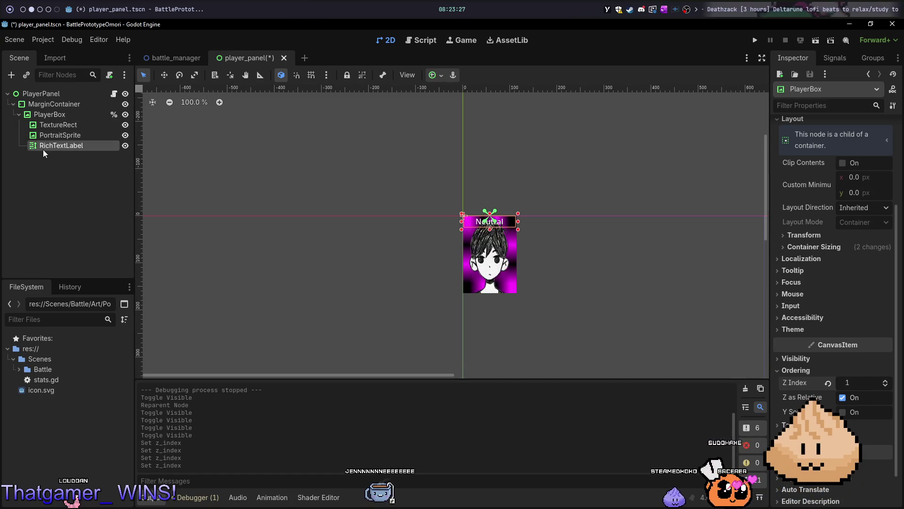
{"action": "left_click", "coordinate": [71, 139]}
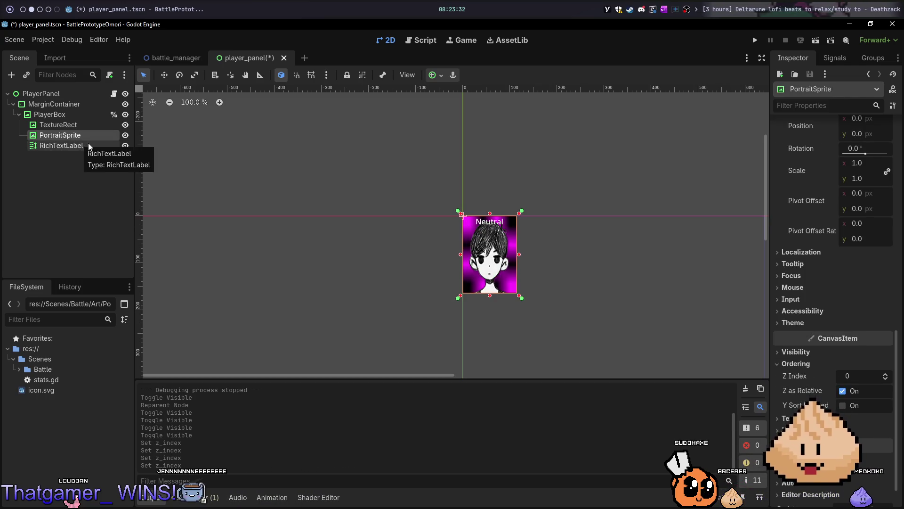
{"action": "key", "text": "ctrl+z"}
{"action": "key", "text": "ctrl+z"}
{"action": "key", "text": "ctrl+z"}
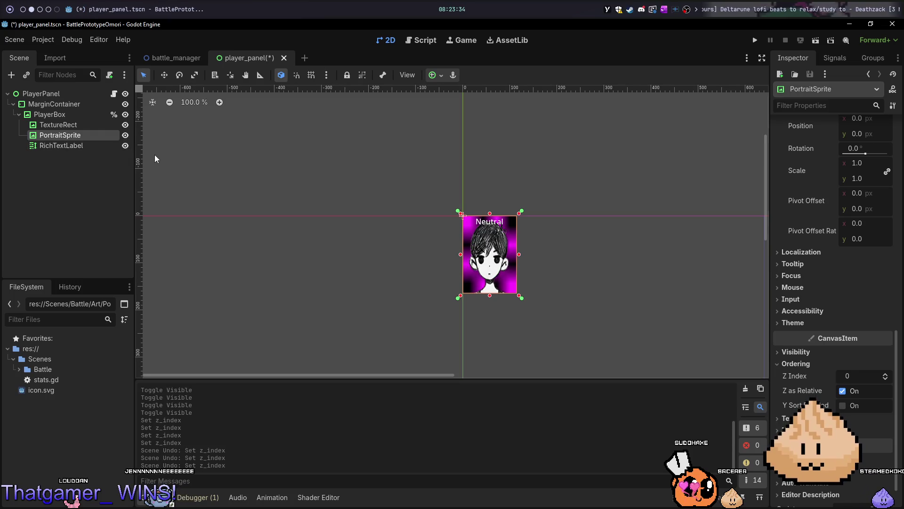
{"action": "key", "text": "ctrl+z"}
{"action": "key", "text": "ctrl+z"}
{"action": "key", "text": "ctrl+z"}
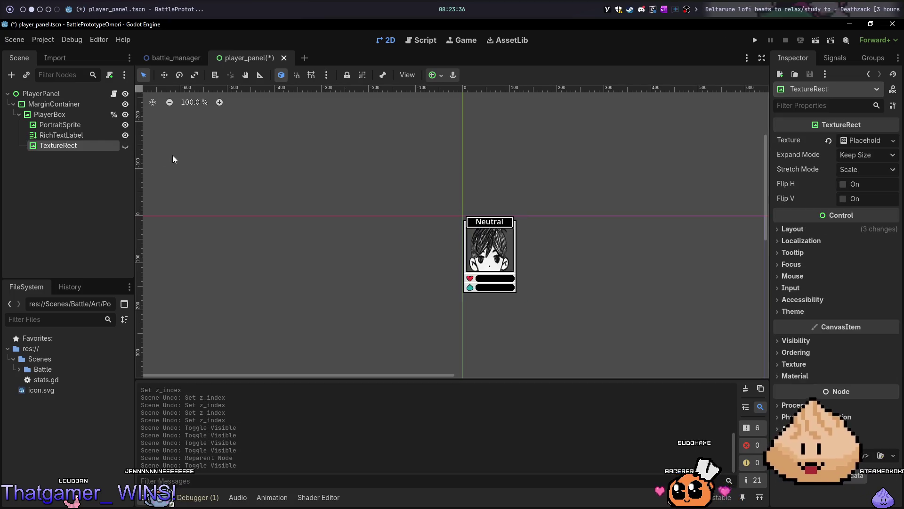
{"action": "key", "text": "ctrl+z"}
{"action": "key", "text": "ctrl+z"}
{"action": "key", "text": "ctrl+z"}
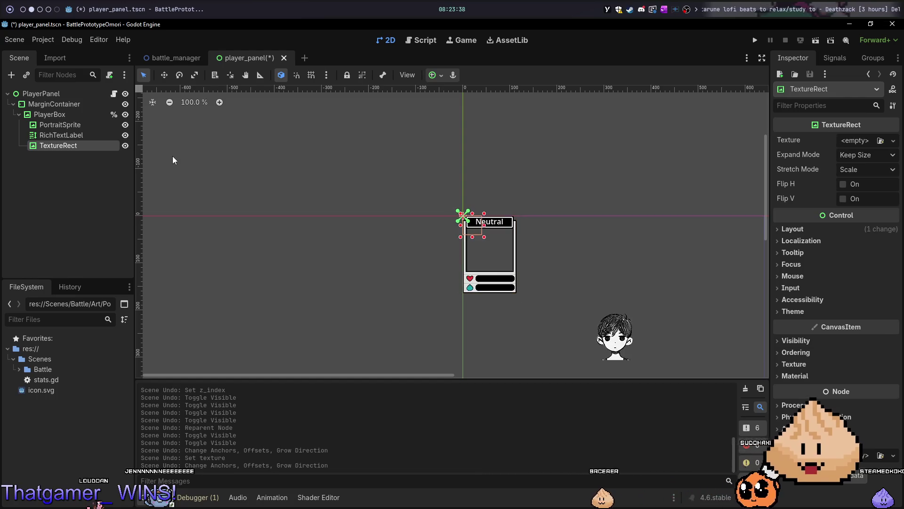
Enable Show Behind Parent on PortraitSprite and save the player_panel scene
{"action": "left_click", "coordinate": [86, 125]}
{"action": "left_click", "coordinate": [860, 351]}
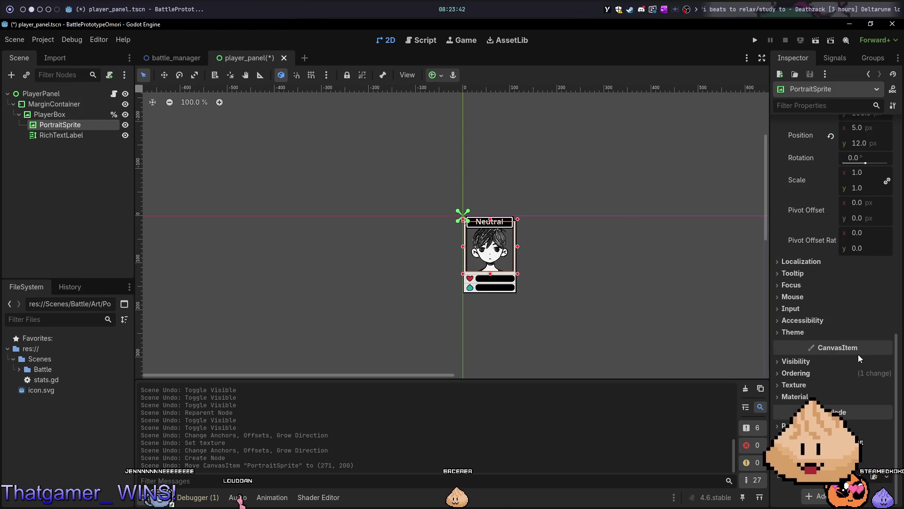
{"action": "left_click", "coordinate": [839, 362]}
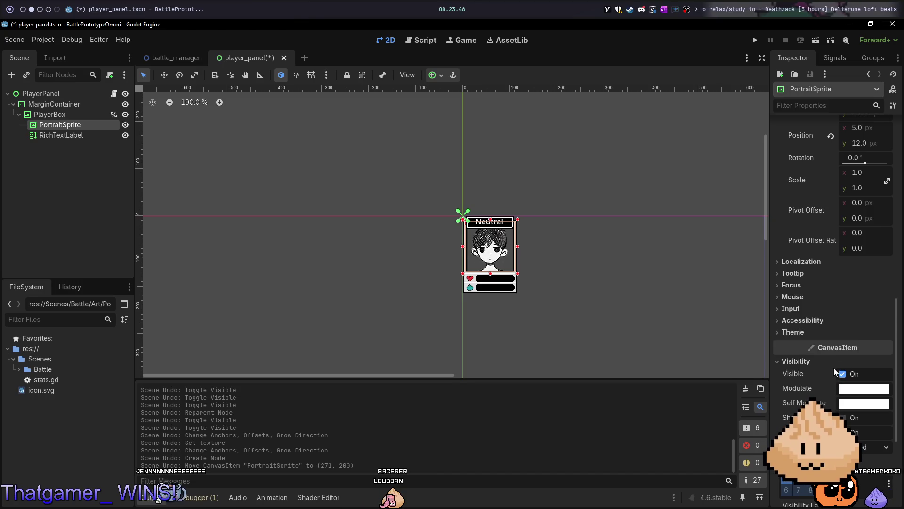
{"action": "left_click", "coordinate": [851, 419]}
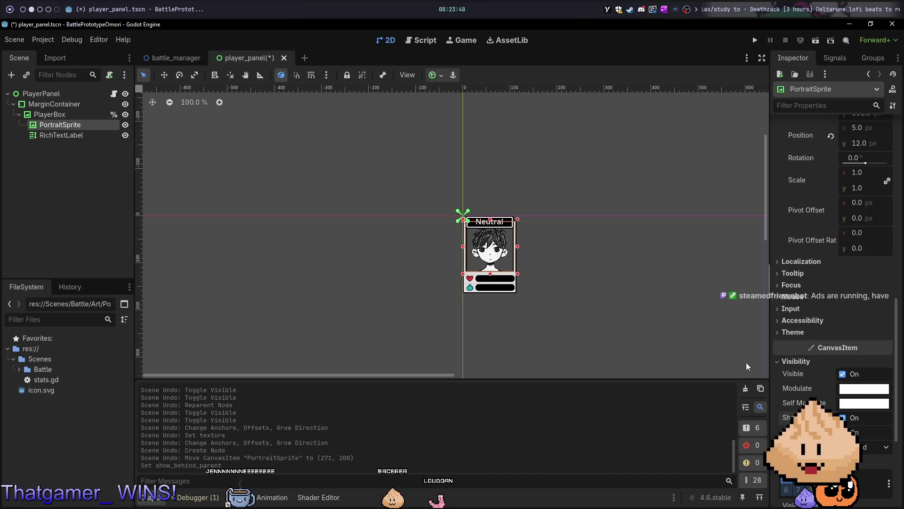
{"action": "key", "text": "ctrl+s"}
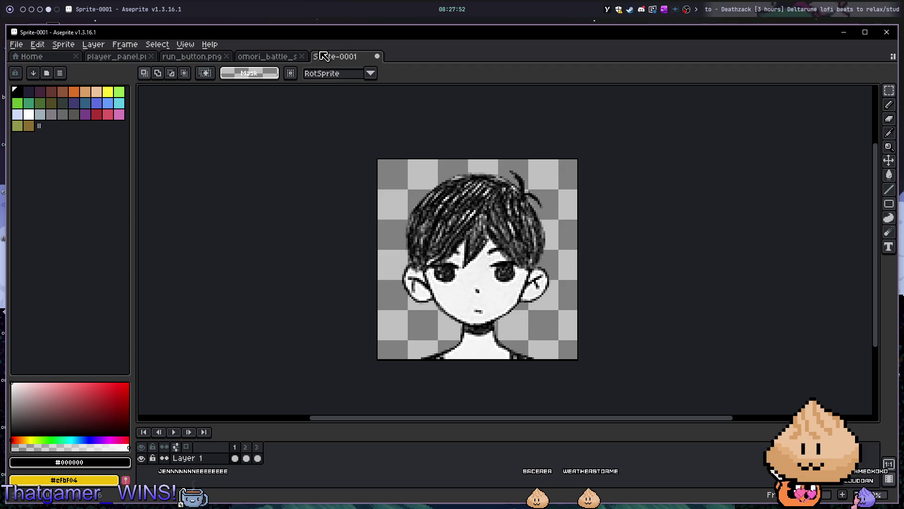
Bring up the omori_battle_sprites sheet and inspect the Ecstatic, Manic and Furious faces
{"action": "left_click", "coordinate": [279, 59]}
{"action": "scroll", "coordinate": [530, 208], "scroll_direction": "down", "scroll_amount": 5}
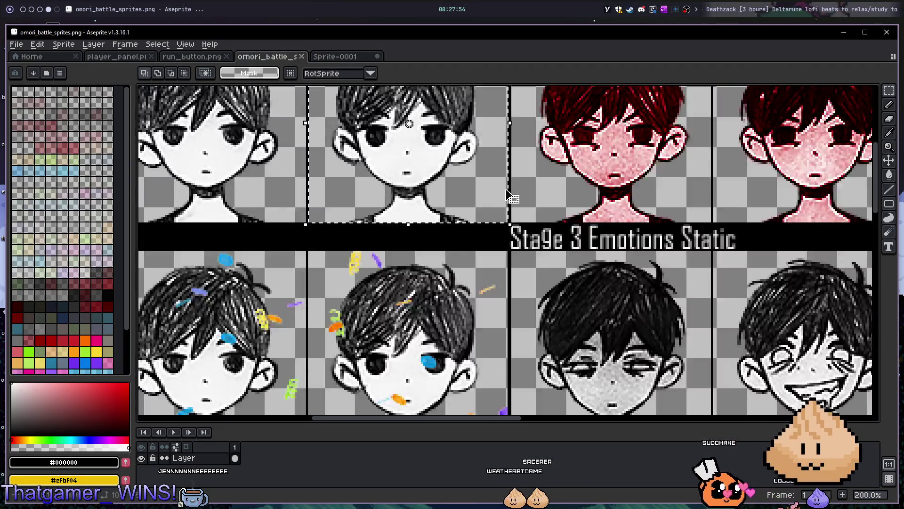
{"action": "scroll", "coordinate": [530, 207], "scroll_direction": "up", "scroll_amount": 5}
{"action": "scroll", "coordinate": [530, 207], "scroll_direction": "down", "scroll_amount": 5}
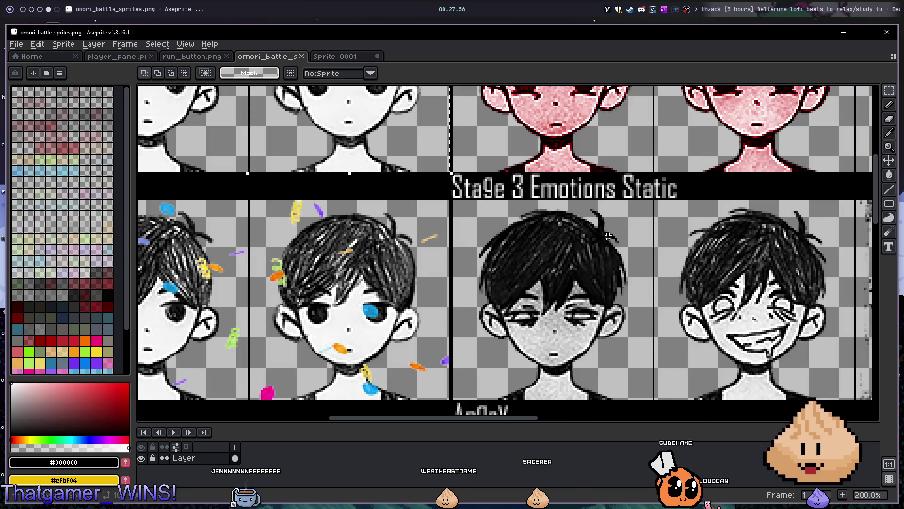
{"action": "scroll", "coordinate": [570, 209], "scroll_direction": "down", "scroll_amount": 2}
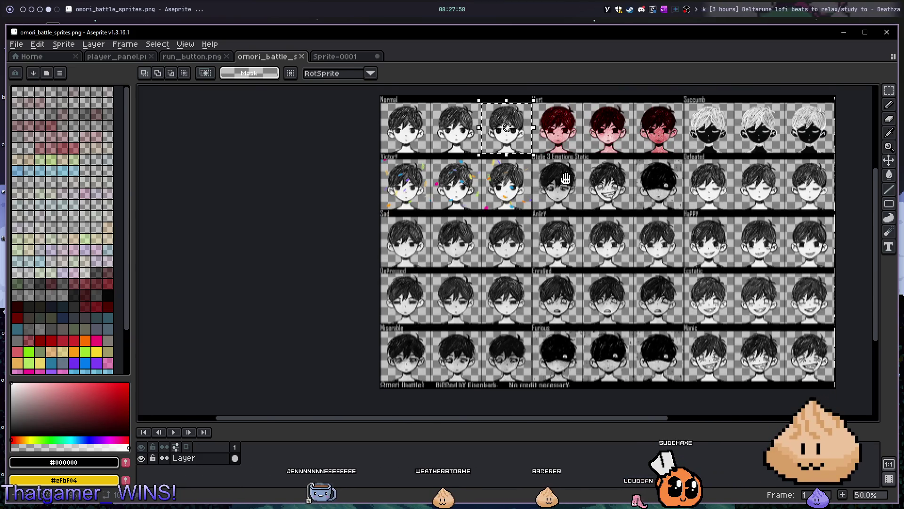
{"action": "scroll", "coordinate": [763, 252], "scroll_direction": "down", "scroll_amount": 1}
{"action": "scroll", "coordinate": [694, 217], "scroll_direction": "up", "scroll_amount": 2}
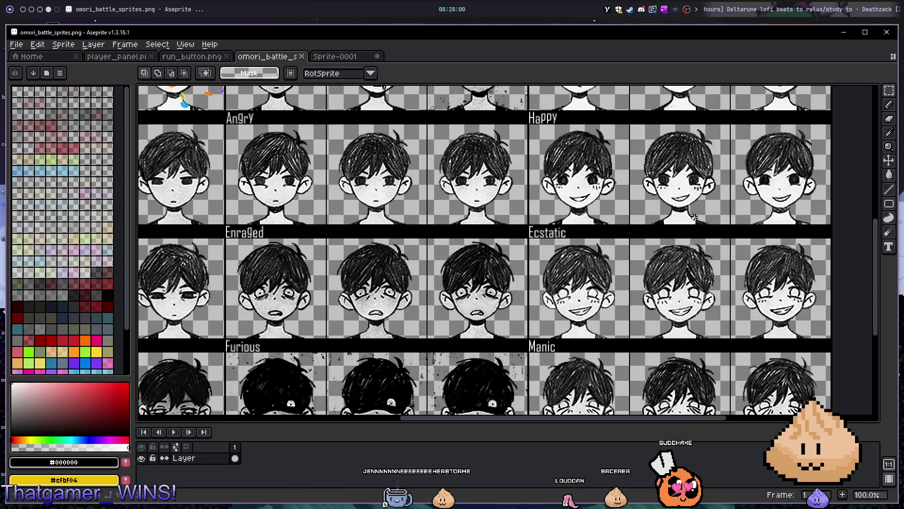
{"action": "left_click_drag", "start_coordinate": [693, 231], "coordinate": [549, 142]}
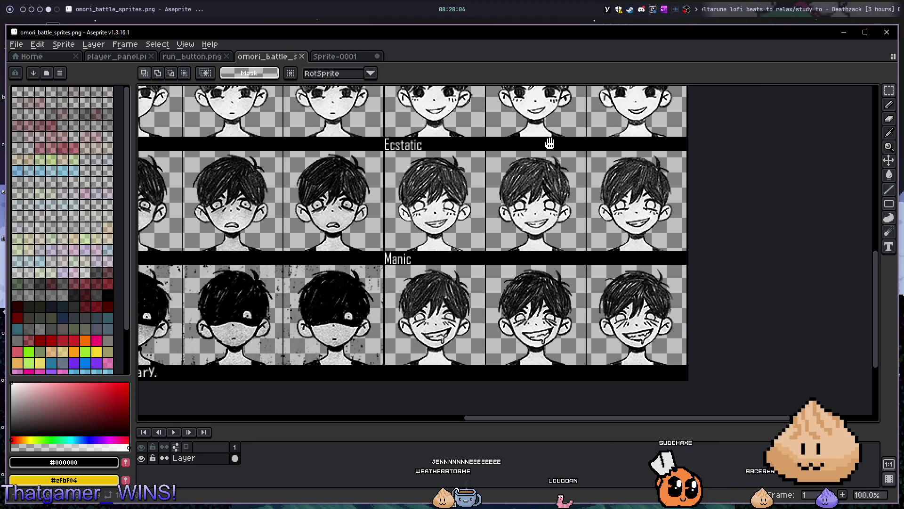
{"action": "scroll", "coordinate": [567, 280], "scroll_direction": "up", "scroll_amount": 10}
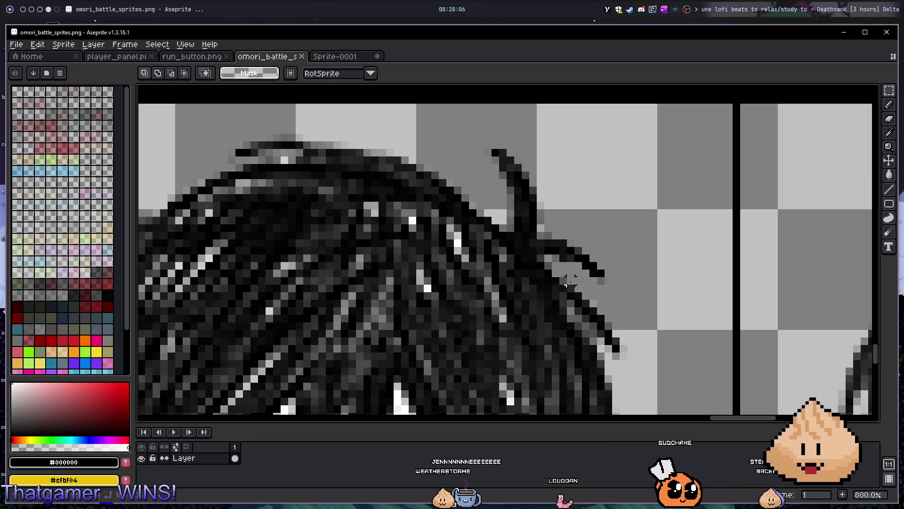
{"action": "scroll", "coordinate": [570, 280], "scroll_direction": "down", "scroll_amount": 8}
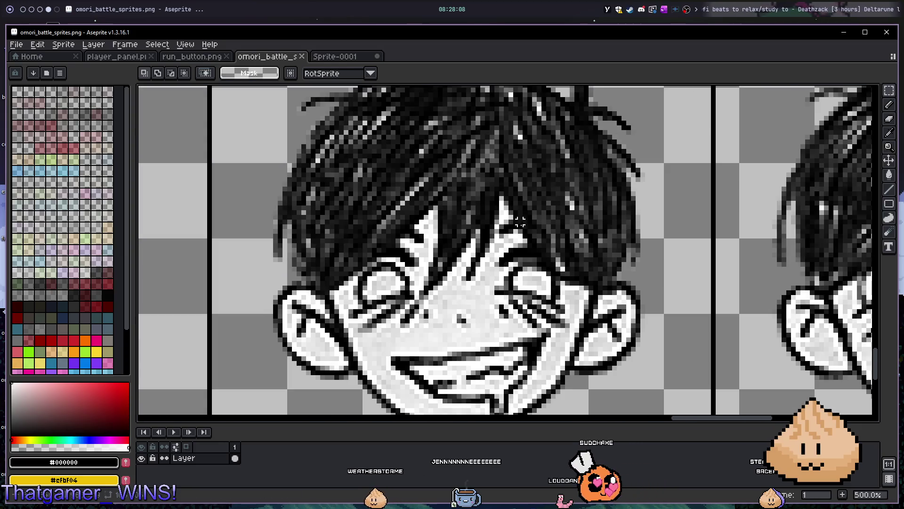
{"action": "mouse_move", "coordinate": [520, 222]}
{"action": "left_mouse_down"}
{"action": "mouse_move", "coordinate": [547, 188]}
{"action": "mouse_move", "coordinate": [569, 207]}
{"action": "left_mouse_up"}
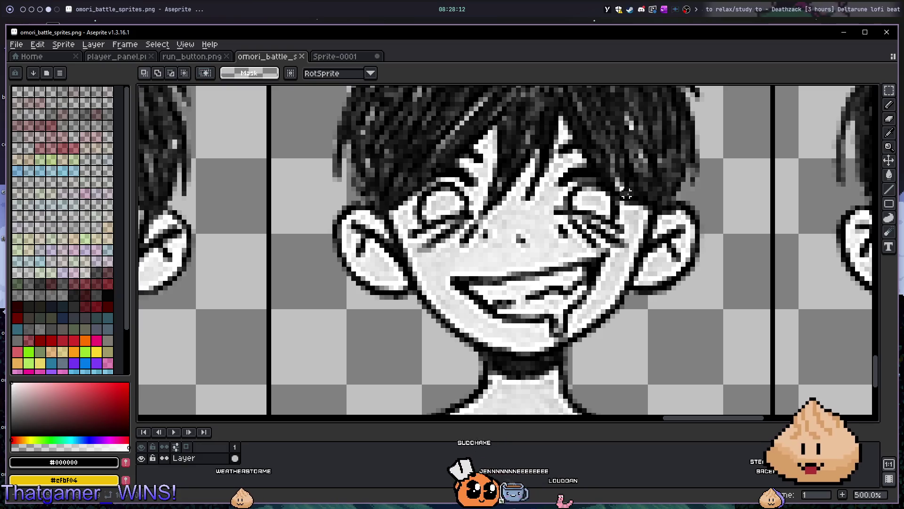
{"action": "left_click_drag", "start_coordinate": [569, 207], "coordinate": [448, 183]}
{"action": "scroll", "coordinate": [448, 182], "scroll_direction": "down", "scroll_amount": 3}
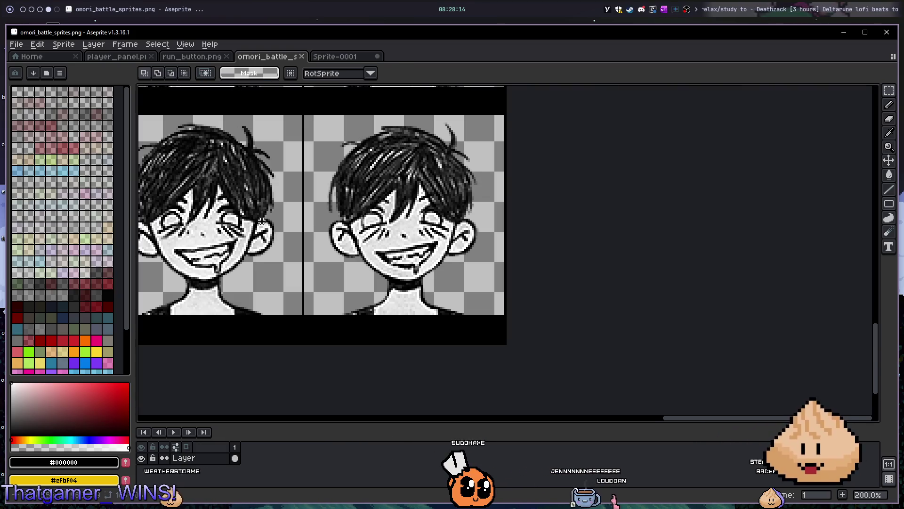
{"action": "scroll", "coordinate": [473, 235], "scroll_direction": "down", "scroll_amount": 1}
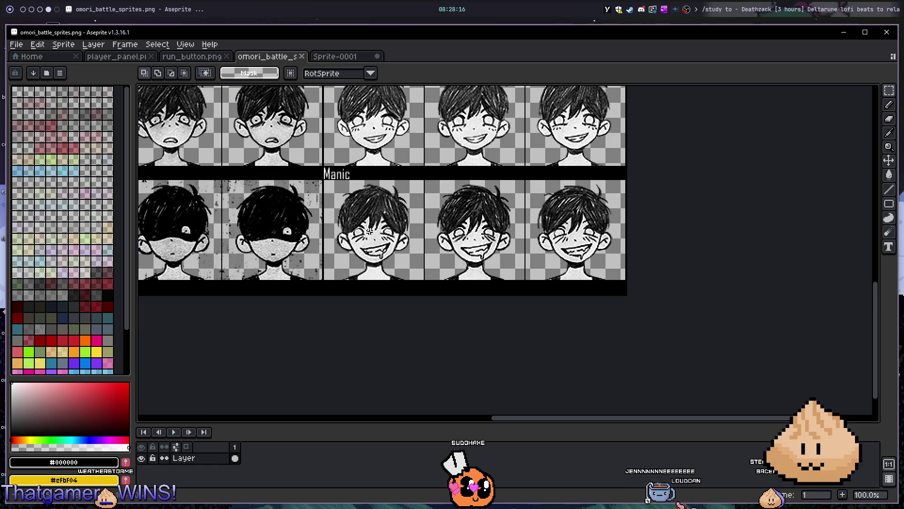
{"action": "scroll", "coordinate": [472, 235], "scroll_direction": "left", "scroll_amount": 5}
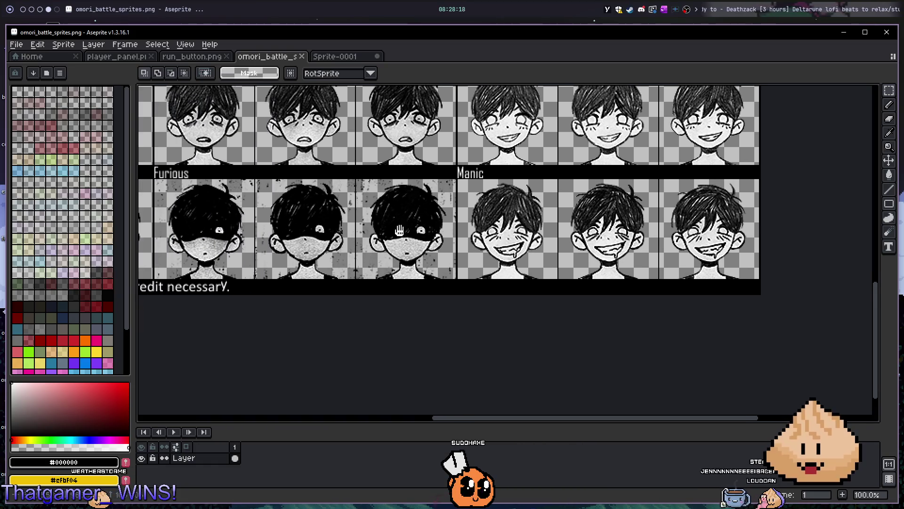
{"action": "scroll", "coordinate": [472, 234], "scroll_direction": "left", "scroll_amount": 2}
{"action": "scroll", "coordinate": [485, 254], "scroll_direction": "up", "scroll_amount": 4}
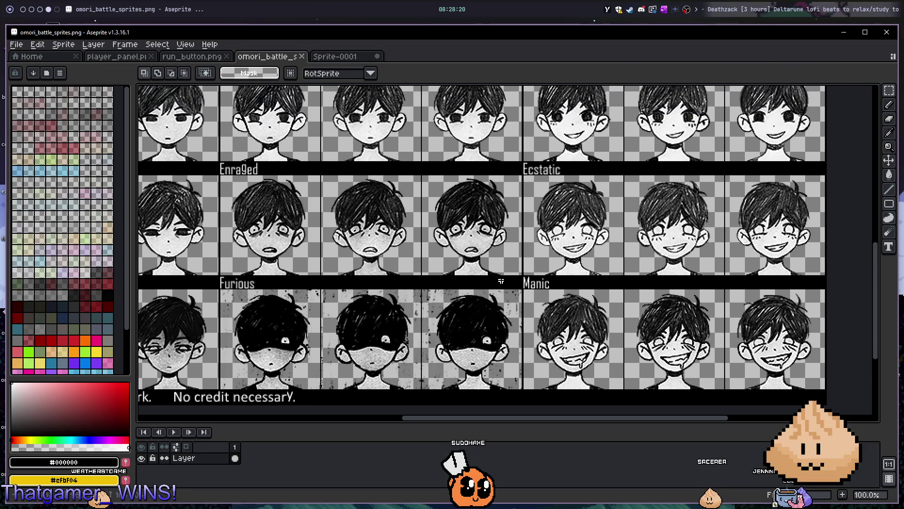
{"action": "mouse_move", "coordinate": [501, 282]}
{"action": "left_mouse_down"}
{"action": "mouse_move", "coordinate": [470, 312]}
{"action": "mouse_move", "coordinate": [468, 354]}
{"action": "mouse_move", "coordinate": [468, 324]}
{"action": "mouse_move", "coordinate": [433, 275]}
{"action": "left_mouse_up"}
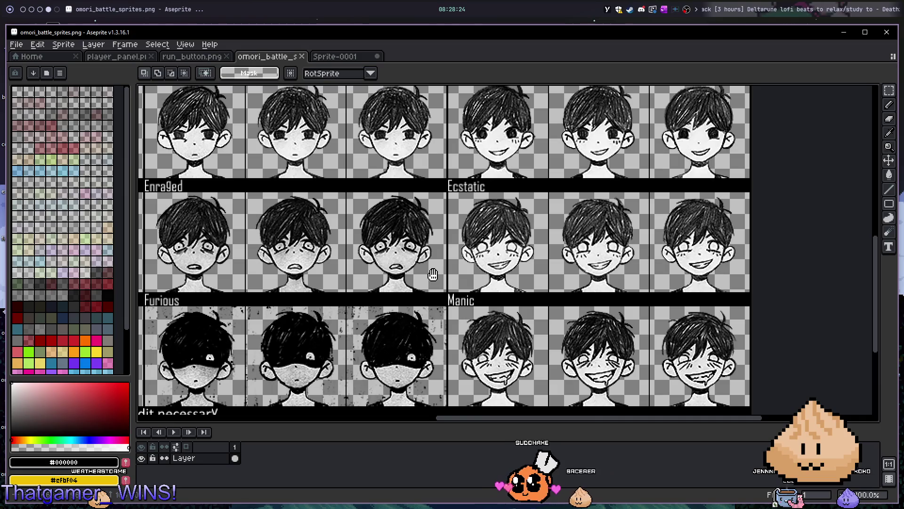
{"action": "scroll", "coordinate": [433, 276], "scroll_direction": "down", "scroll_amount": 2}
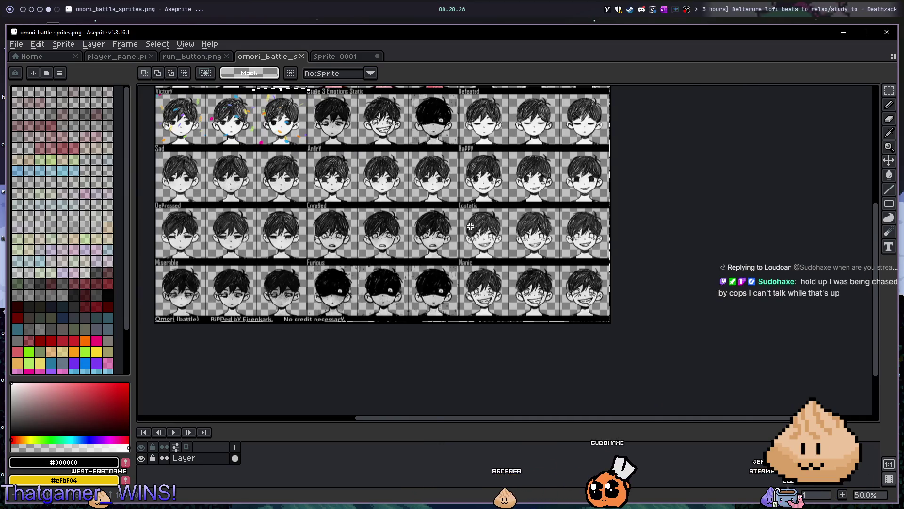
{"action": "scroll", "coordinate": [470, 227], "scroll_direction": "up", "scroll_amount": 2}
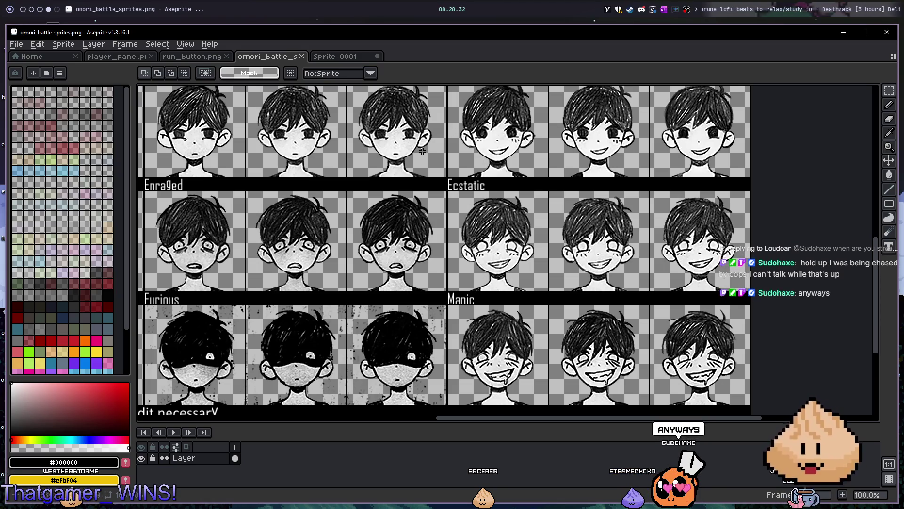
Pan across the Succumb, Enraged, Depressed, Sad and Angry rows of the sheet
{"action": "left_click_drag", "start_coordinate": [513, 107], "coordinate": [511, 287]}
{"action": "mouse_move", "coordinate": [503, 196]}
{"action": "left_mouse_down"}
{"action": "mouse_move", "coordinate": [484, 287]}
{"action": "mouse_move", "coordinate": [518, 240]}
{"action": "mouse_move", "coordinate": [565, 217]}
{"action": "mouse_move", "coordinate": [689, 234]}
{"action": "left_mouse_up"}
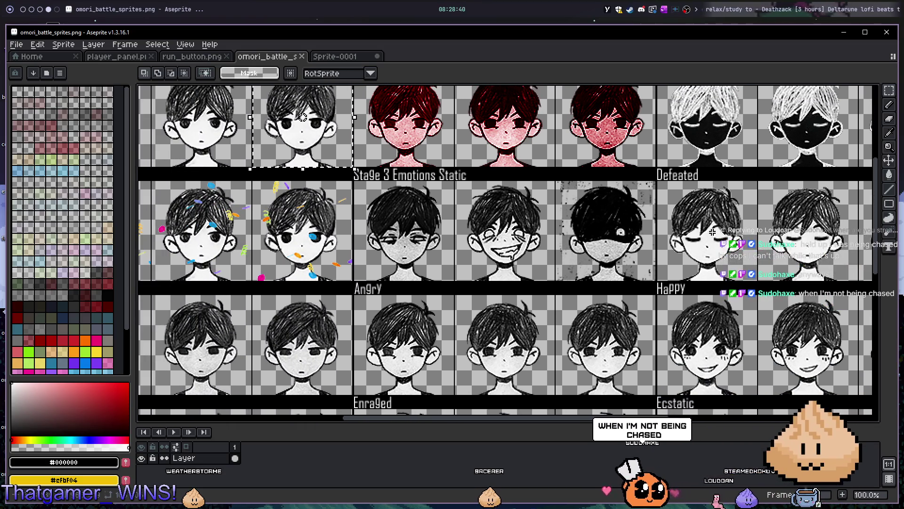
{"action": "mouse_move", "coordinate": [464, 293]}
{"action": "left_mouse_down"}
{"action": "mouse_move", "coordinate": [523, 279]}
{"action": "mouse_move", "coordinate": [651, 179]}
{"action": "mouse_move", "coordinate": [639, 139]}
{"action": "mouse_move", "coordinate": [569, 217]}
{"action": "mouse_move", "coordinate": [557, 164]}
{"action": "mouse_move", "coordinate": [606, 158]}
{"action": "left_mouse_up"}
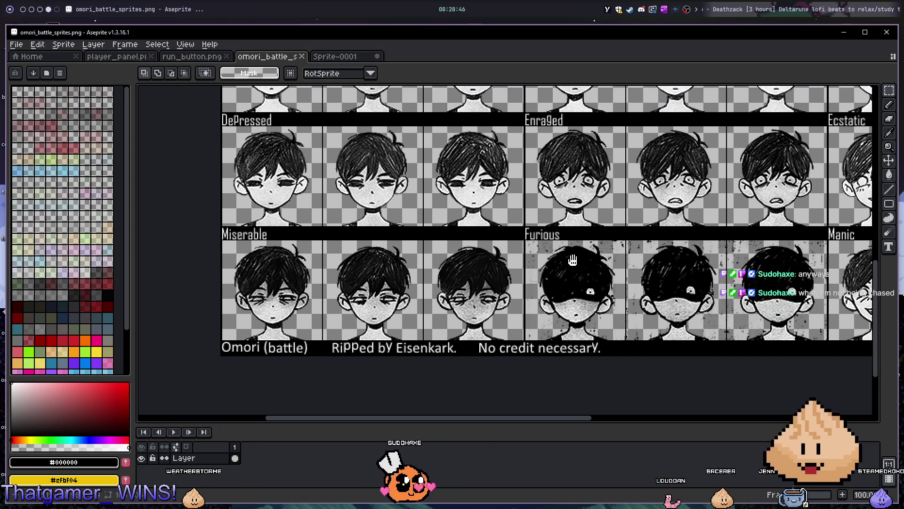
{"action": "mouse_move", "coordinate": [568, 275]}
{"action": "left_mouse_down"}
{"action": "mouse_move", "coordinate": [530, 333]}
{"action": "mouse_move", "coordinate": [542, 249]}
{"action": "mouse_move", "coordinate": [456, 230]}
{"action": "left_mouse_up"}
{"action": "mouse_move", "coordinate": [626, 234]}
{"action": "left_mouse_down"}
{"action": "mouse_move", "coordinate": [557, 234]}
{"action": "mouse_move", "coordinate": [684, 314]}
{"action": "left_mouse_up"}
{"action": "mouse_move", "coordinate": [448, 301]}
{"action": "left_mouse_down"}
{"action": "mouse_move", "coordinate": [576, 304]}
{"action": "mouse_move", "coordinate": [653, 322]}
{"action": "left_mouse_up"}
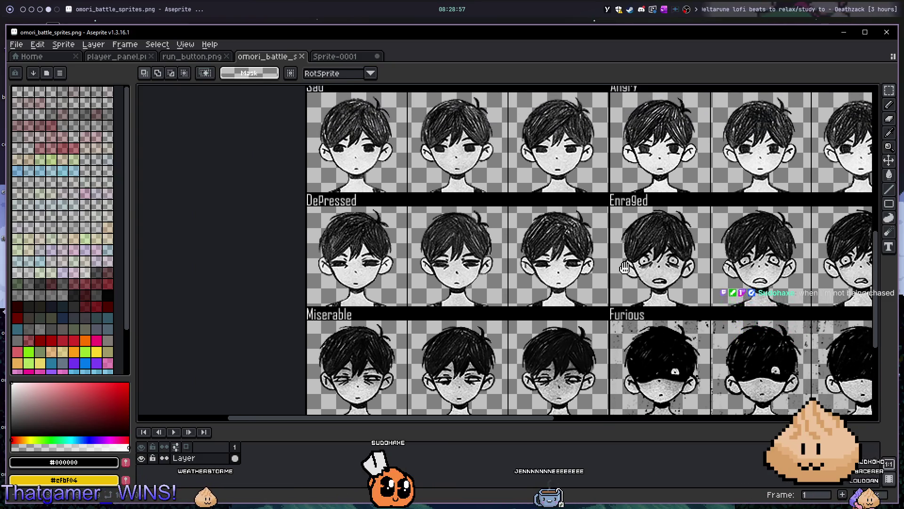
{"action": "left_click_drag", "start_coordinate": [625, 242], "coordinate": [618, 343]}
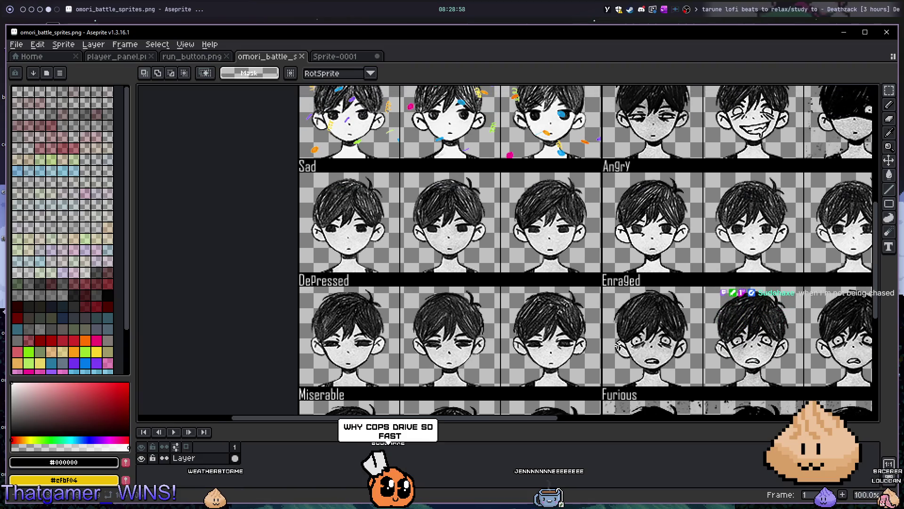
{"action": "mouse_move", "coordinate": [696, 260]}
{"action": "left_mouse_down"}
{"action": "mouse_move", "coordinate": [578, 260]}
{"action": "mouse_move", "coordinate": [457, 290]}
{"action": "mouse_move", "coordinate": [437, 361]}
{"action": "mouse_move", "coordinate": [568, 427]}
{"action": "left_mouse_up"}
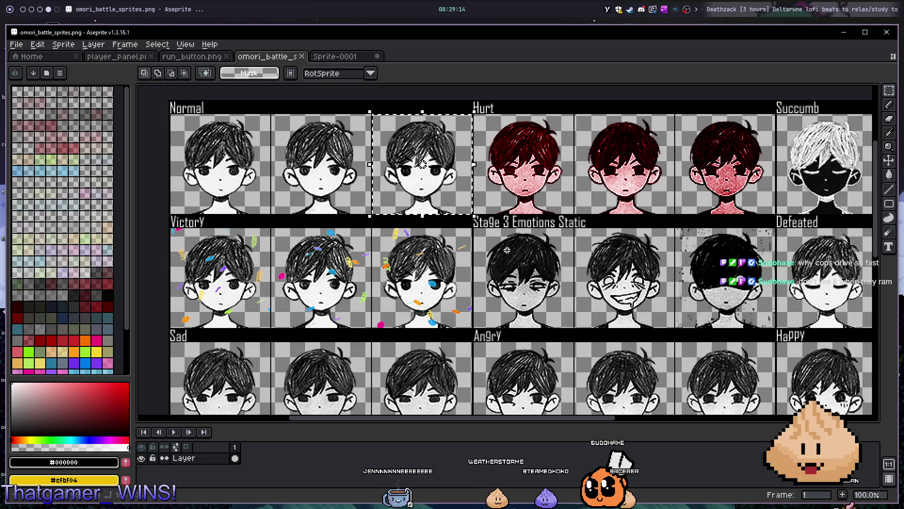
Clear the Normal-face selection and marquee-select the first red Hurt portrait
{"action": "left_click", "coordinate": [476, 120]}
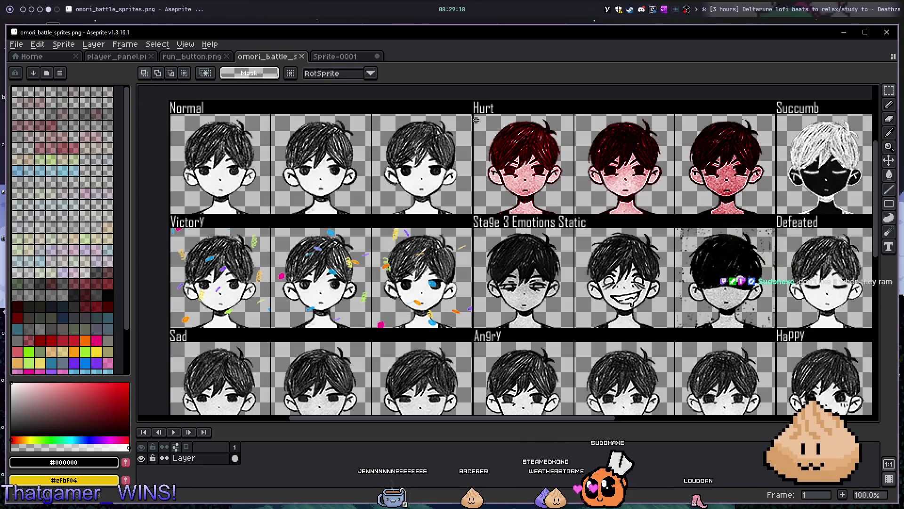
{"action": "scroll", "coordinate": [602, 168], "scroll_direction": "down", "scroll_amount": 2}
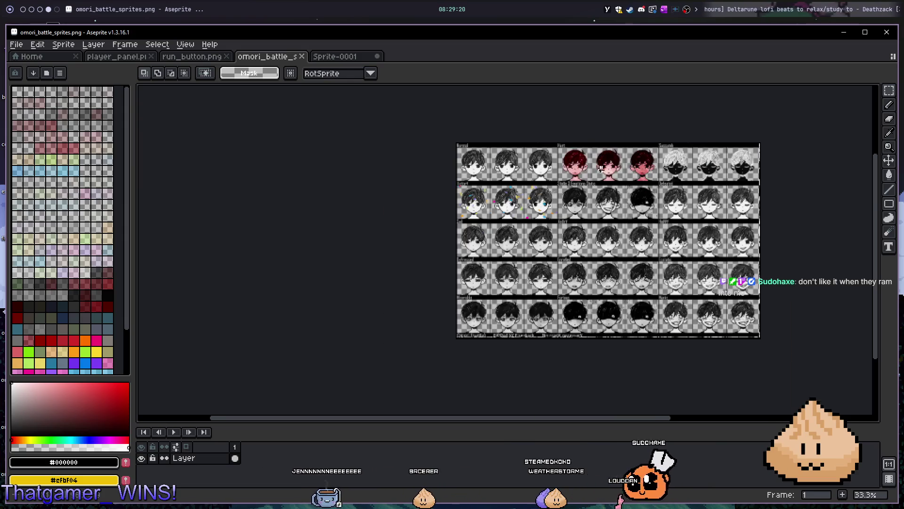
{"action": "scroll", "coordinate": [602, 168], "scroll_direction": "up", "scroll_amount": 3}
{"action": "scroll", "coordinate": [592, 142], "scroll_direction": "down", "scroll_amount": 1}
{"action": "left_click_drag", "start_coordinate": [533, 123], "coordinate": [528, 188]}
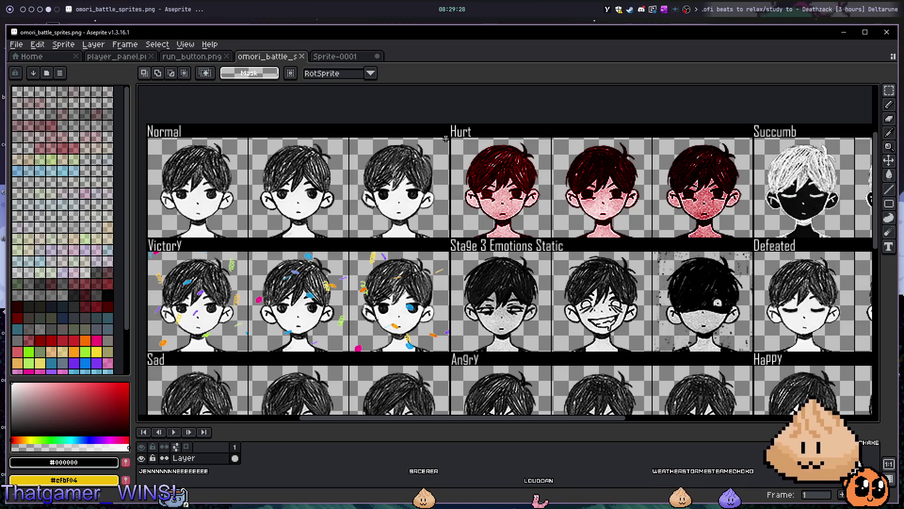
{"action": "scroll", "coordinate": [450, 142], "scroll_direction": "up", "scroll_amount": 2}
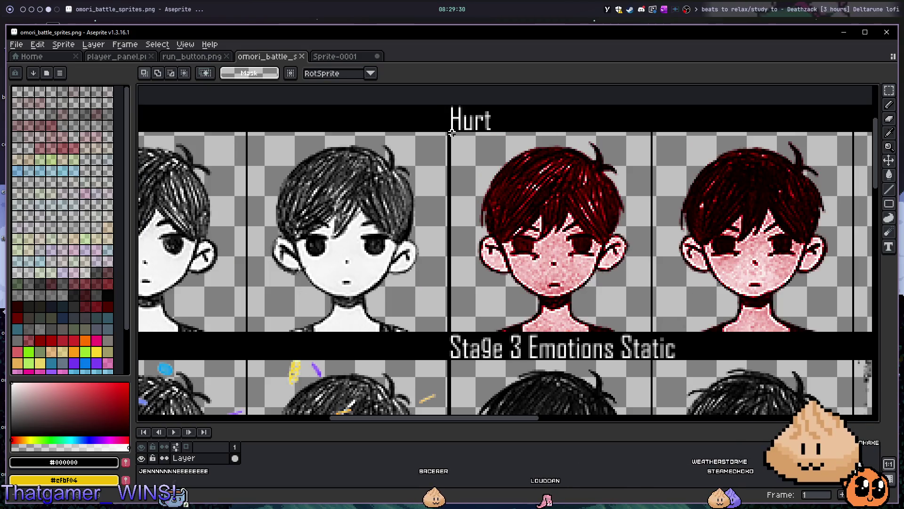
{"action": "mouse_move", "coordinate": [468, 134]}
{"action": "left_mouse_down"}
{"action": "mouse_move", "coordinate": [871, 180]}
{"action": "mouse_move", "coordinate": [843, 215]}
{"action": "mouse_move", "coordinate": [841, 338]}
{"action": "mouse_move", "coordinate": [626, 306]}
{"action": "mouse_move", "coordinate": [383, 348]}
{"action": "left_mouse_up"}
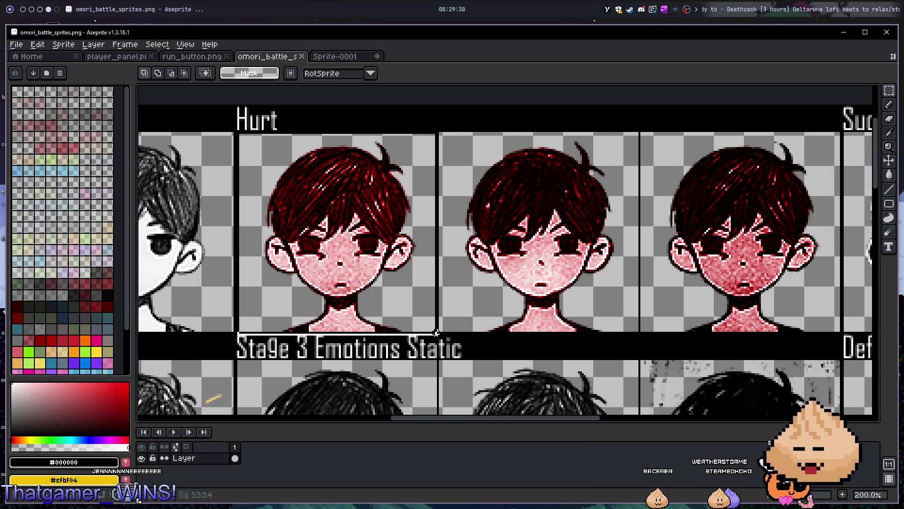
{"action": "left_click_drag", "start_coordinate": [436, 331], "coordinate": [439, 333]}
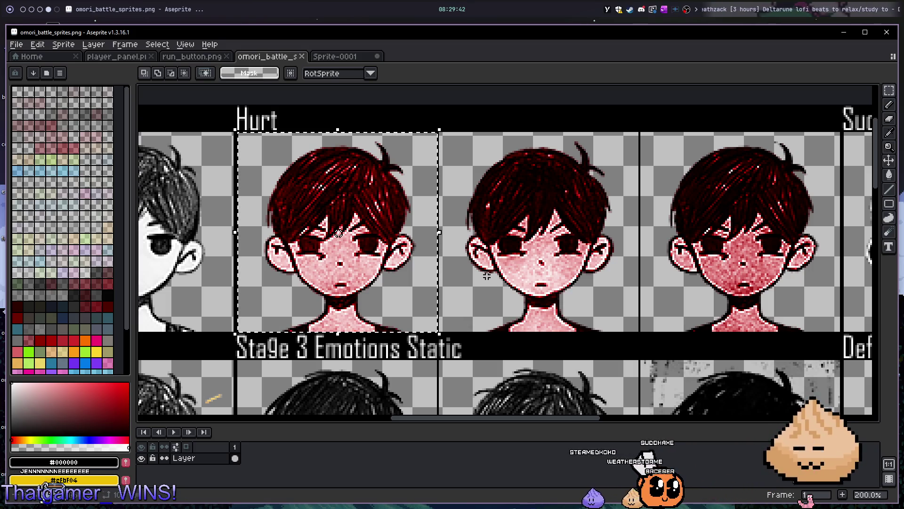
Create a 106×106 sprite from the copied Hurt portrait and add two more frames
{"action": "key", "text": "ctrl+n"}
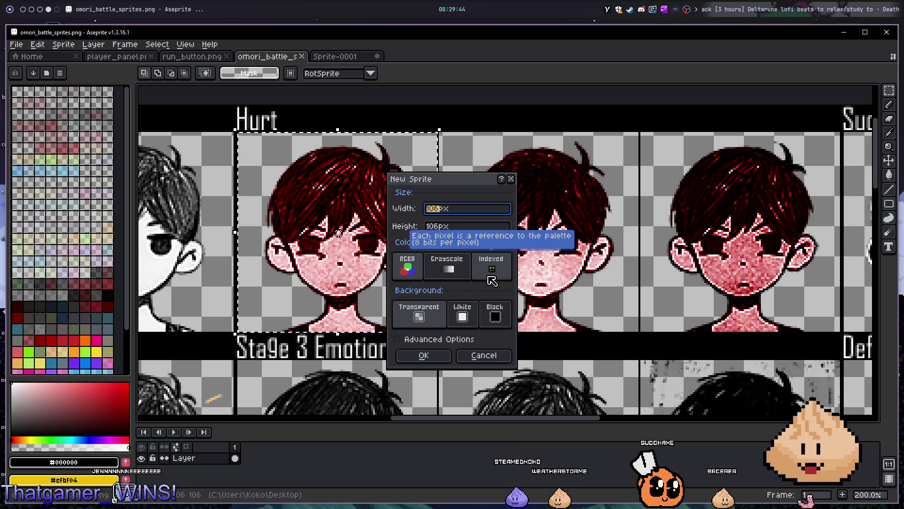
{"action": "key", "text": "Return"}
{"action": "key", "text": "ctrl+v"}
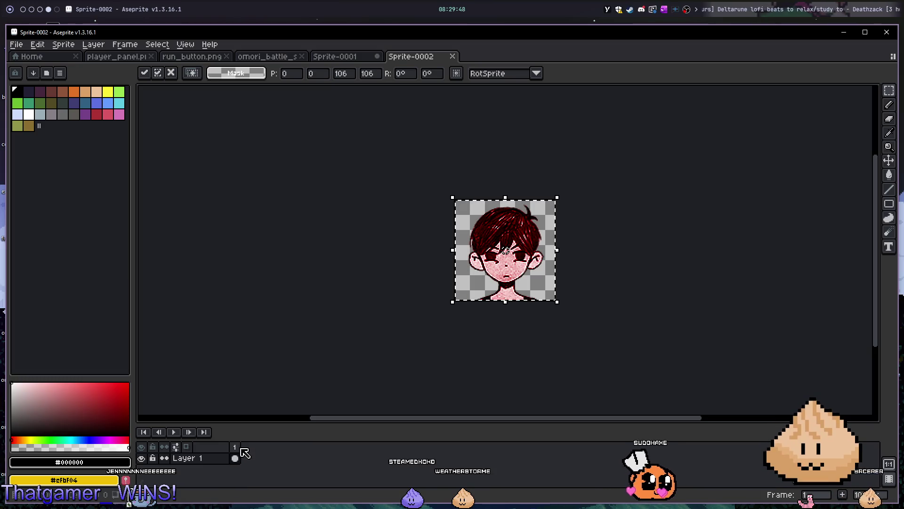
{"action": "key", "text": "alt+n"}
{"action": "key", "text": "alt+n"}
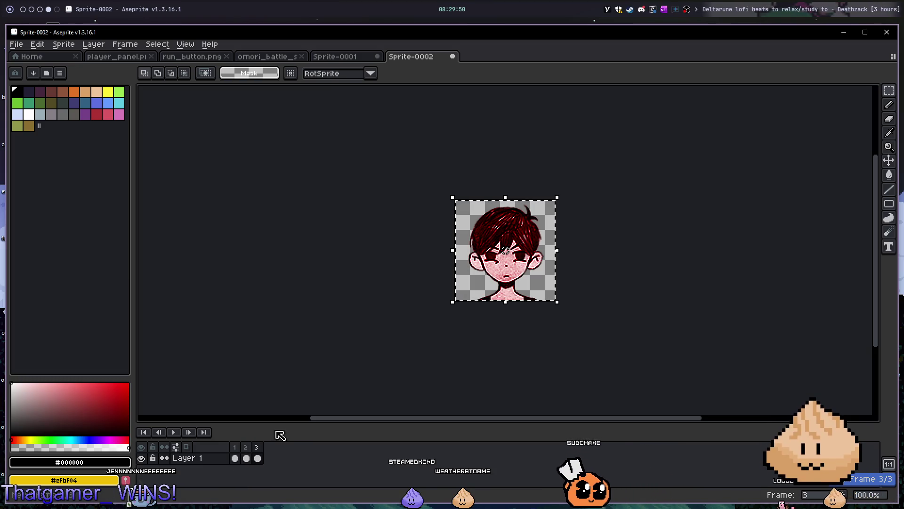
{"action": "left_click", "coordinate": [259, 459]}
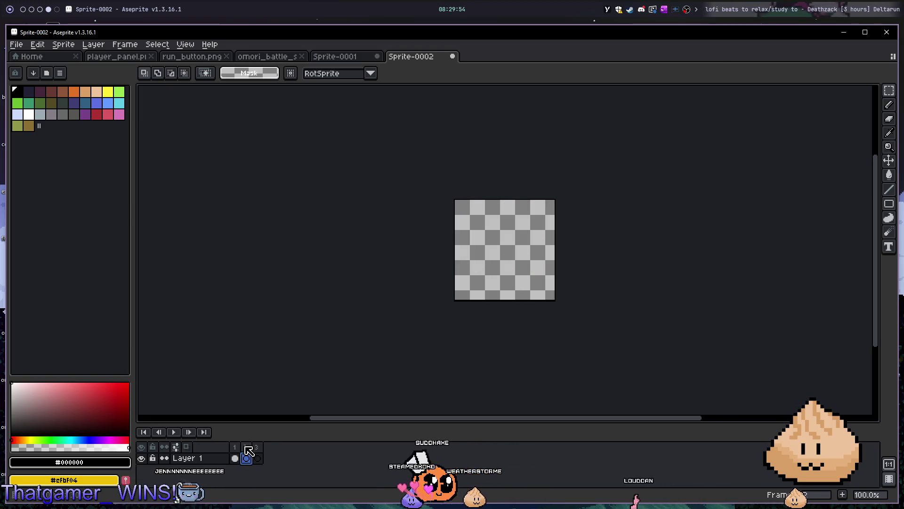
Copy a second hurt portrait from omori_battle_sprites and paste it into frame 2
{"action": "key", "text": "super+2"}
{"action": "key", "text": "super+3"}
{"action": "key", "text": "super+4"}
{"action": "key", "text": "super+6"}
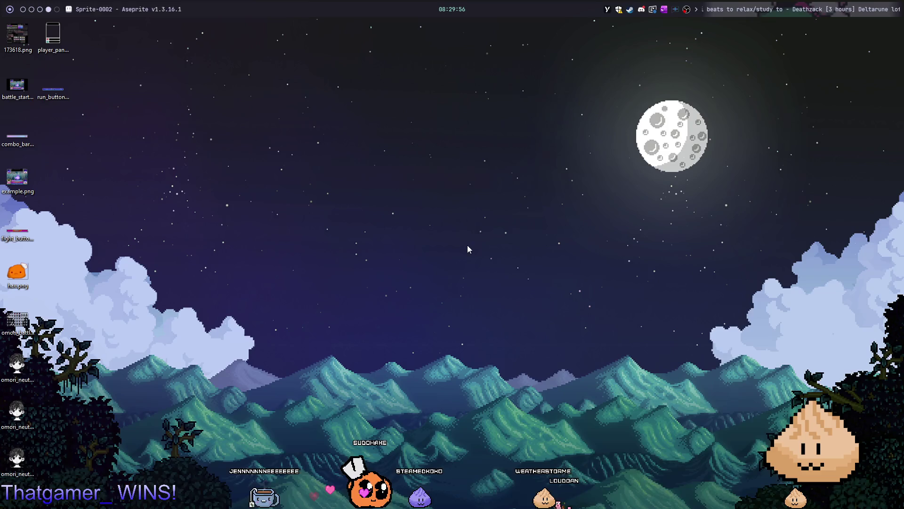
{"action": "key", "text": "super+4"}
{"action": "left_click", "coordinate": [283, 56]}
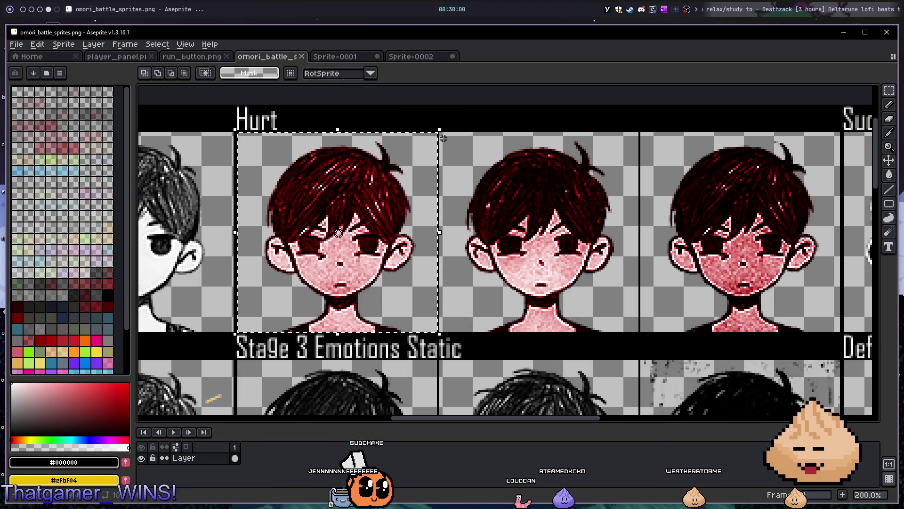
{"action": "scroll", "coordinate": [441, 135], "scroll_direction": "up", "scroll_amount": 1}
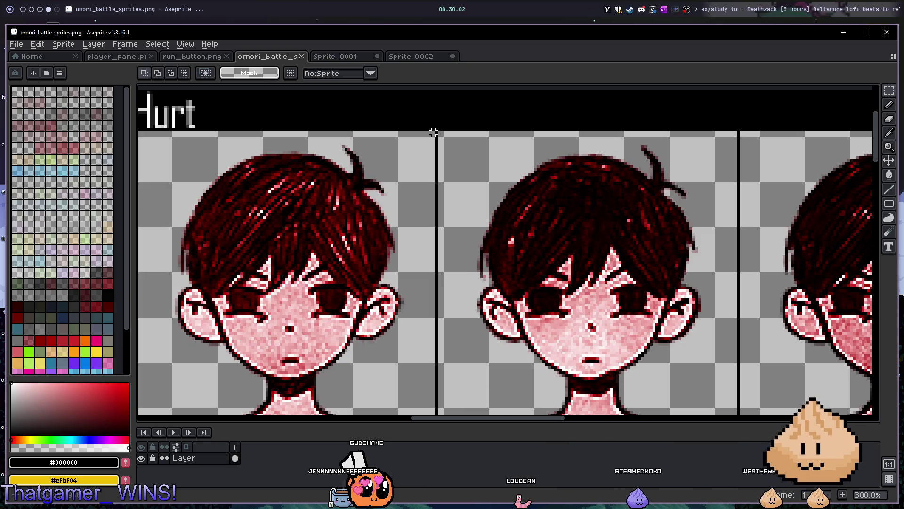
{"action": "mouse_move", "coordinate": [439, 133]}
{"action": "left_mouse_down"}
{"action": "mouse_move", "coordinate": [610, 262]}
{"action": "mouse_move", "coordinate": [725, 405]}
{"action": "mouse_move", "coordinate": [735, 285]}
{"action": "mouse_move", "coordinate": [737, 391]}
{"action": "left_mouse_up"}
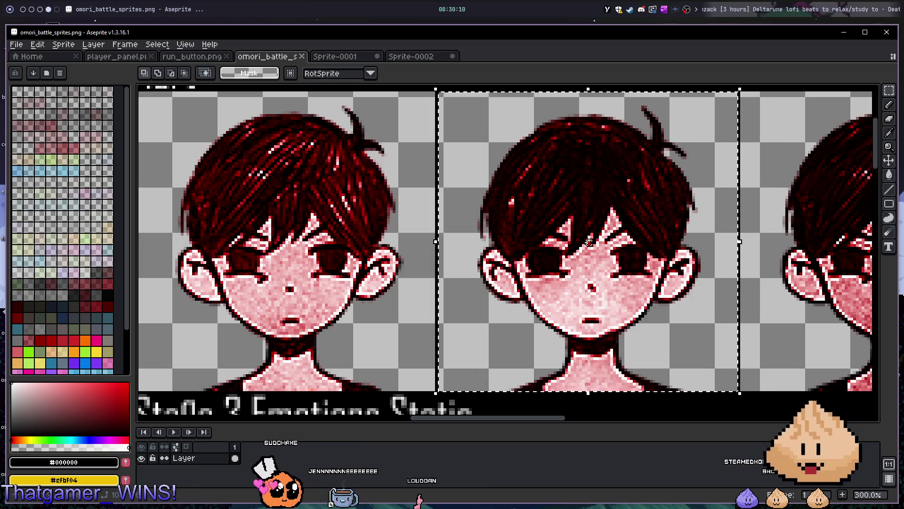
{"action": "key", "text": "ctrl+c"}
{"action": "key", "text": "ctrl+Tab"}
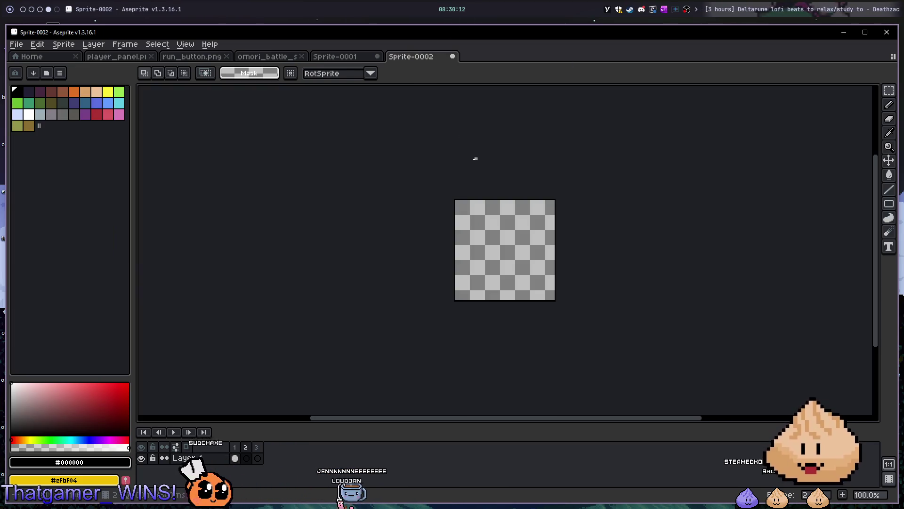
{"action": "key", "text": "ctrl+v"}
{"action": "left_click", "coordinate": [257, 447]}
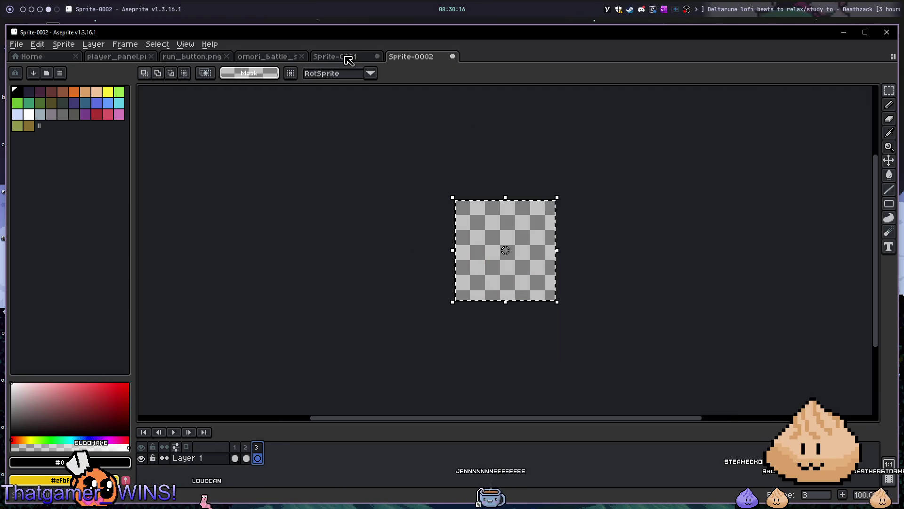
Paste the middle hurt portrait into frame 3, then cancel the save prompt
{"action": "left_click", "coordinate": [267, 56]}
{"action": "scroll", "coordinate": [750, 251], "scroll_direction": "right", "scroll_amount": 5}
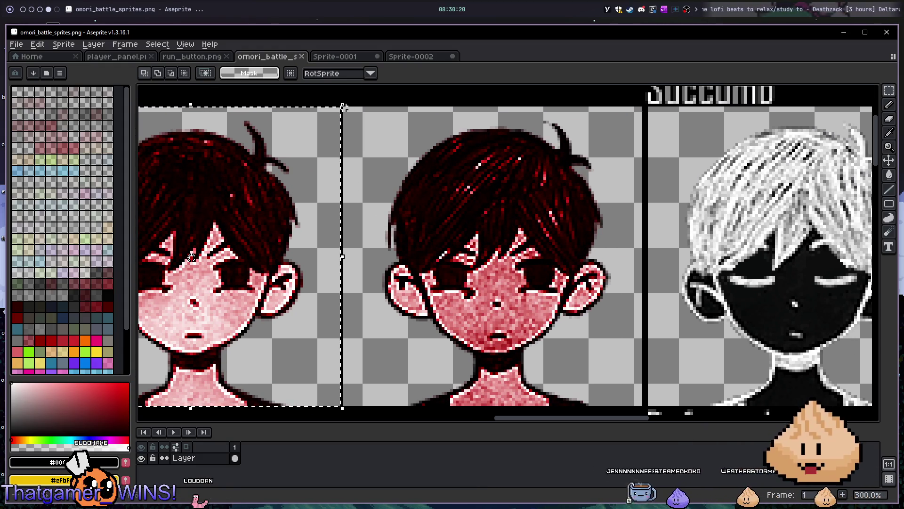
{"action": "mouse_move", "coordinate": [412, 143]}
{"action": "left_mouse_down"}
{"action": "mouse_move", "coordinate": [646, 307]}
{"action": "mouse_move", "coordinate": [643, 408]}
{"action": "left_mouse_up"}
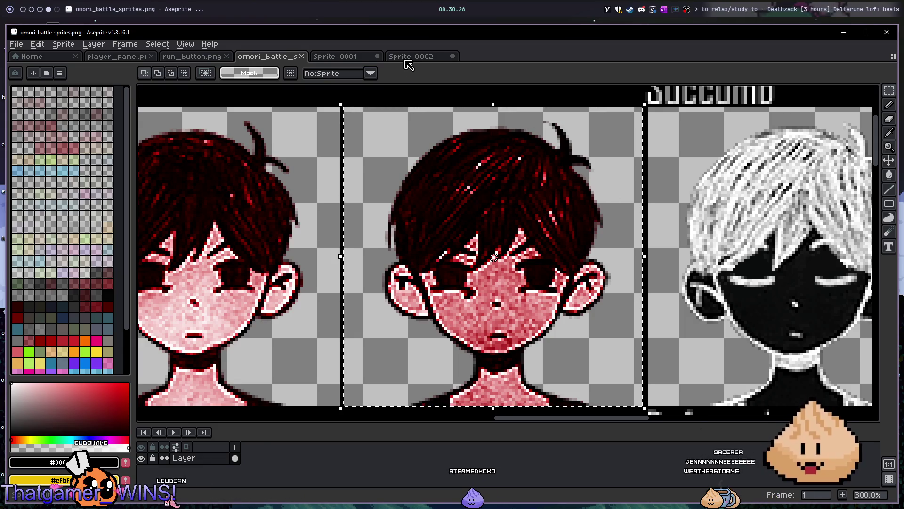
{"action": "left_click", "coordinate": [409, 57]}
{"action": "key", "text": "ctrl+v"}
{"action": "left_click", "coordinate": [602, 218]}
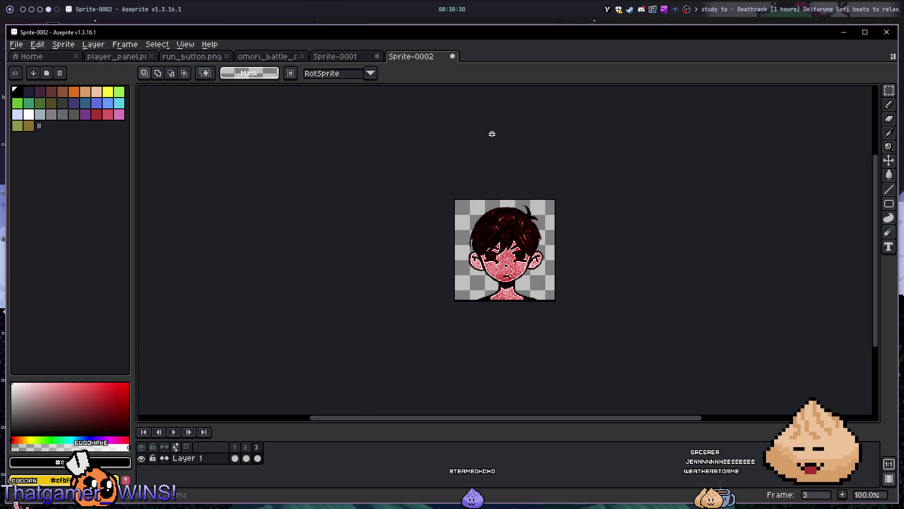
{"action": "key", "text": "ctrl+s"}
{"action": "key", "text": "Escape"}
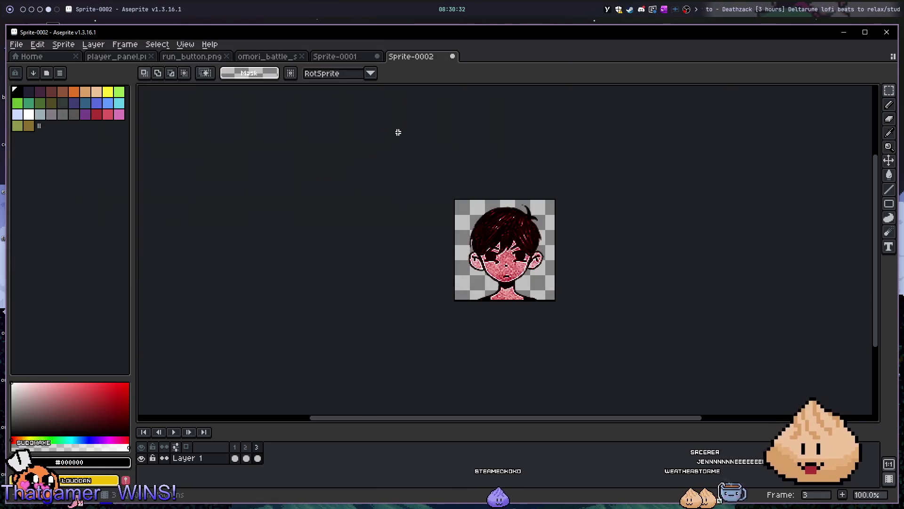
Set the export folder to Desktop and clear the default Sprite-0002.gif output name
{"action": "key", "text": "ctrl+shift+e"}
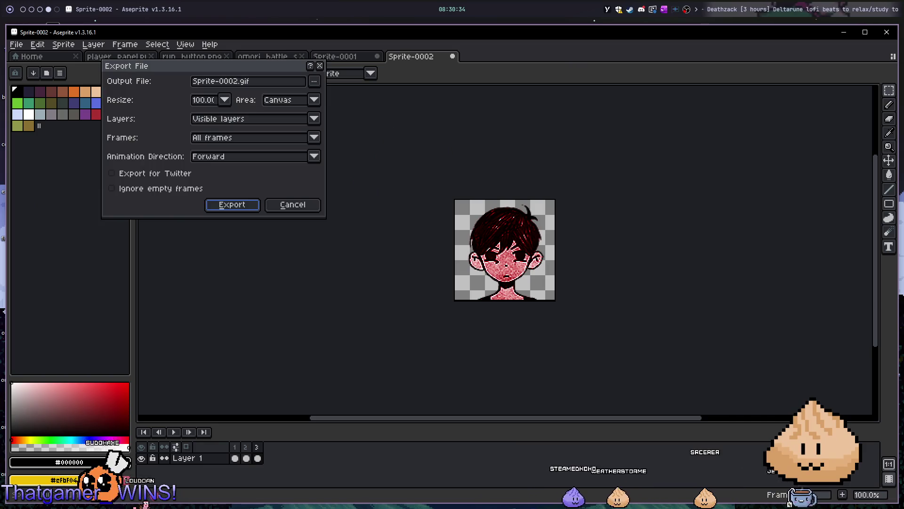
{"action": "left_click", "coordinate": [313, 81]}
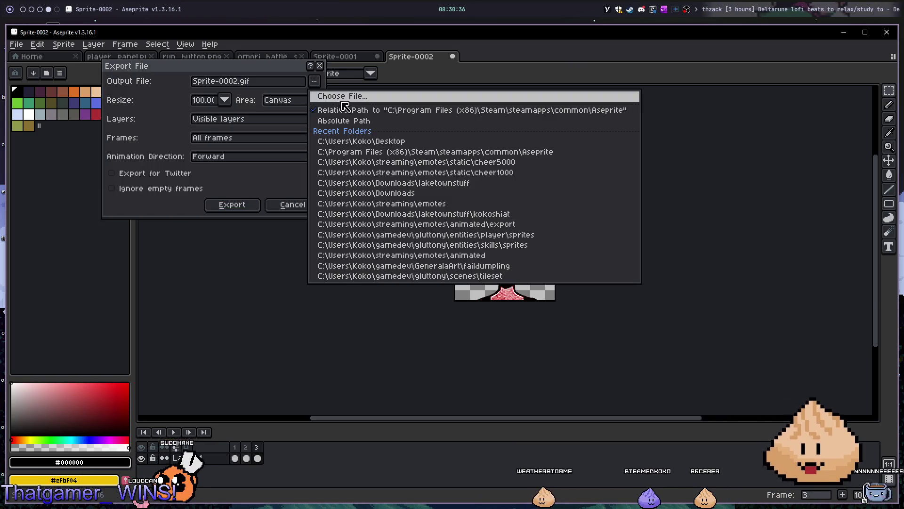
{"action": "left_click", "coordinate": [404, 141]}
{"action": "left_click", "coordinate": [280, 81]}
{"action": "key", "text": "ctrl+a"}
{"action": "key", "text": "BackSpace"}
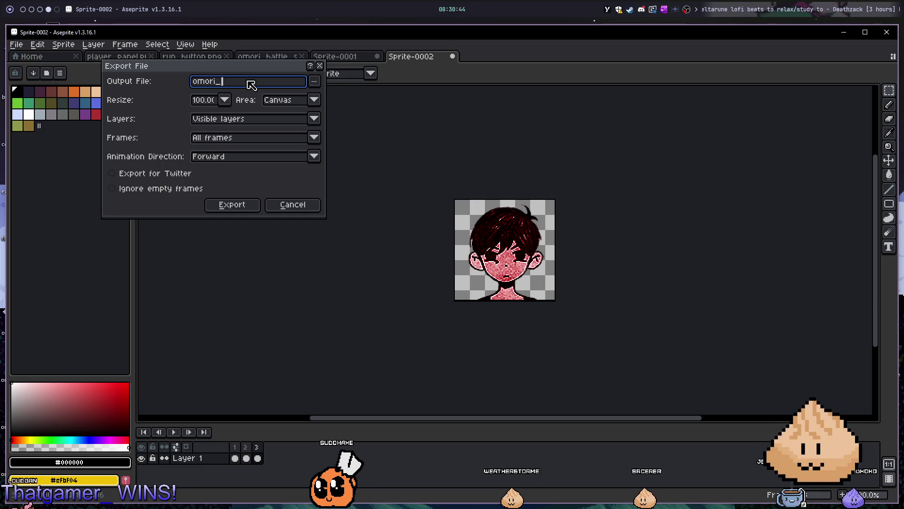
{"action": "key", "text": "super+Left"}
{"action": "key", "text": "super+Left"}
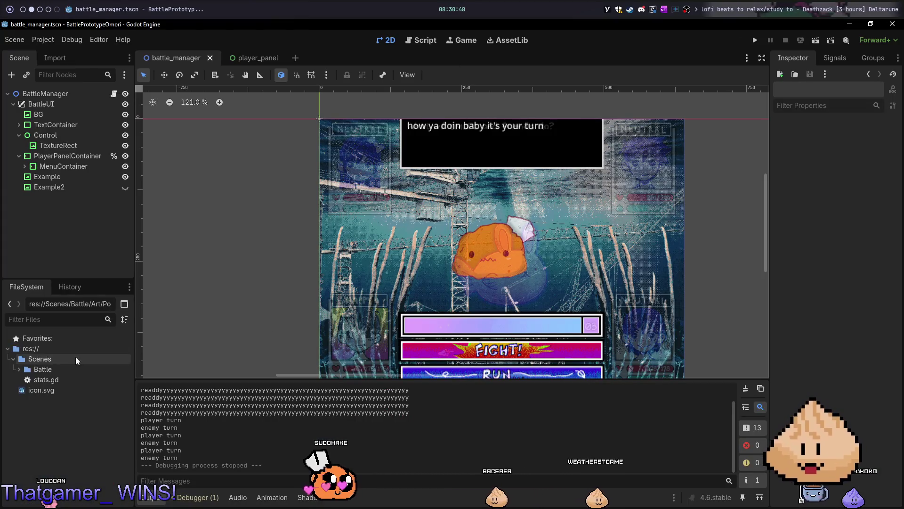
Check the omori_neutral files in Battle/Art/Portraits, then type 'hurt' into Aseprite's export name
{"action": "left_click", "coordinate": [19, 369]}
{"action": "left_click", "coordinate": [24, 380]}
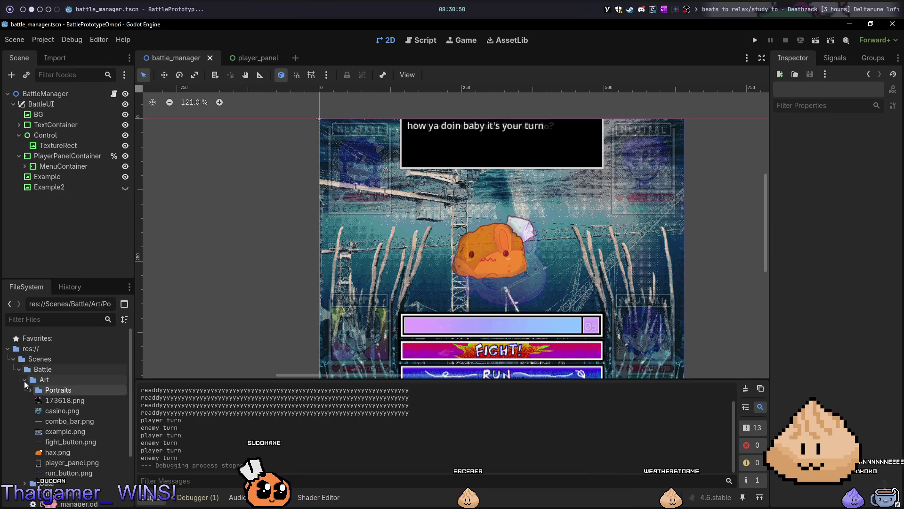
{"action": "left_click", "coordinate": [31, 390]}
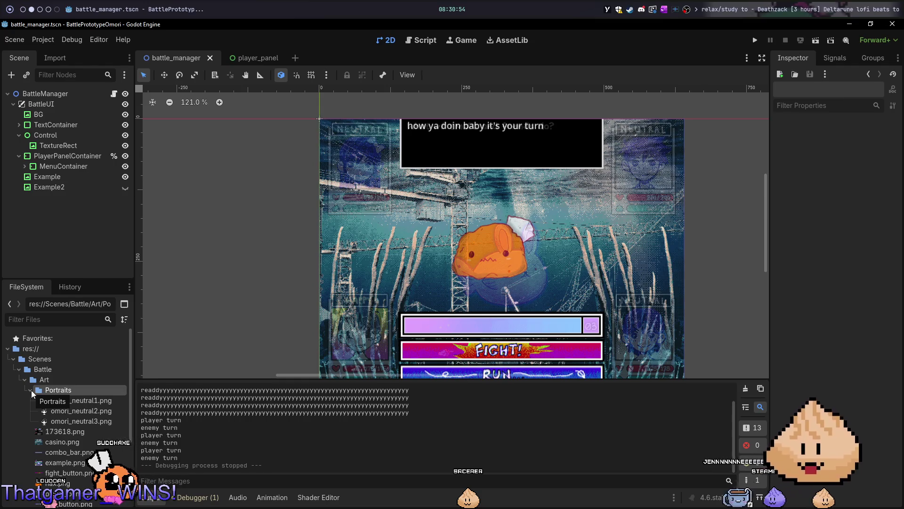
{"action": "key", "text": "super+3"}
{"action": "key", "text": "super+4"}
{"action": "type", "text": "hurt.jpg"}
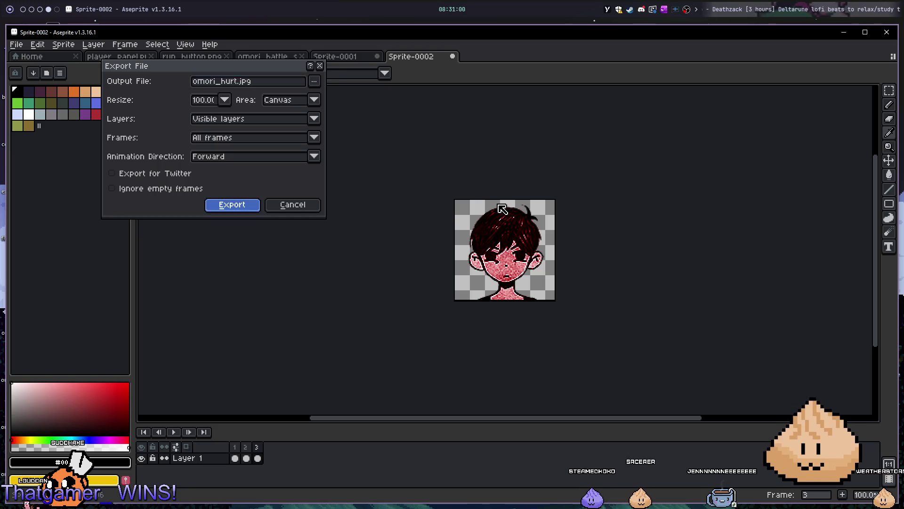
Export the hurt animation as omori_hurt.png, split into three frame files
{"action": "key", "text": "Return"}
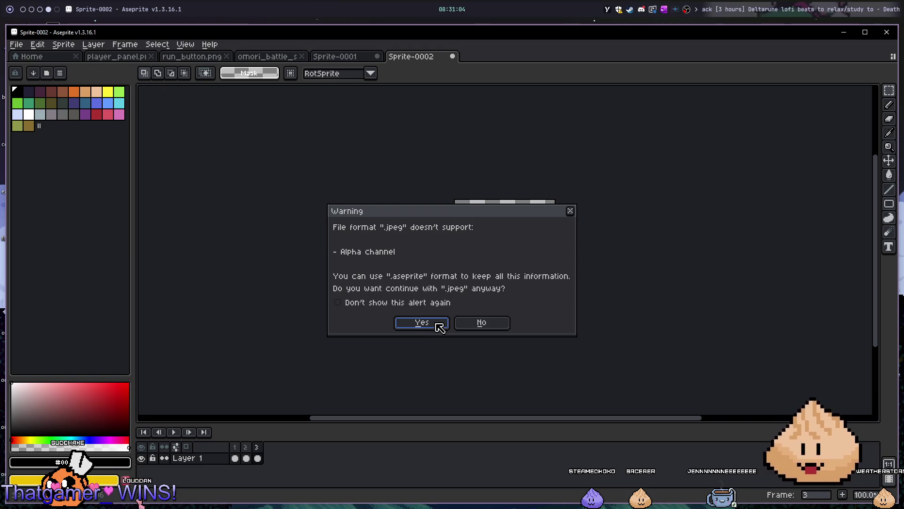
{"action": "left_click", "coordinate": [433, 321]}
{"action": "key", "text": "ctrl+alt+shift+s"}
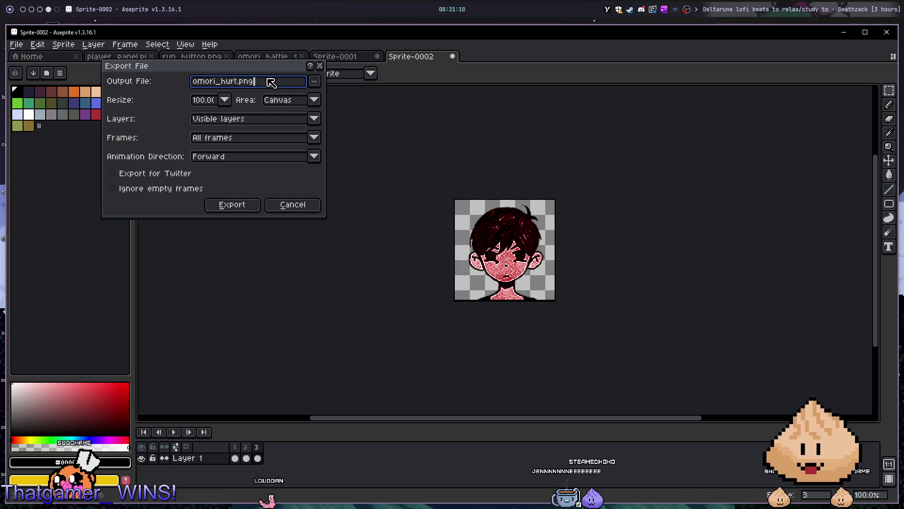
{"action": "key", "text": "Return"}
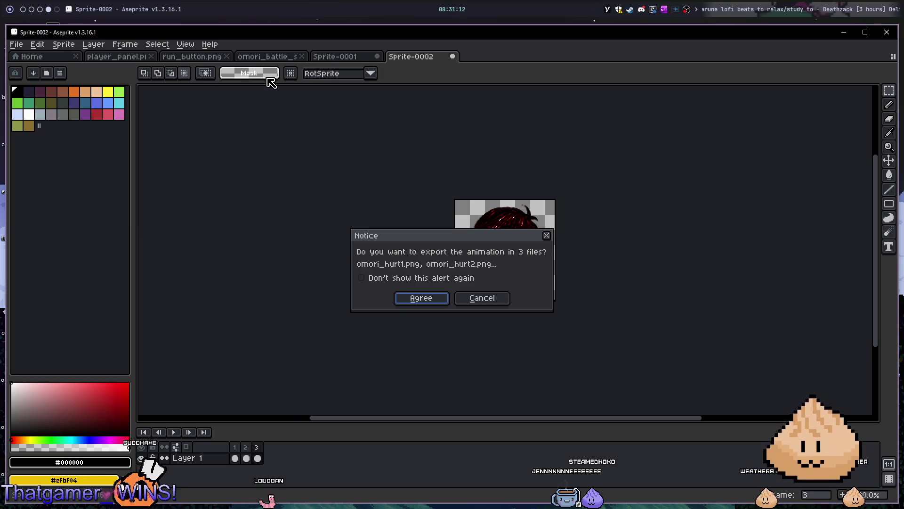
{"action": "key", "text": "Return"}
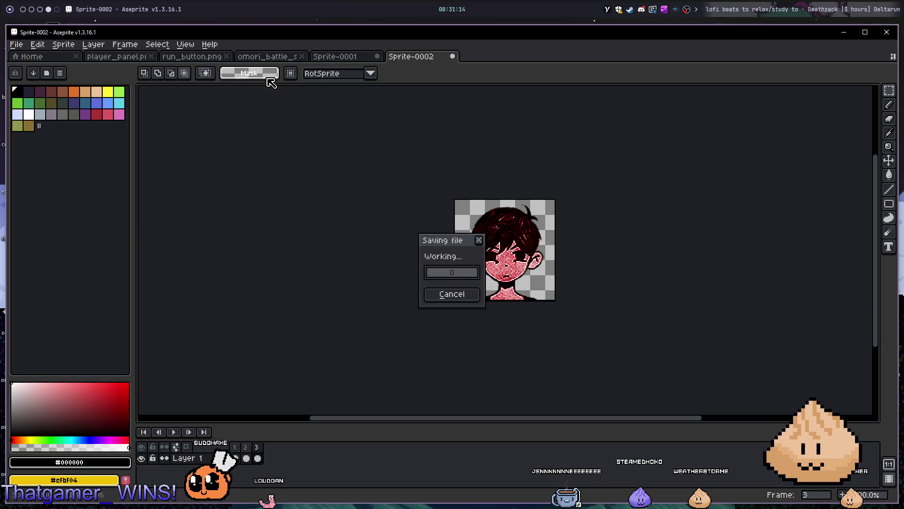
{"action": "key", "text": "super+2"}
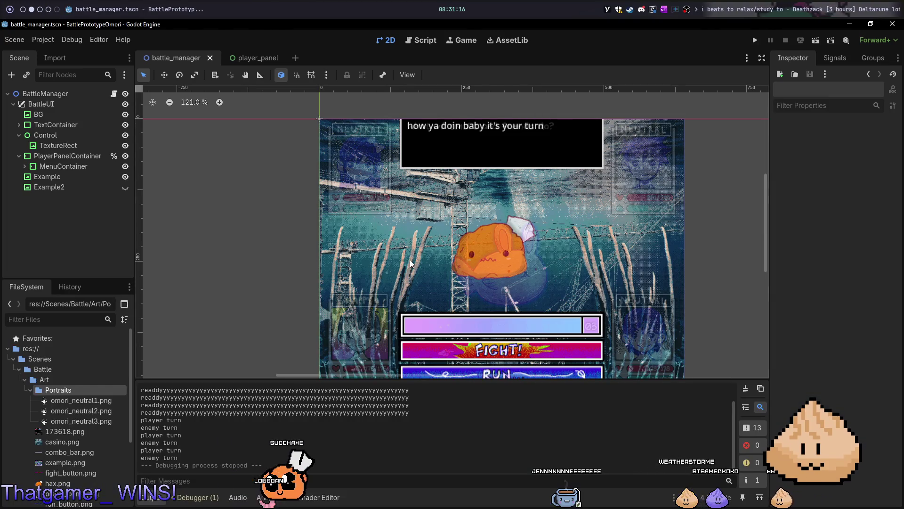
Import omori_hurt1.png, omori_hurt2.png and omori_hurt3.png from the desktop into the Portraits folder, then return to player_panel
{"action": "double_click", "coordinate": [257, 23]}
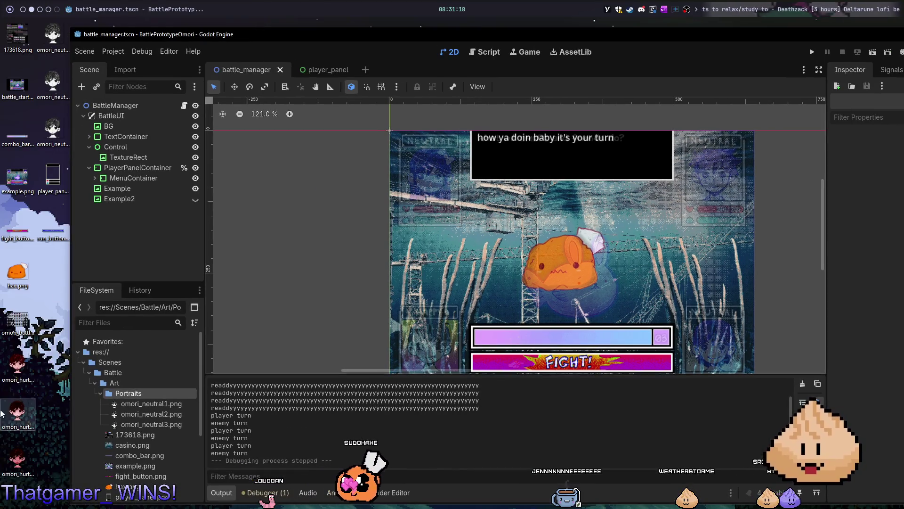
{"action": "left_click_drag", "start_coordinate": [12, 406], "coordinate": [15, 435]}
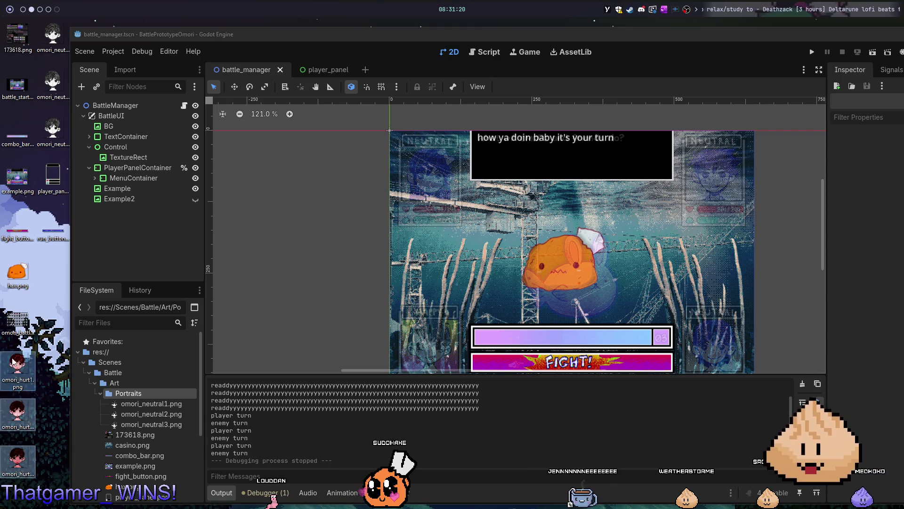
{"action": "left_click_drag", "start_coordinate": [127, 395], "coordinate": [128, 394]}
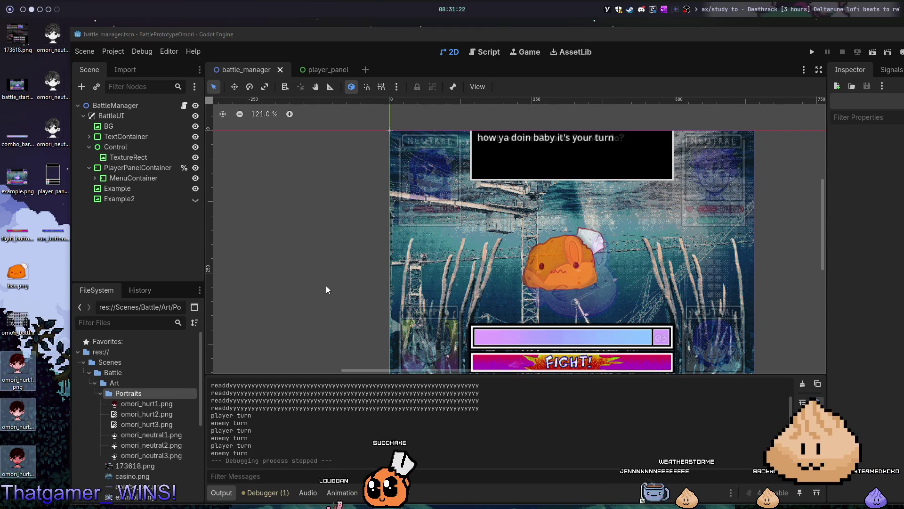
{"action": "double_click", "coordinate": [533, 41]}
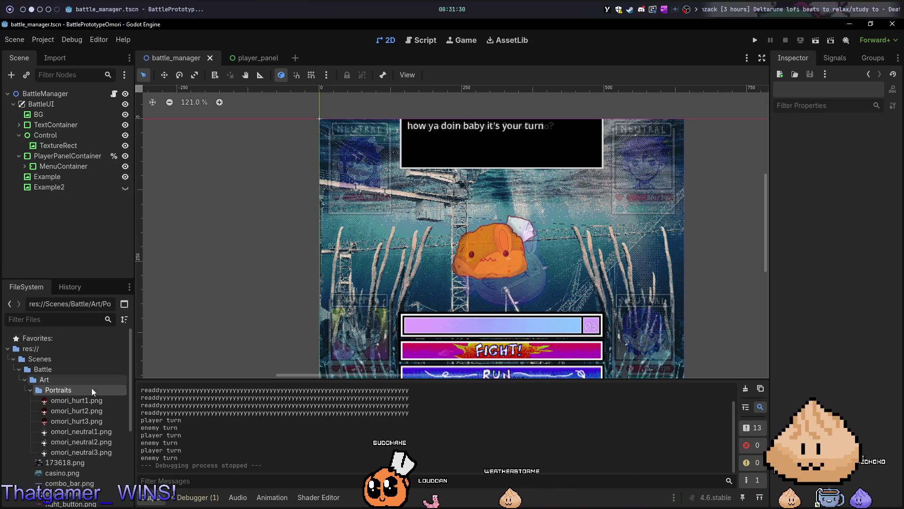
{"action": "left_click", "coordinate": [257, 58]}
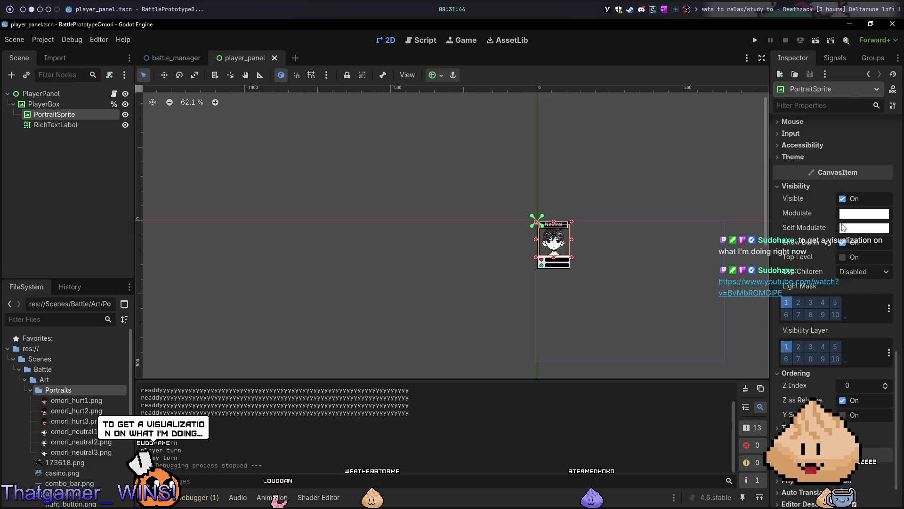
Save PortraitSprite's three-frame neutral AnimatedTexture as omori_neutral.tres in res://Scenes/Battle/Data
{"action": "scroll", "coordinate": [843, 228], "scroll_direction": "up", "scroll_amount": 15}
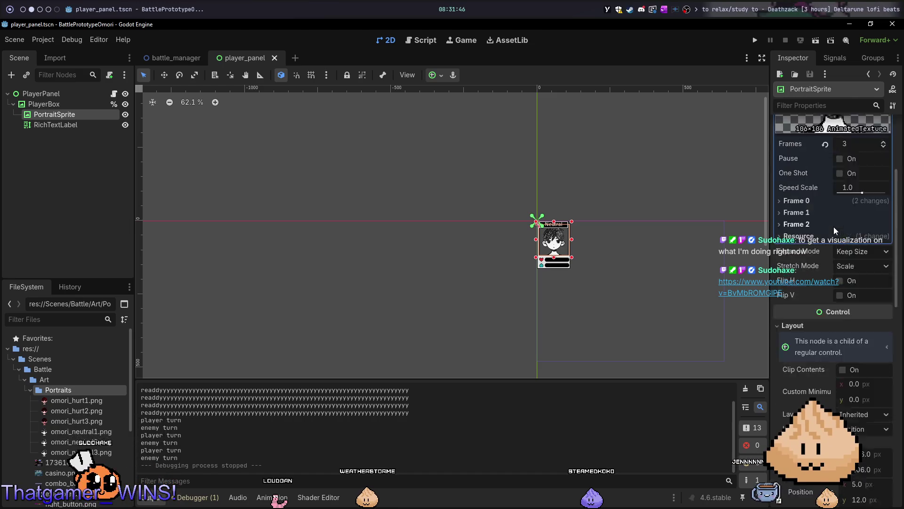
{"action": "scroll", "coordinate": [834, 230], "scroll_direction": "up", "scroll_amount": 5}
{"action": "left_click", "coordinate": [870, 149]}
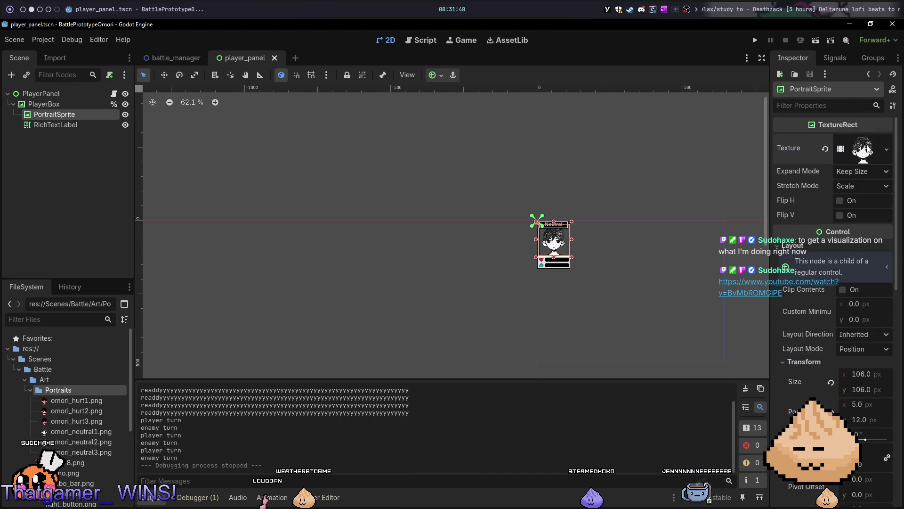
{"action": "left_click", "coordinate": [885, 150]}
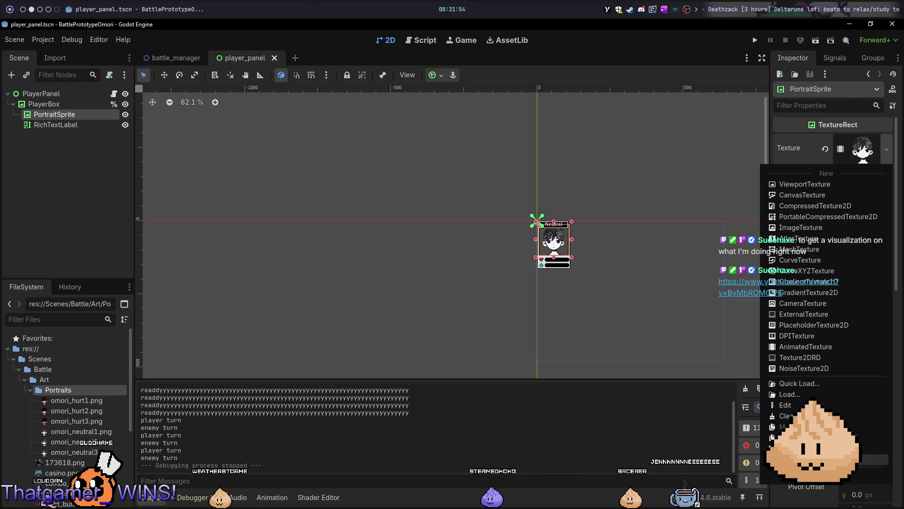
{"action": "left_click", "coordinate": [801, 460]}
{"action": "type", "text": "omori_neutral.tres"}
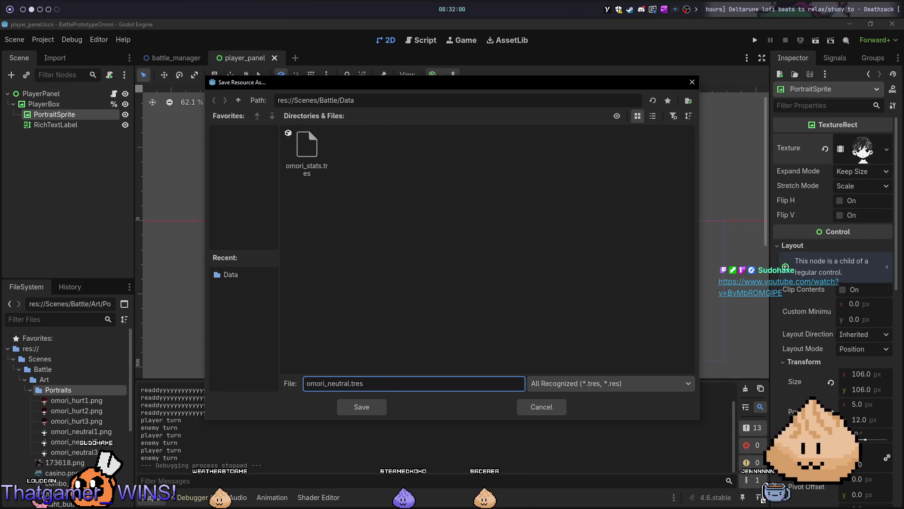
{"action": "key", "text": "Return"}
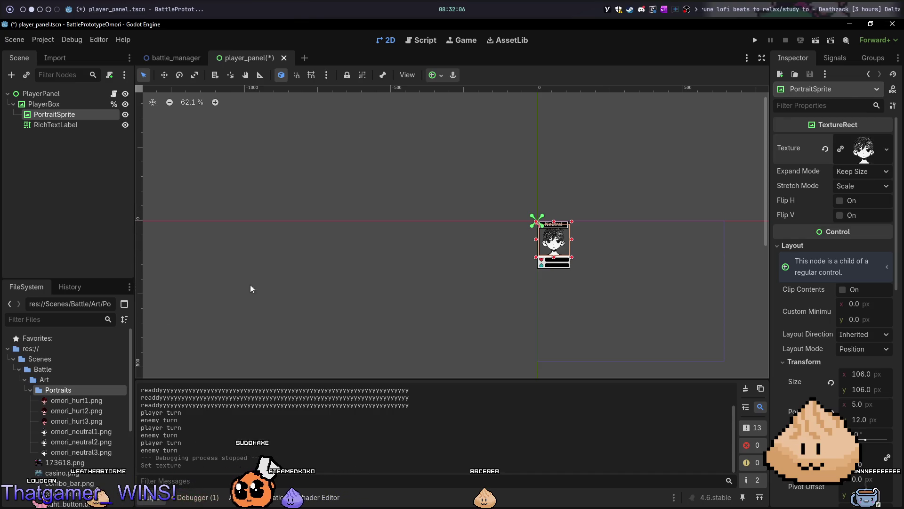
{"action": "left_click", "coordinate": [887, 150]}
Give PortraitSprite a new AnimatedTexture with its frame count set to 3
{"action": "left_click", "coordinate": [888, 150]}
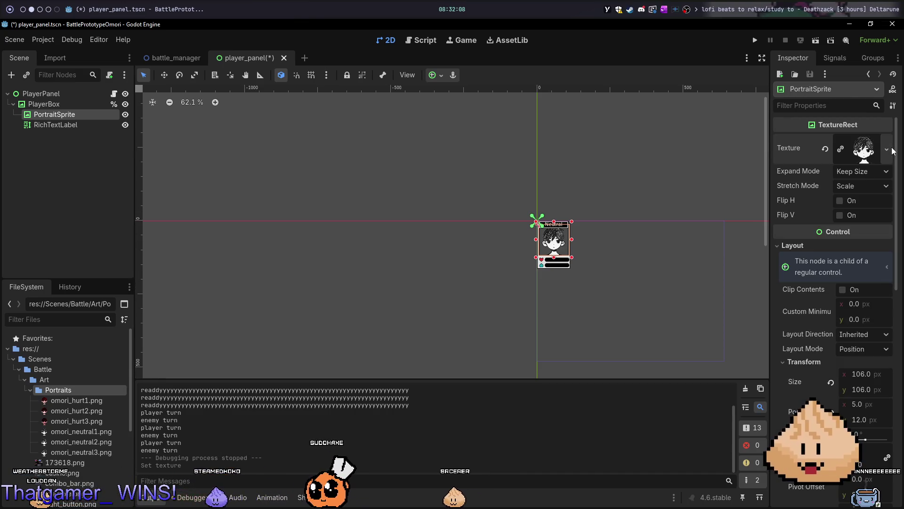
{"action": "left_click", "coordinate": [891, 150]}
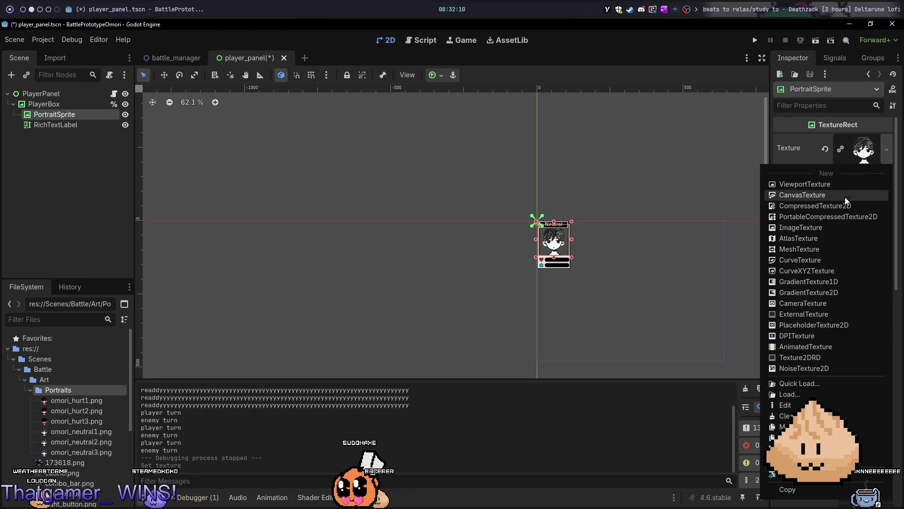
{"action": "left_click", "coordinate": [824, 347]}
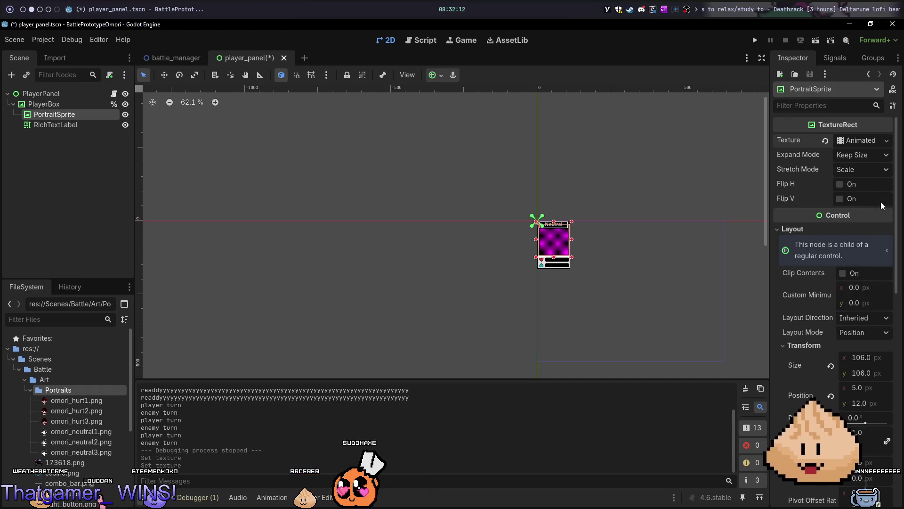
{"action": "left_click", "coordinate": [866, 140]}
{"action": "left_click", "coordinate": [867, 140]}
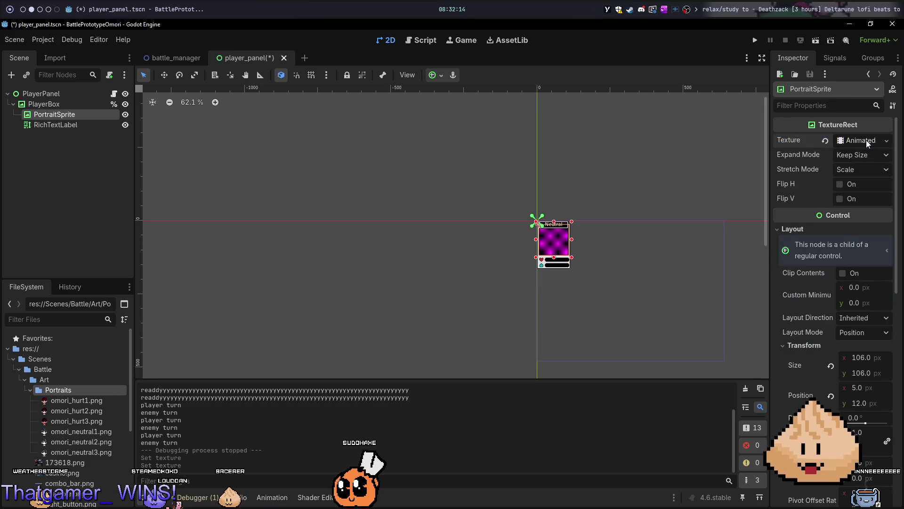
{"action": "left_click", "coordinate": [866, 140]}
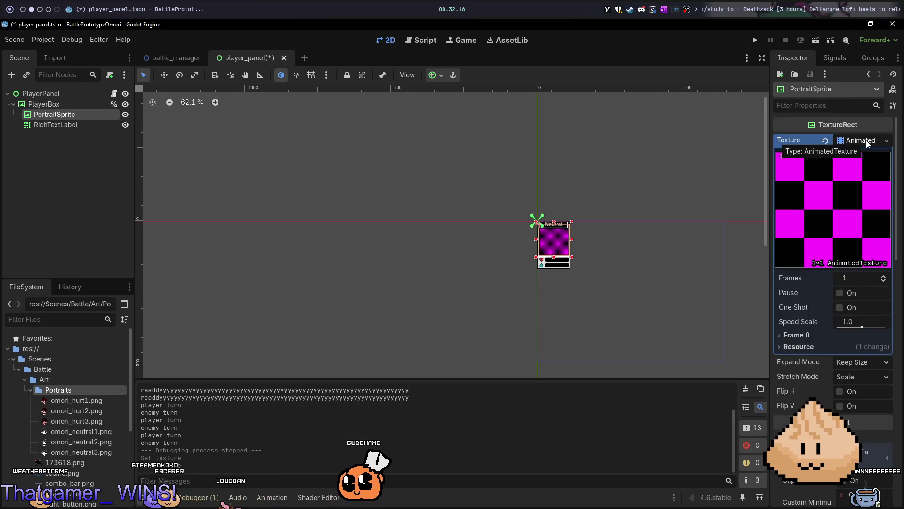
{"action": "left_click", "coordinate": [796, 335]}
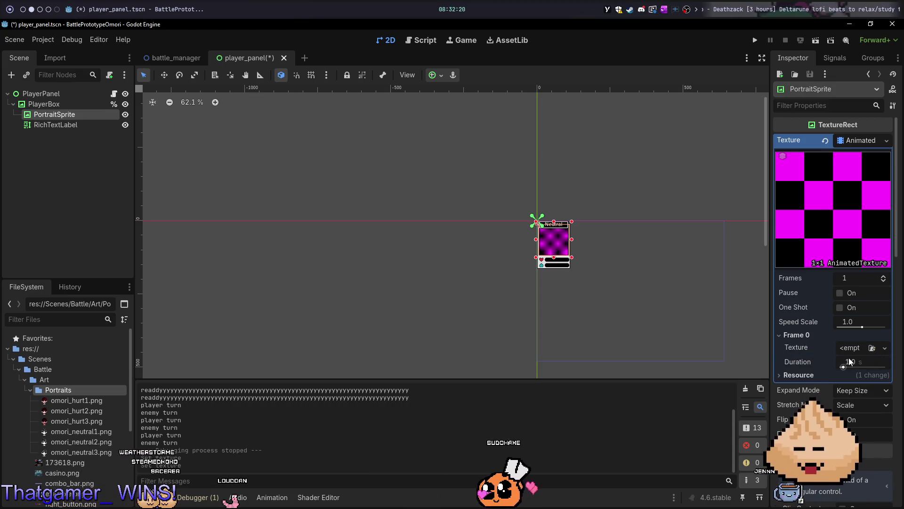
{"action": "left_click", "coordinate": [885, 349]}
{"action": "key", "text": "Escape"}
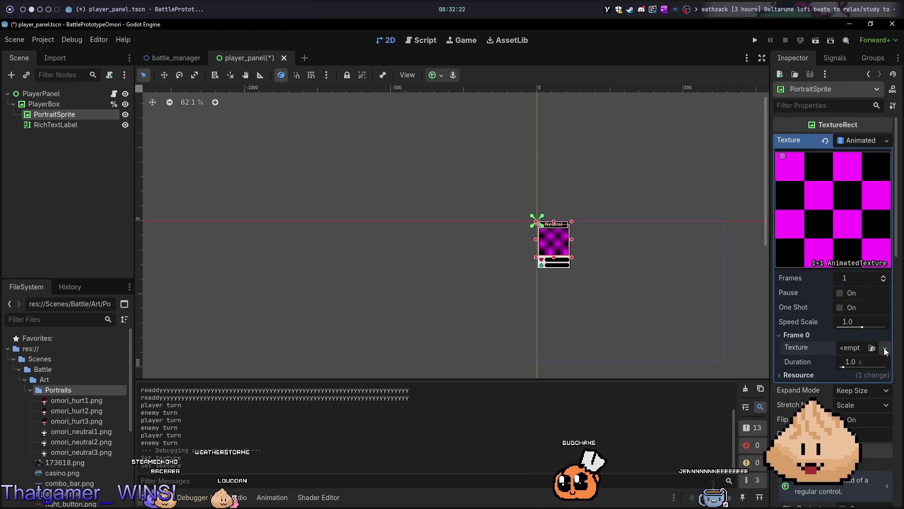
{"action": "left_click", "coordinate": [850, 278]}
{"action": "type", "text": "3"}
{"action": "key", "text": "Return"}
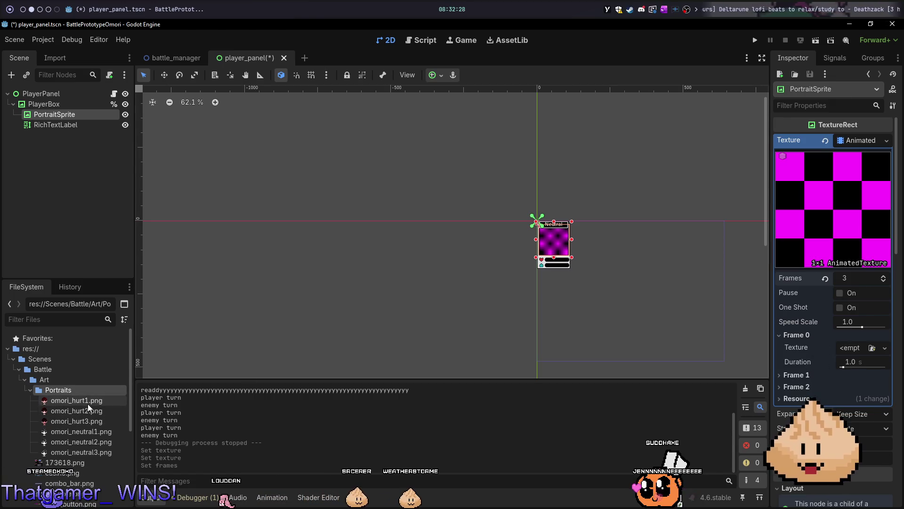
Fill frames 0–2 with omori_hurt1.png, omori_hurt2.png and omori_hurt3.png, and save the scene
{"action": "left_click_drag", "start_coordinate": [88, 404], "coordinate": [849, 350]}
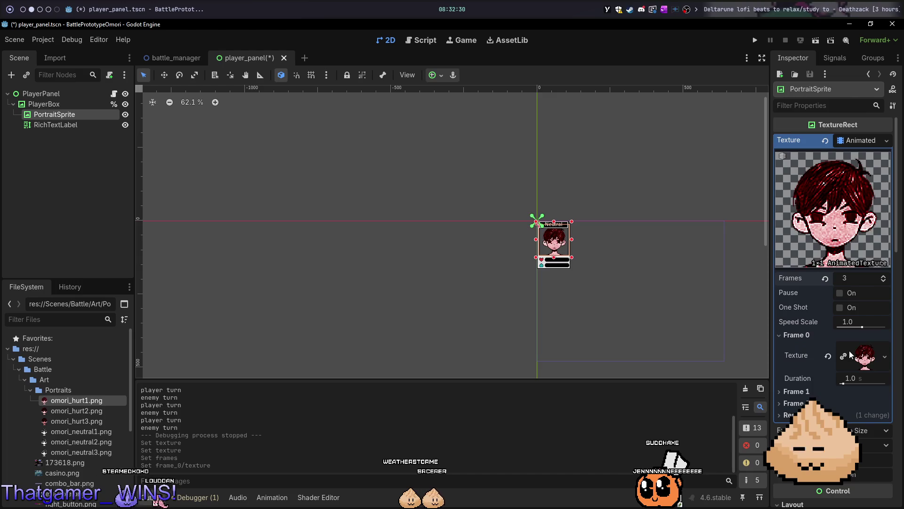
{"action": "left_click", "coordinate": [808, 393]}
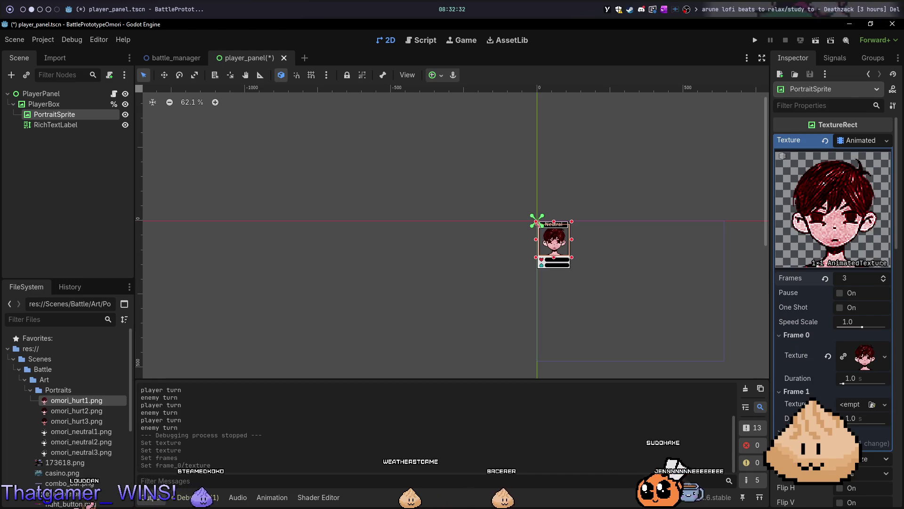
{"action": "left_click_drag", "start_coordinate": [86, 412], "coordinate": [660, 401]}
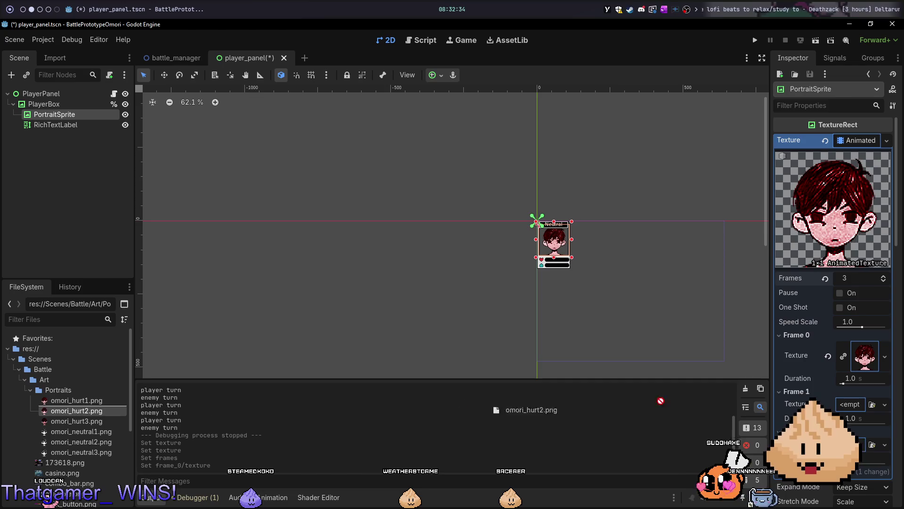
{"action": "left_click_drag", "start_coordinate": [863, 390], "coordinate": [850, 404]}
{"action": "left_click_drag", "start_coordinate": [88, 426], "coordinate": [732, 453]}
{"action": "left_click_drag", "start_coordinate": [867, 461], "coordinate": [864, 468]}
{"action": "key", "text": "ctrl+s"}
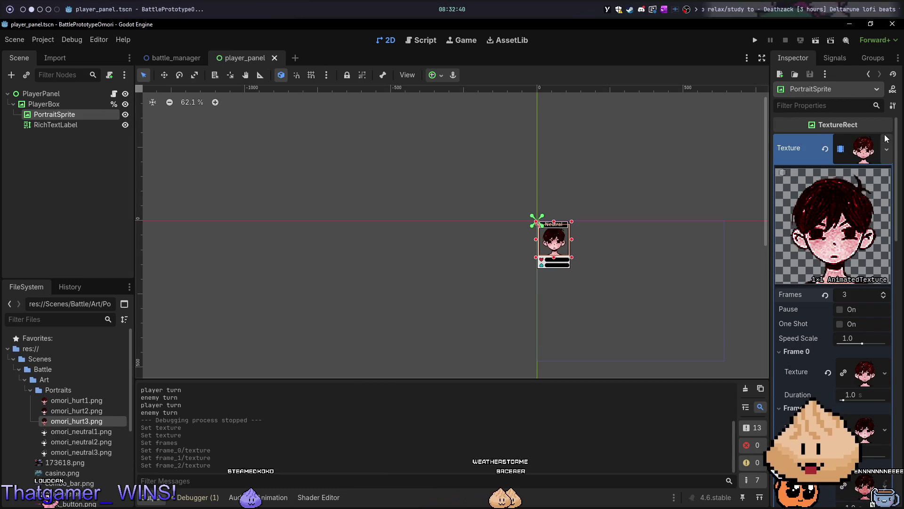
Save the hurt AnimatedTexture as omori_hurt.tres and save the player_panel scene
{"action": "left_click", "coordinate": [885, 146]}
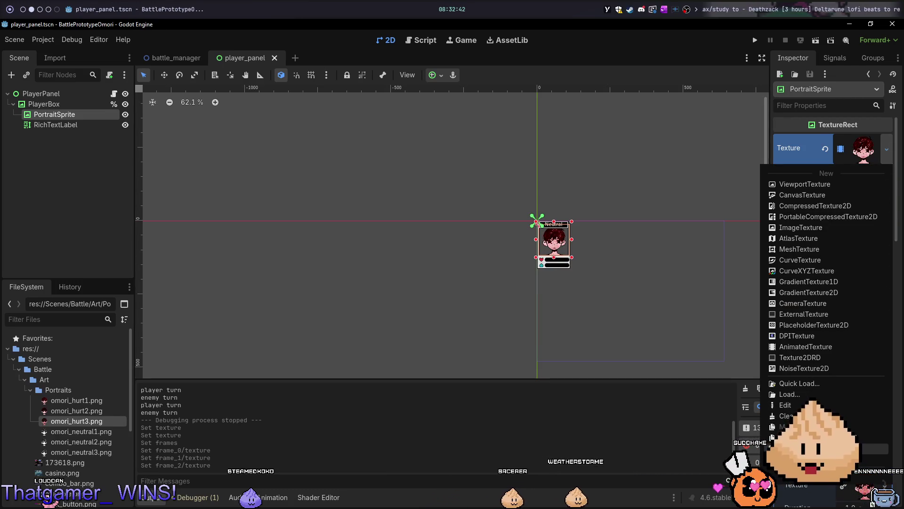
{"action": "left_click", "coordinate": [796, 448]}
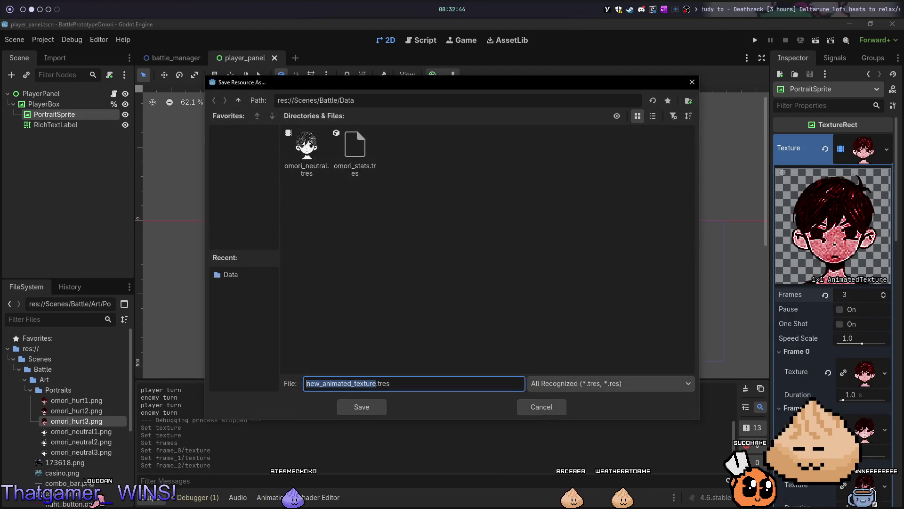
{"action": "type", "text": "ri"}
{"action": "type", "text": "t"}
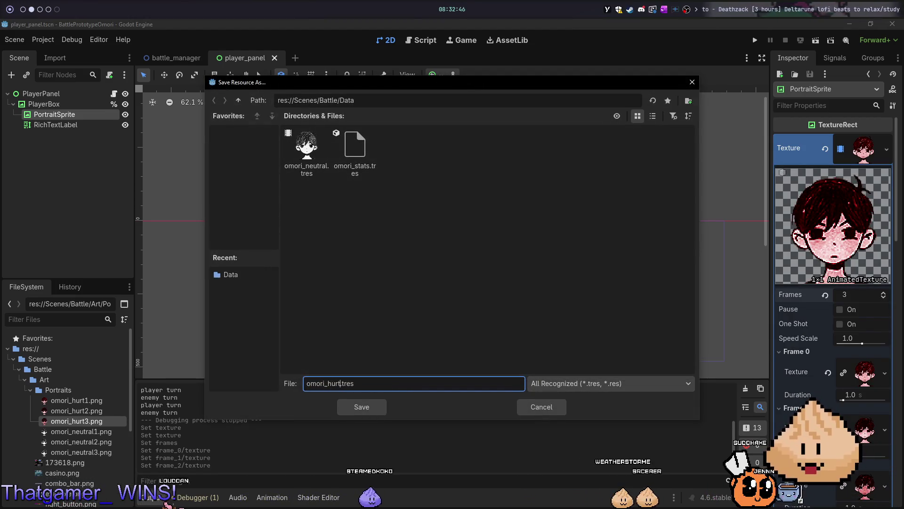
{"action": "key", "text": "Return"}
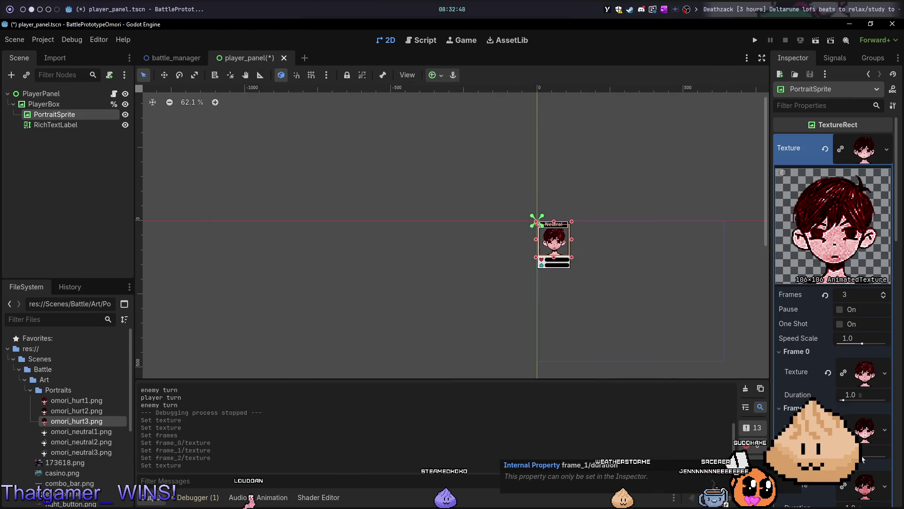
{"action": "scroll", "coordinate": [676, 281], "scroll_direction": "down", "scroll_amount": 3}
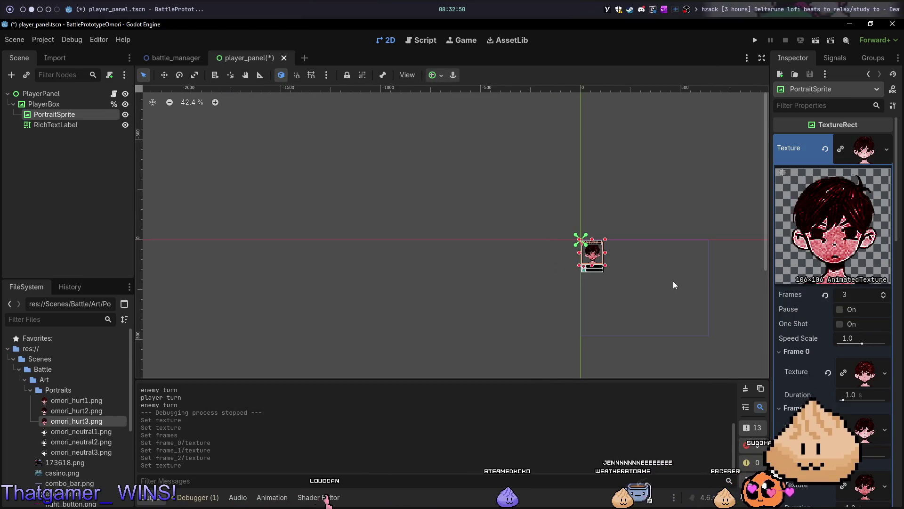
{"action": "key", "text": "ctrl+s"}
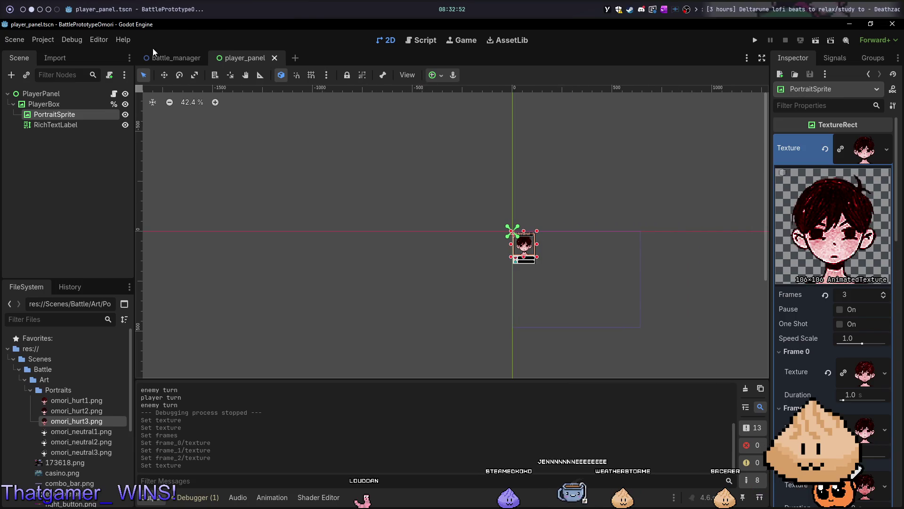
Test-run the battle_manager scene to check the Neutral portrait panels, then stop and return to player_panel
{"action": "left_click", "coordinate": [151, 56]}
{"action": "key", "text": "F5"}
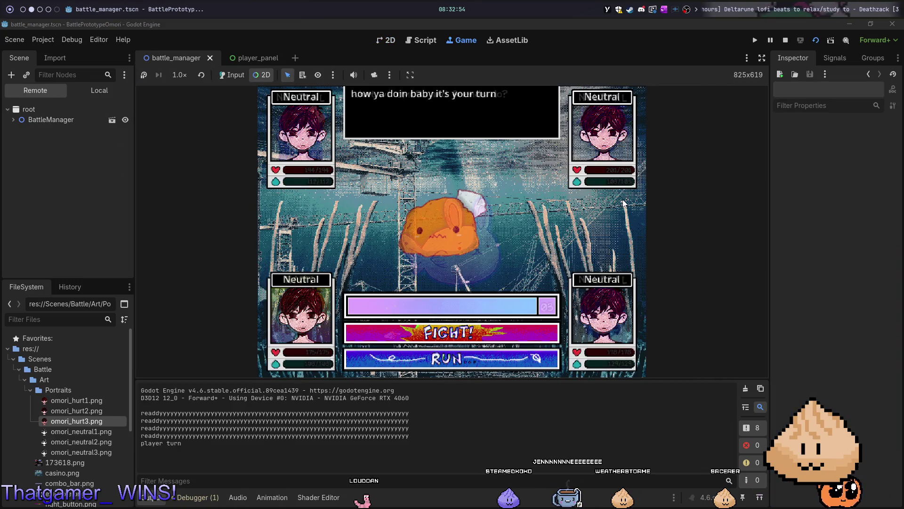
{"action": "key", "text": "F8"}
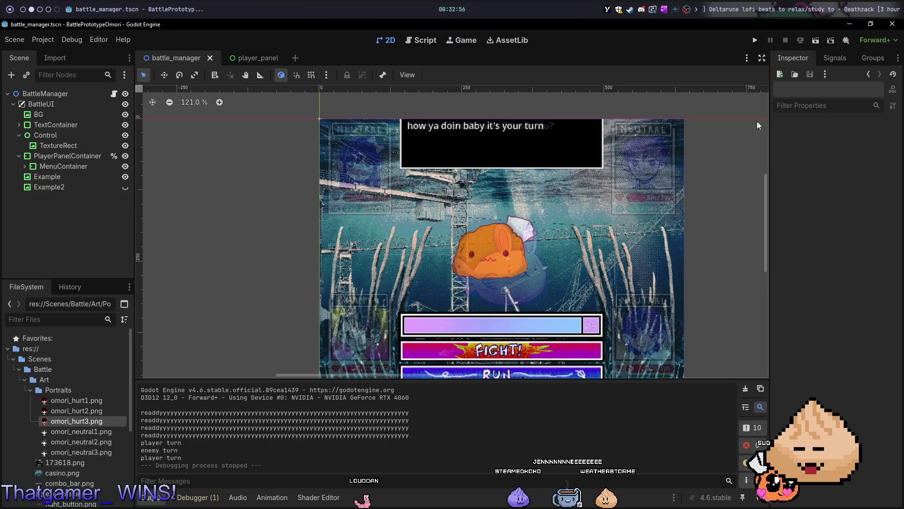
{"action": "left_click", "coordinate": [255, 58]}
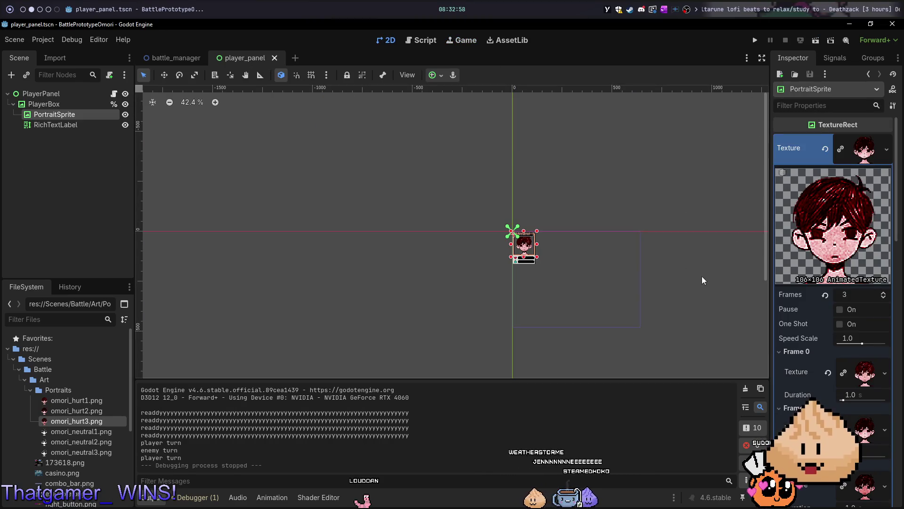
{"action": "left_click", "coordinate": [886, 149]}
{"action": "left_click", "coordinate": [885, 149]}
{"action": "left_click", "coordinate": [876, 149]}
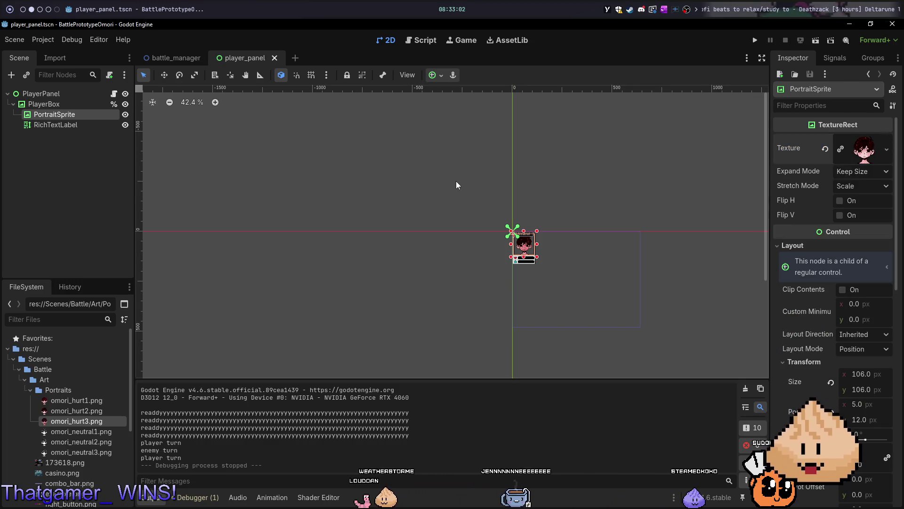
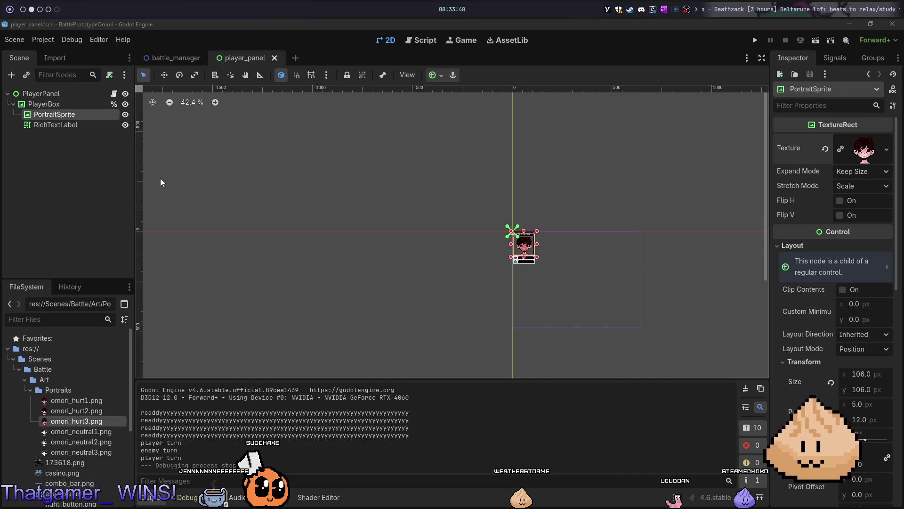
Frame the portrait card on the canvas and select the PortraitSprite node
{"action": "scroll", "coordinate": [572, 245], "scroll_direction": "up", "scroll_amount": 5}
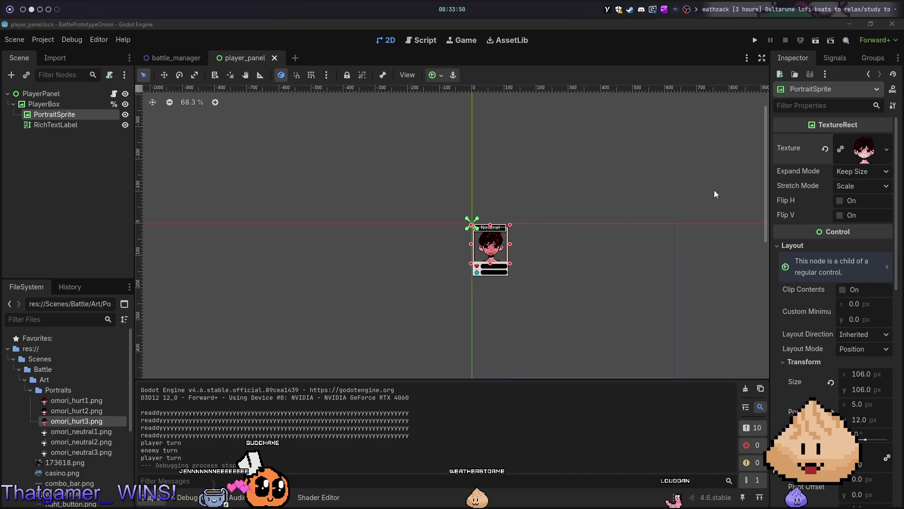
{"action": "left_click", "coordinate": [714, 190]}
{"action": "scroll", "coordinate": [700, 202], "scroll_direction": "up", "scroll_amount": 4}
{"action": "scroll", "coordinate": [659, 221], "scroll_direction": "down", "scroll_amount": 2}
{"action": "left_click_drag", "start_coordinate": [596, 179], "coordinate": [593, 171]}
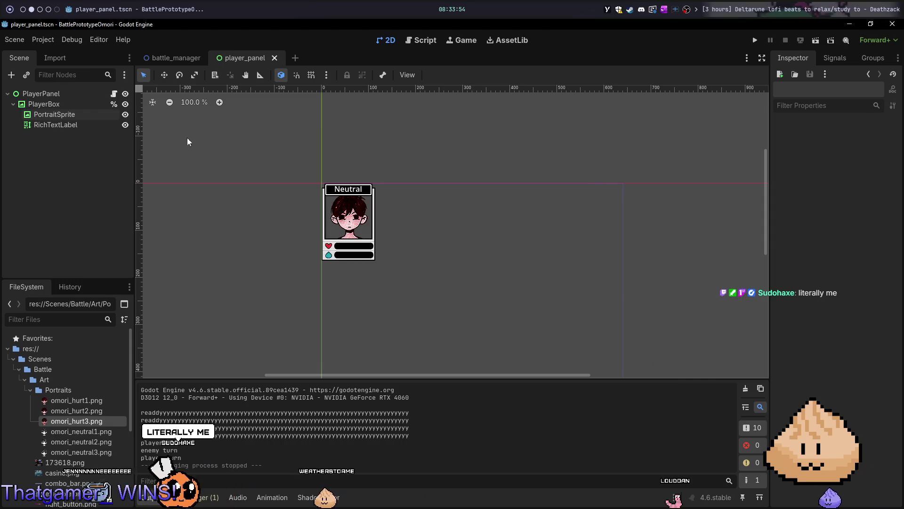
{"action": "left_click", "coordinate": [55, 116]}
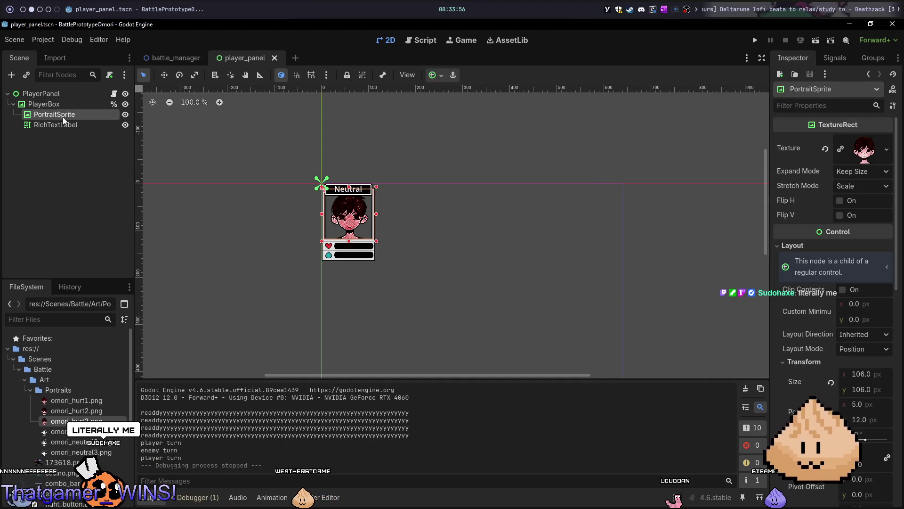
{"action": "scroll", "coordinate": [526, 211], "scroll_direction": "down", "scroll_amount": 5}
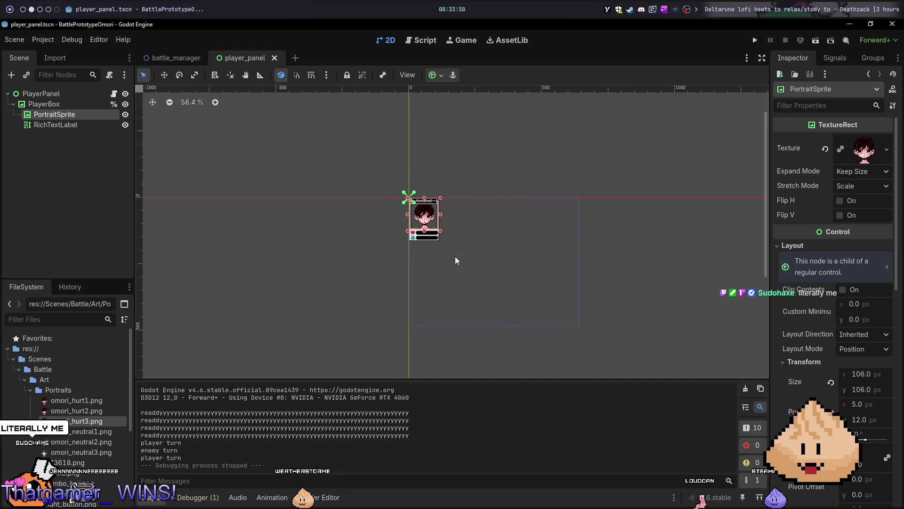
{"action": "left_click_drag", "start_coordinate": [455, 257], "coordinate": [487, 245]}
Check the PlayerBox, PortraitSprite and PlayerPanel nodes, then save the player_panel scene
{"action": "left_click", "coordinate": [77, 108]}
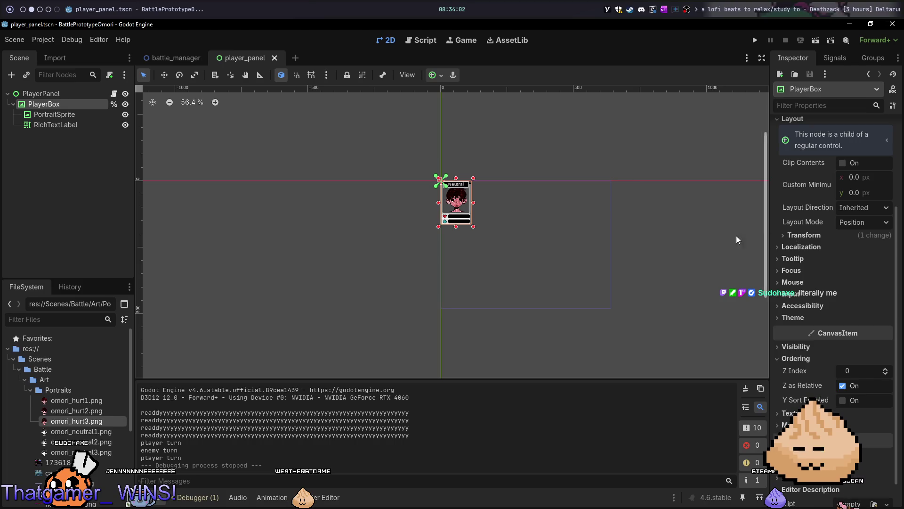
{"action": "left_click", "coordinate": [79, 92]}
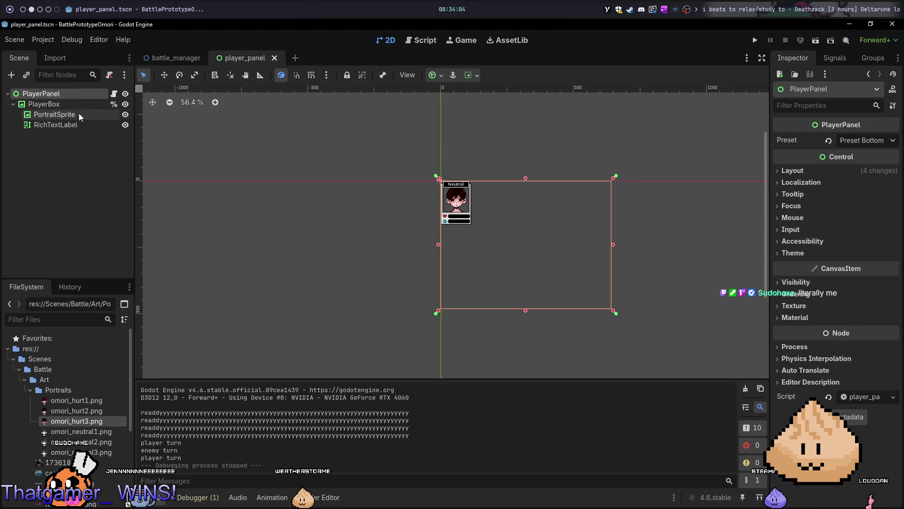
{"action": "left_click", "coordinate": [70, 107]}
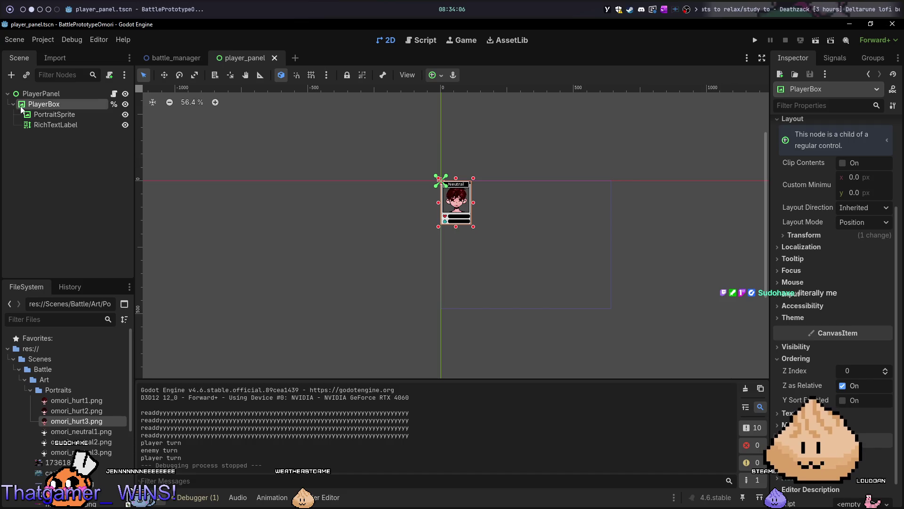
{"action": "left_click", "coordinate": [50, 113]}
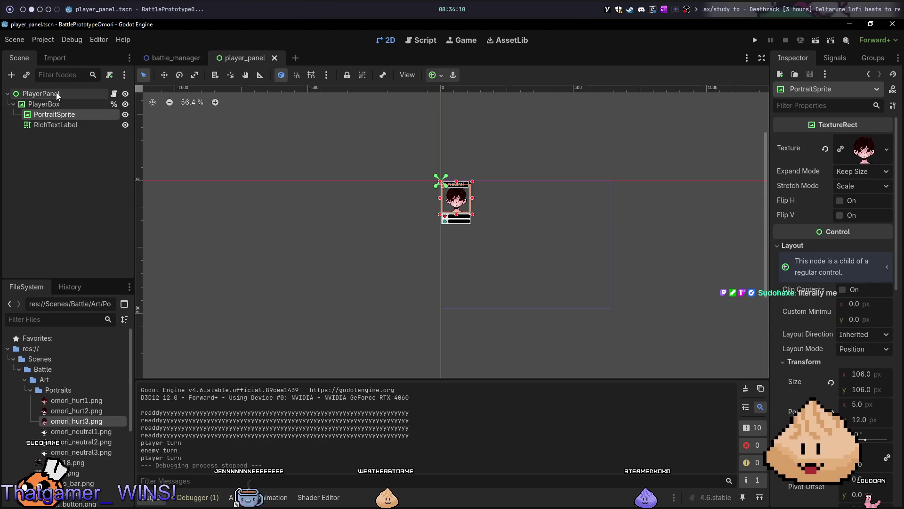
{"action": "left_click", "coordinate": [56, 93]}
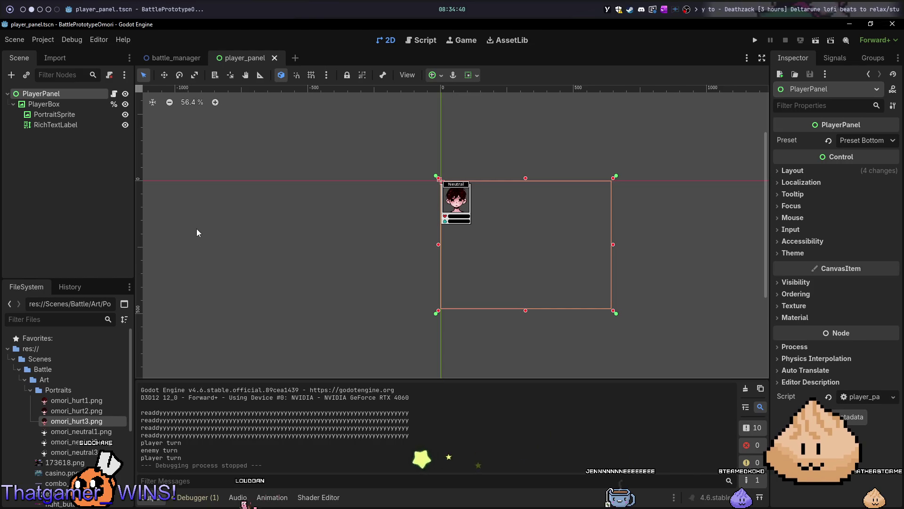
{"action": "key", "text": "ctrl+s"}
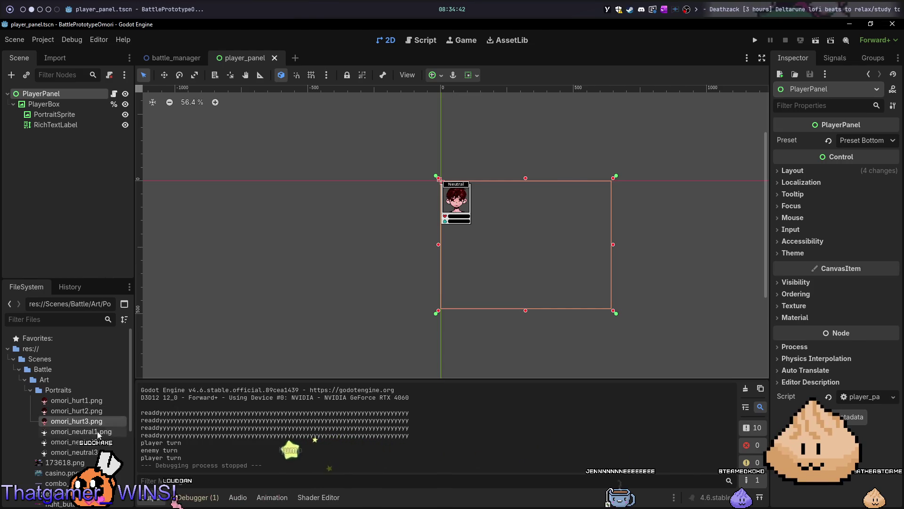
Expand the Data folder and assign omori_neutral.tres as PortraitSprite's Texture
{"action": "scroll", "coordinate": [80, 438], "scroll_direction": "down", "scroll_amount": 2}
{"action": "scroll", "coordinate": [83, 446], "scroll_direction": "down", "scroll_amount": 2}
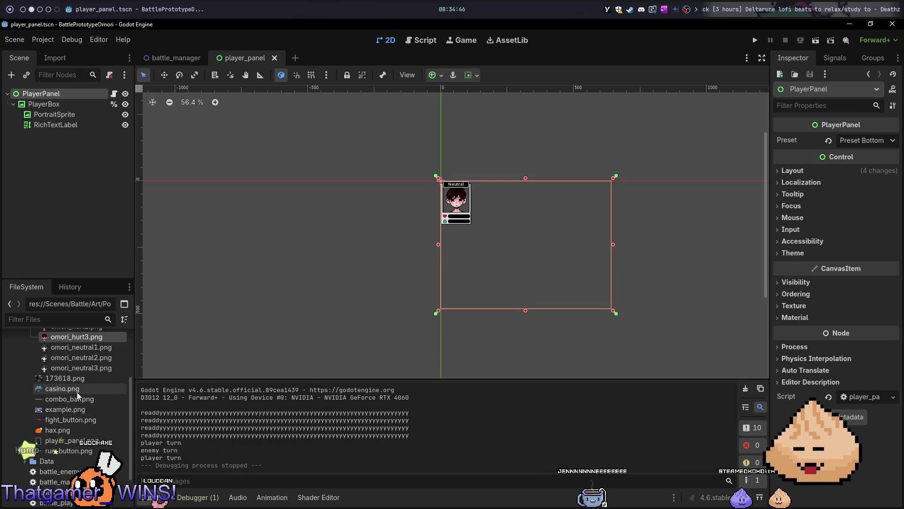
{"action": "scroll", "coordinate": [89, 406], "scroll_direction": "up", "scroll_amount": 1}
{"action": "scroll", "coordinate": [90, 407], "scroll_direction": "up", "scroll_amount": 1}
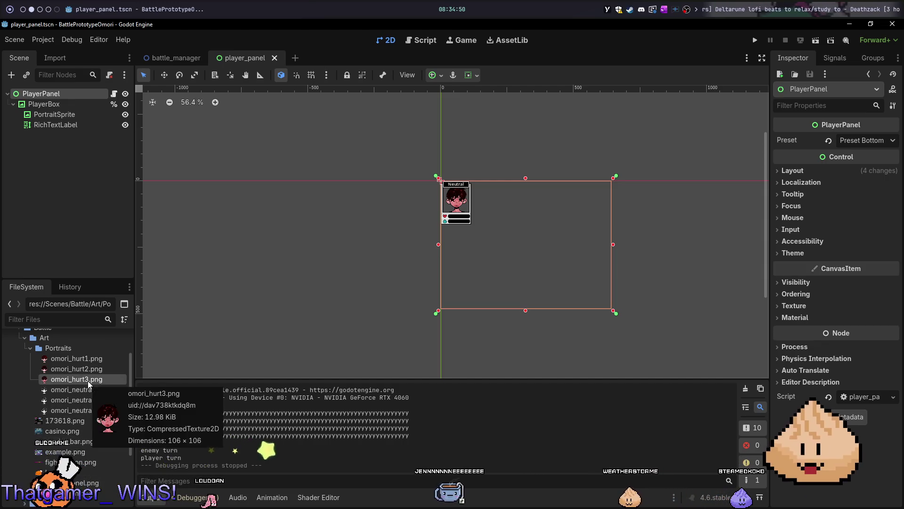
{"action": "mouse_move", "coordinate": [88, 430]}
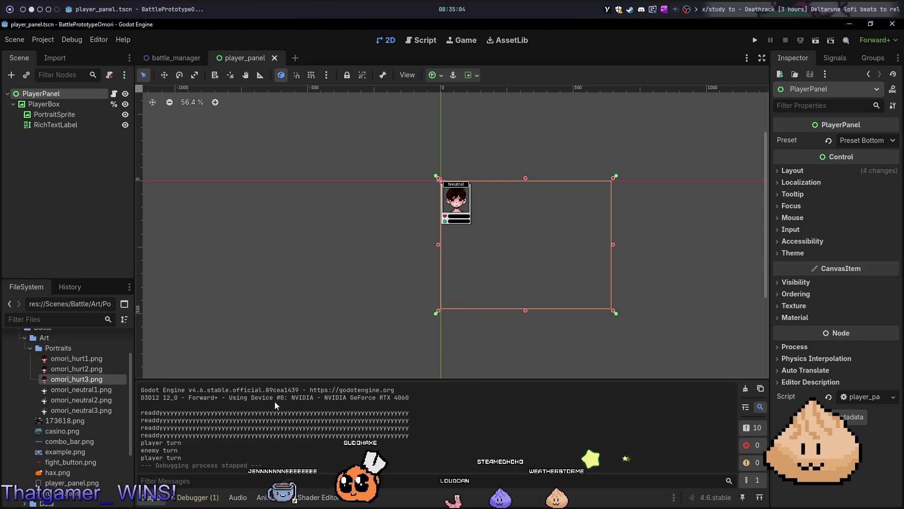
{"action": "scroll", "coordinate": [53, 380], "scroll_direction": "down", "scroll_amount": 3}
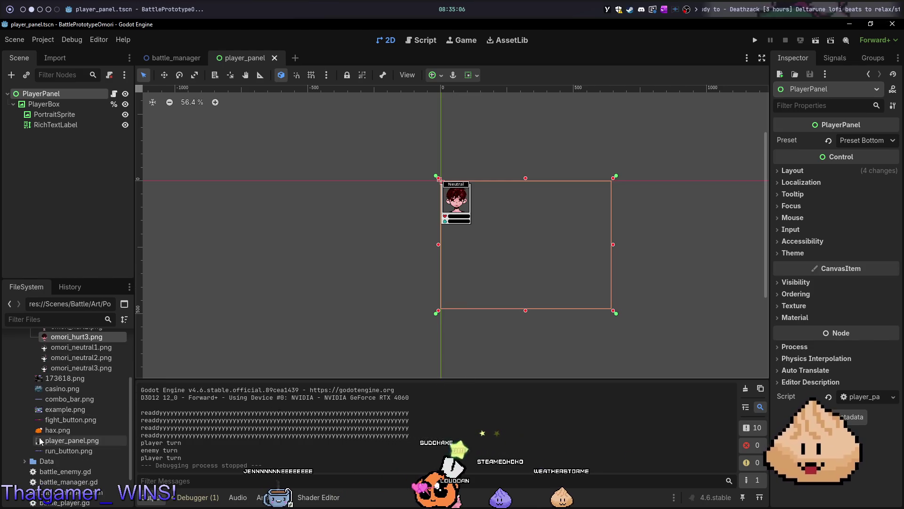
{"action": "double_click", "coordinate": [46, 461]}
{"action": "scroll", "coordinate": [81, 452], "scroll_direction": "down", "scroll_amount": 3}
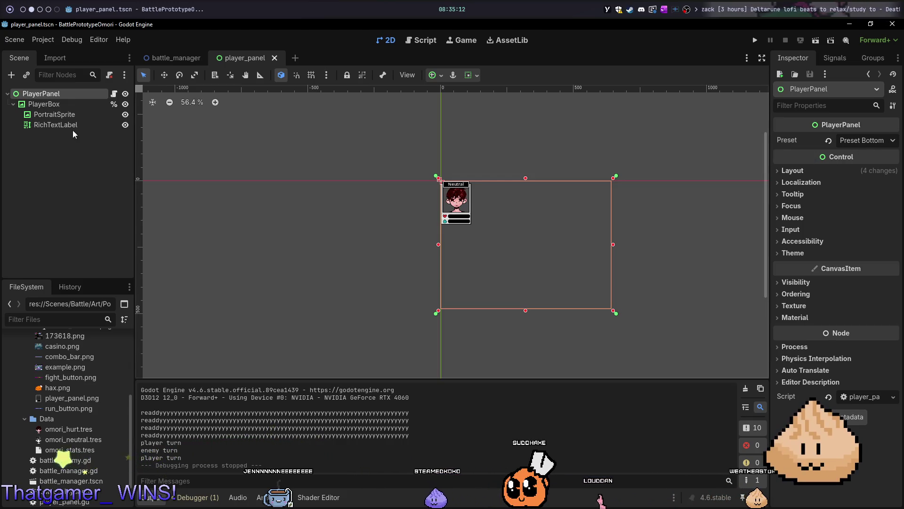
{"action": "left_click", "coordinate": [64, 115]}
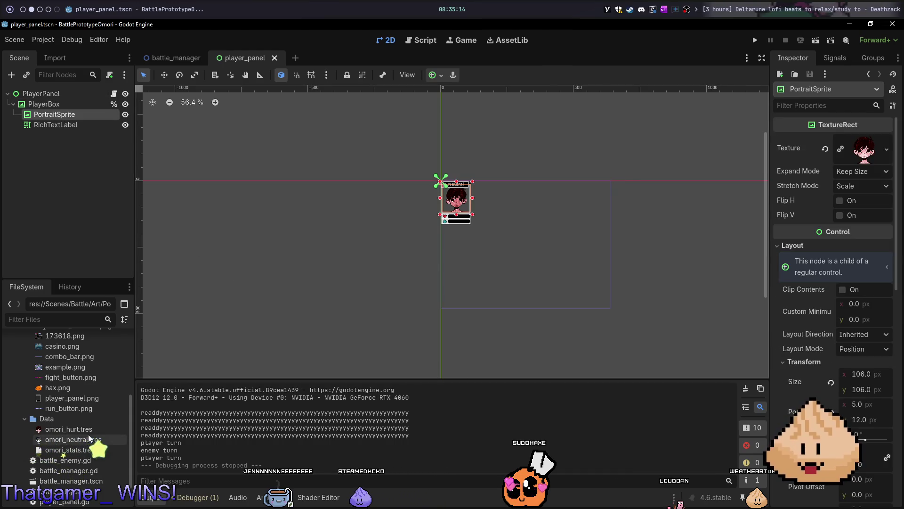
{"action": "mouse_move", "coordinate": [73, 439]}
{"action": "left_mouse_down"}
{"action": "mouse_move", "coordinate": [742, 203]}
{"action": "mouse_move", "coordinate": [838, 151]}
{"action": "mouse_move", "coordinate": [863, 149]}
{"action": "left_mouse_up"}
Save the scene, test-run the battle, and stop the game
{"action": "key", "text": "ctrl+s"}
{"action": "scroll", "coordinate": [440, 185], "scroll_direction": "up", "scroll_amount": 5}
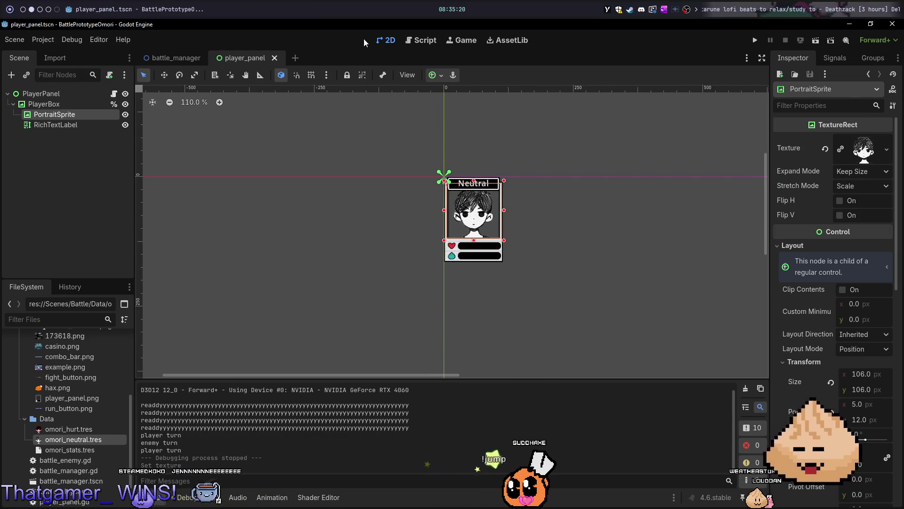
{"action": "key", "text": "F5"}
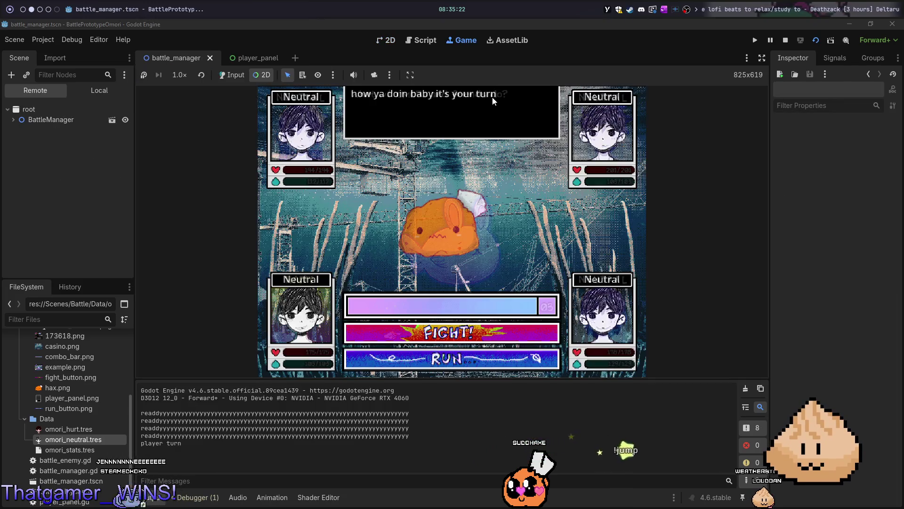
{"action": "left_click", "coordinate": [786, 41]}
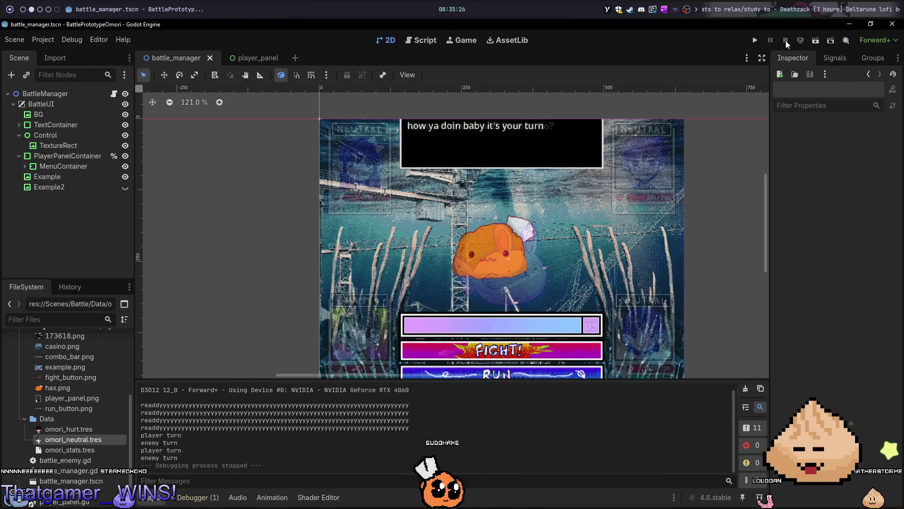
{"action": "key", "text": "alt+Tab"}
{"action": "key", "text": "alt+3"}
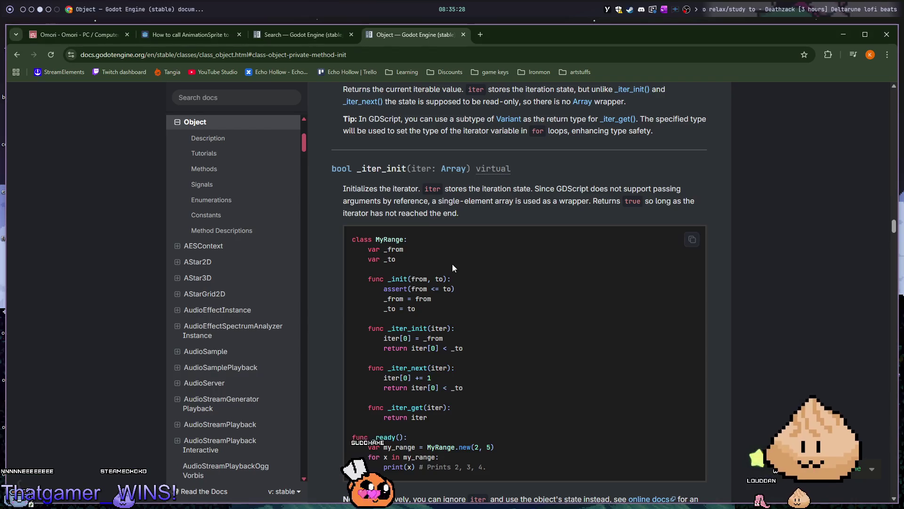
Open the Omori sprites tab and download the Aubrey (Dream) battle sprite sheet
{"action": "key", "text": "alt+Tab"}
{"action": "key", "text": "alt+Tab"}
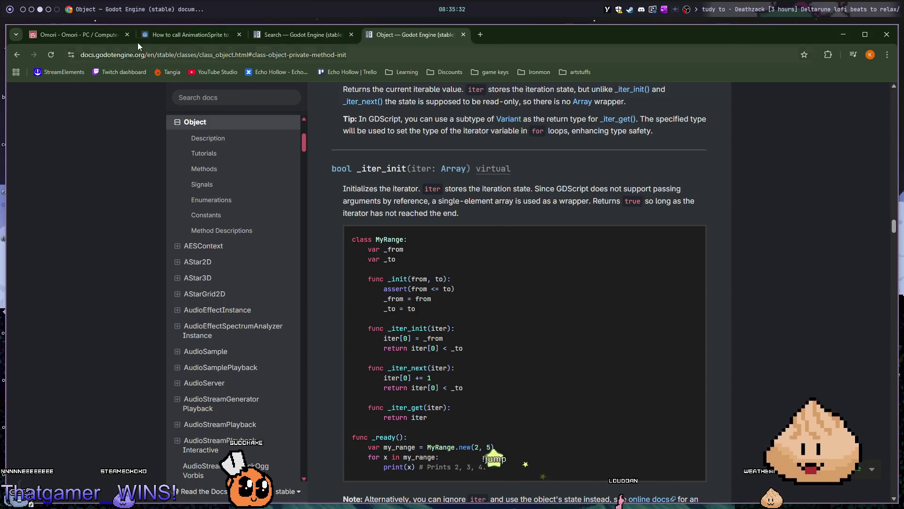
{"action": "left_click", "coordinate": [104, 31]}
{"action": "left_click_drag", "start_coordinate": [578, 243], "coordinate": [580, 243]}
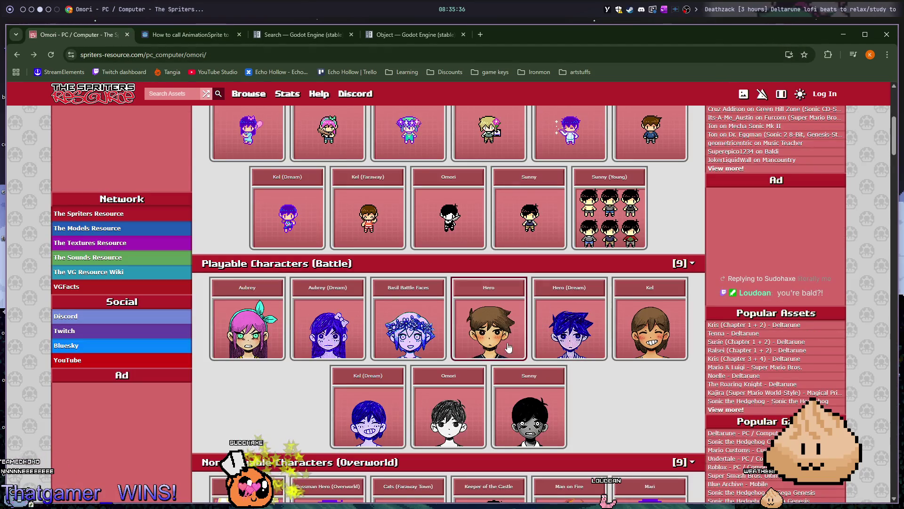
{"action": "left_click", "coordinate": [344, 333]}
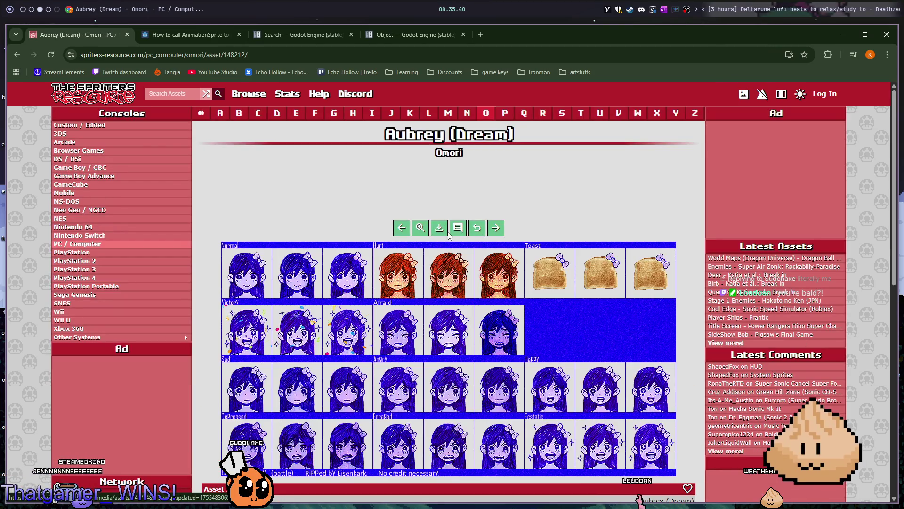
{"action": "left_click", "coordinate": [440, 230]}
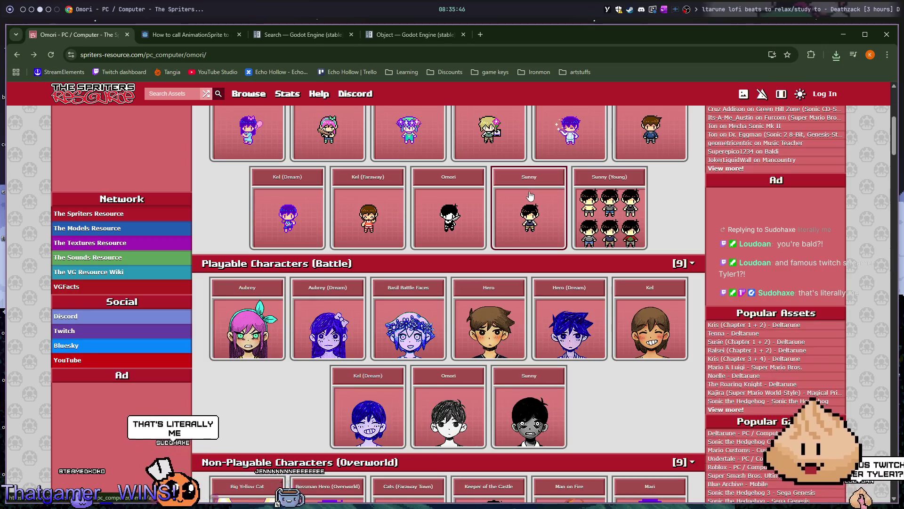
Download the Kel (Dream) battle sprite sheet from the Omori list
{"action": "left_click", "coordinate": [599, 322]}
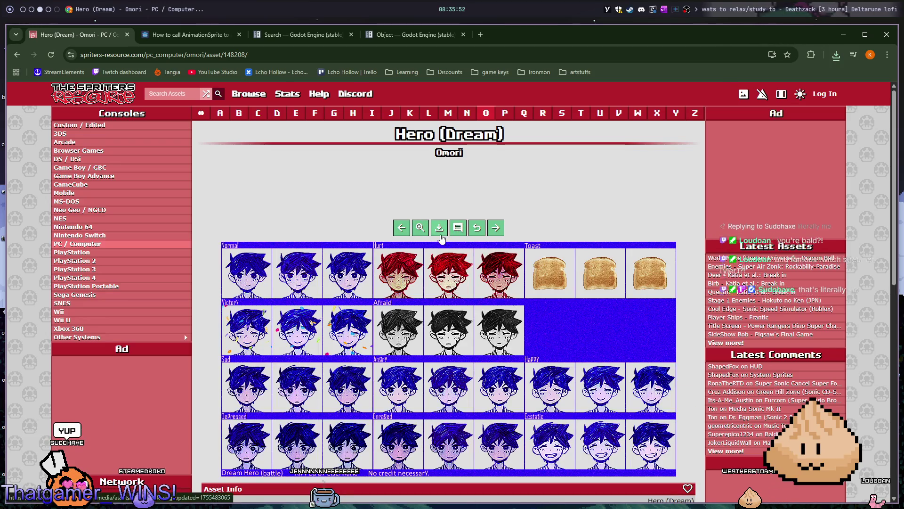
{"action": "key", "text": "alt+Left"}
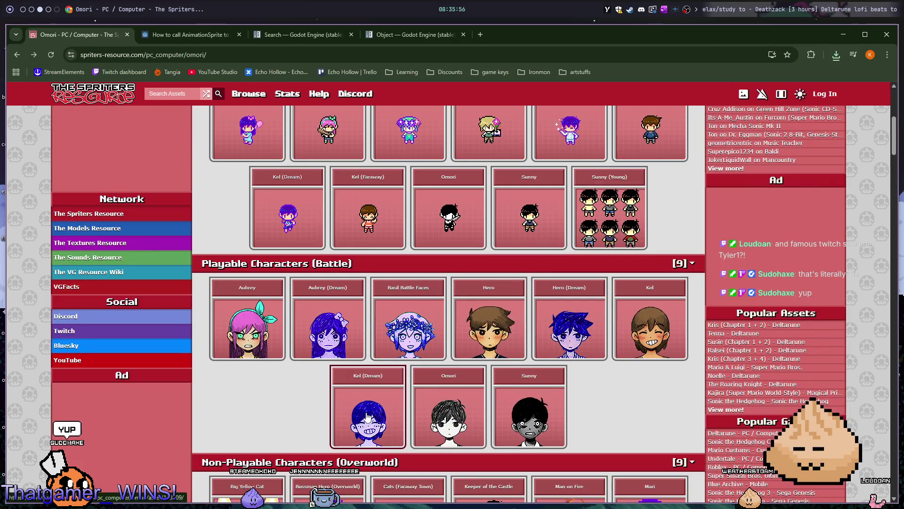
{"action": "left_click", "coordinate": [368, 416]}
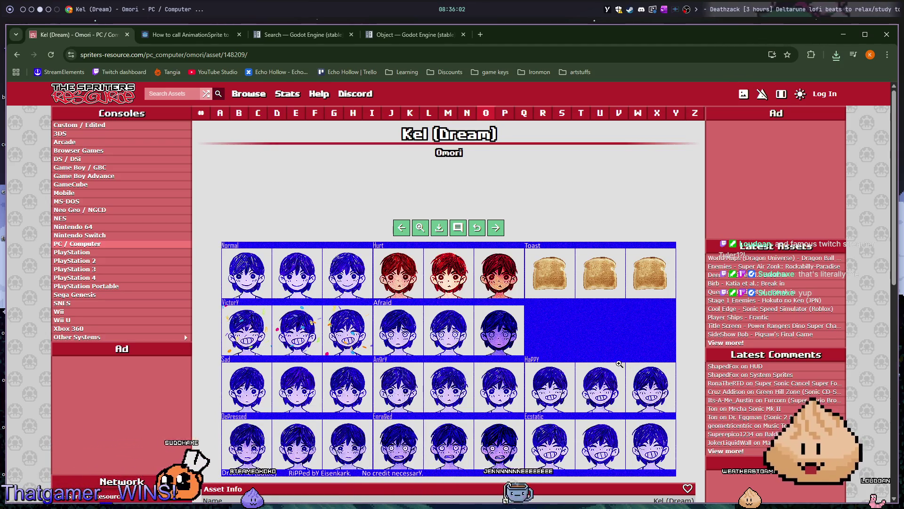
{"action": "left_click", "coordinate": [439, 228]}
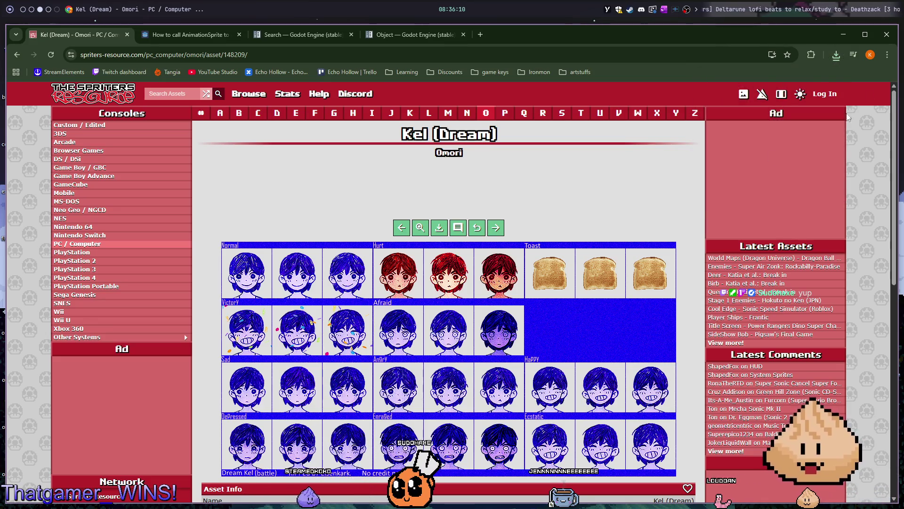
{"action": "key", "text": "alt+2"}
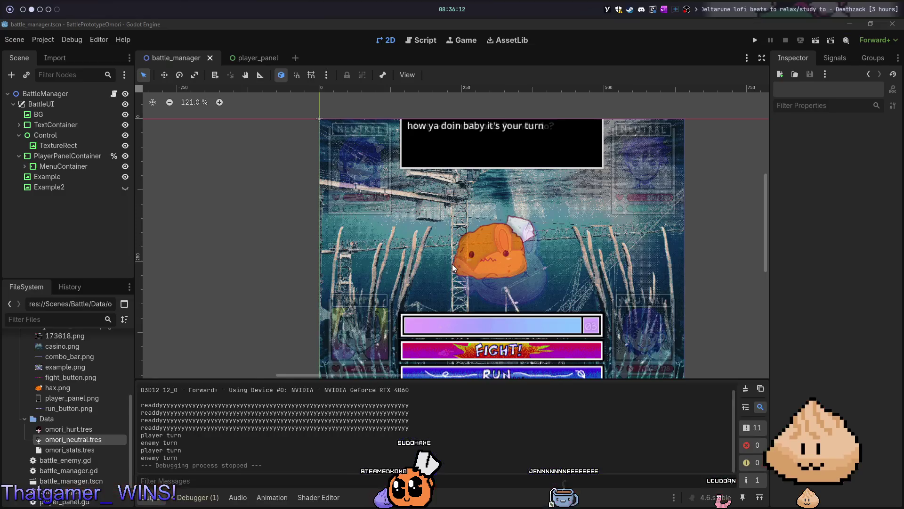
{"action": "key", "text": "alt+4"}
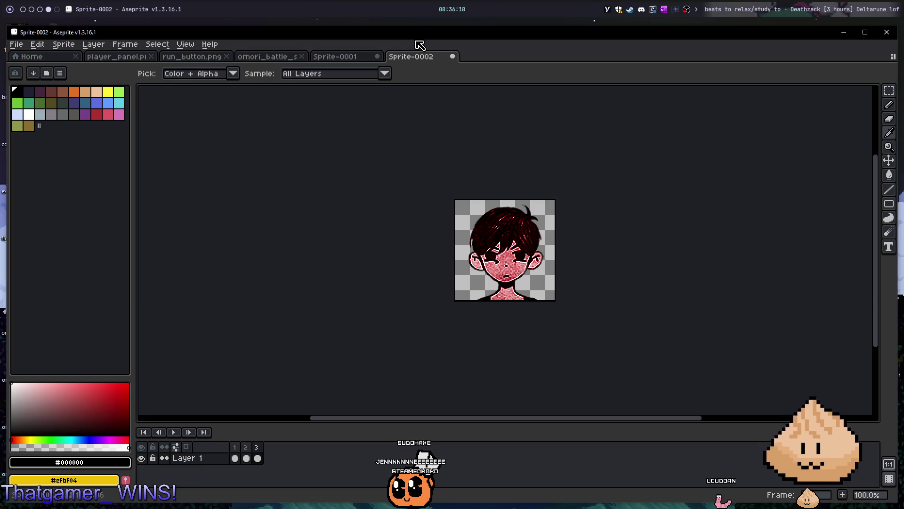
Close the Home page, player_panel.png and run_button.png tabs in Aseprite
{"action": "left_click_drag", "start_coordinate": [445, 35], "coordinate": [518, 34]}
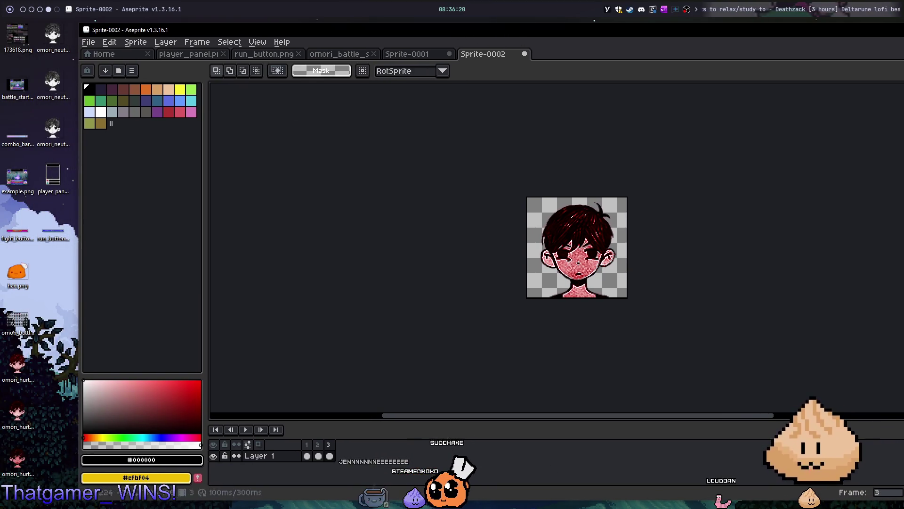
{"action": "left_click", "coordinate": [46, 282]}
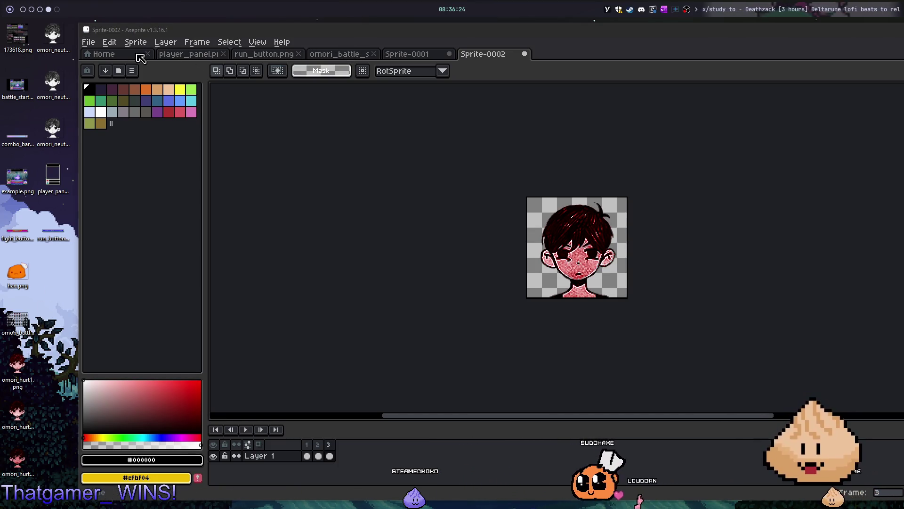
{"action": "left_click", "coordinate": [154, 61]}
{"action": "left_click", "coordinate": [151, 54]}
{"action": "left_click", "coordinate": [149, 54]}
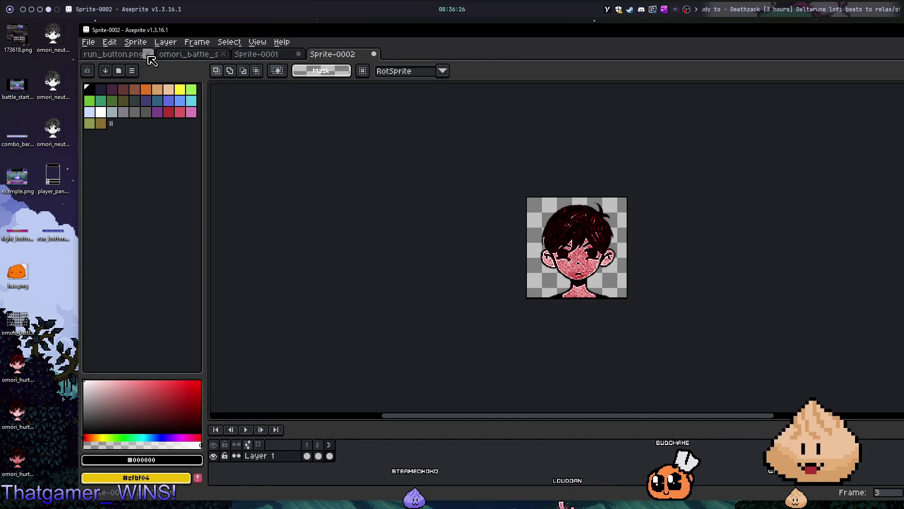
{"action": "left_click", "coordinate": [148, 54]}
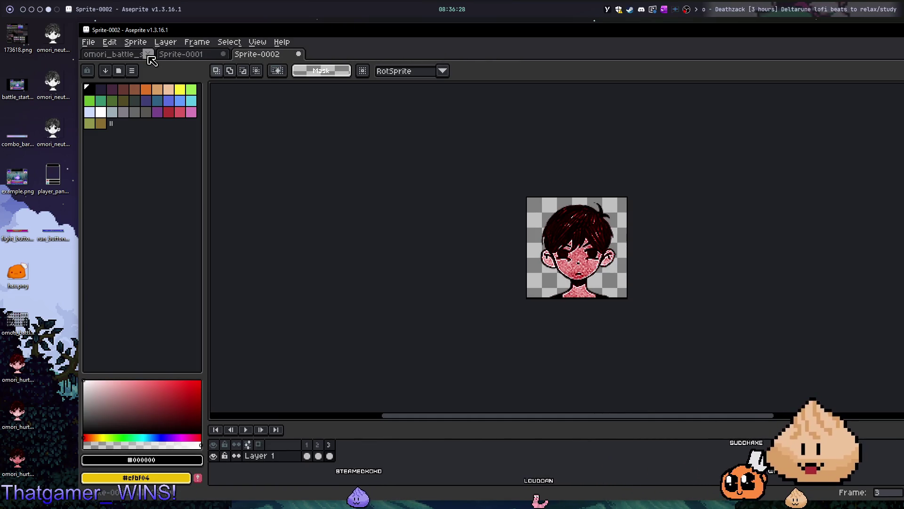
Close Sprite-0001 and Sprite-0002 without saving, then close omori_battle_sprites.png
{"action": "left_click", "coordinate": [224, 55]}
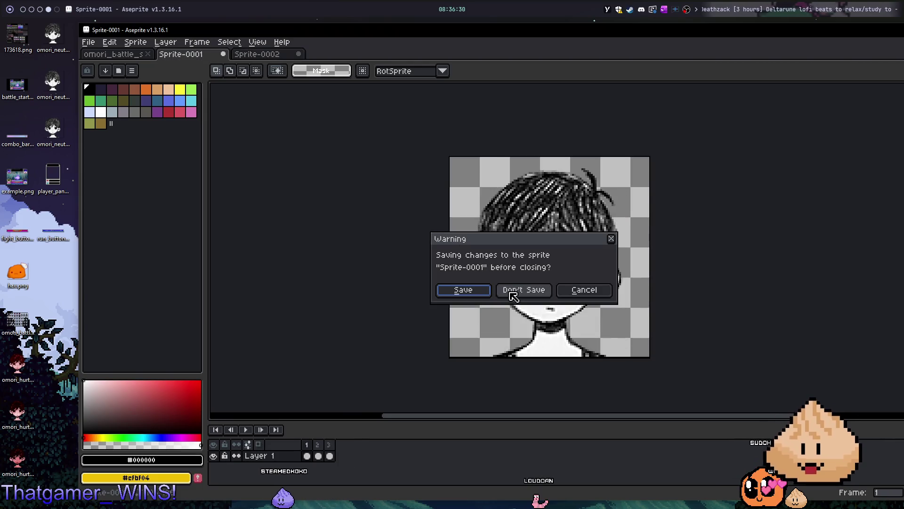
{"action": "left_click", "coordinate": [513, 291]}
{"action": "left_click", "coordinate": [224, 54]}
{"action": "left_click", "coordinate": [521, 292]}
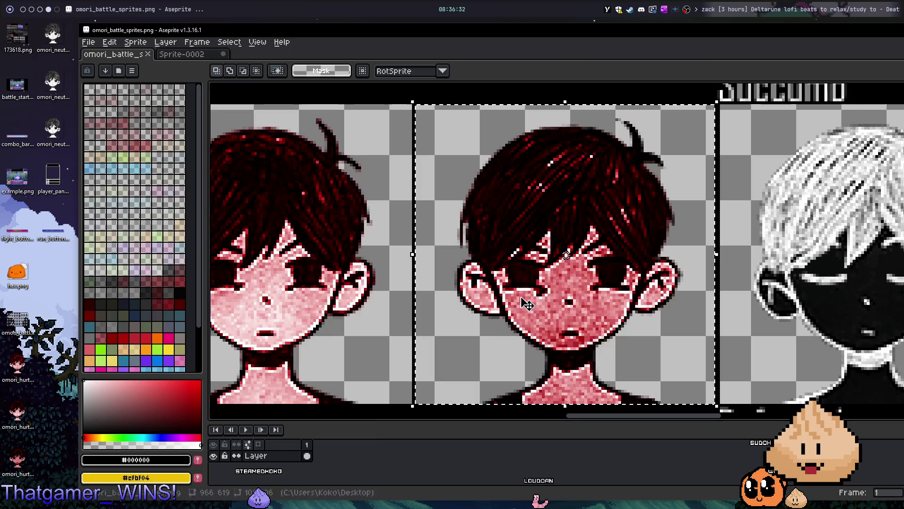
{"action": "left_click", "coordinate": [148, 54]}
{"action": "left_click", "coordinate": [66, 322]}
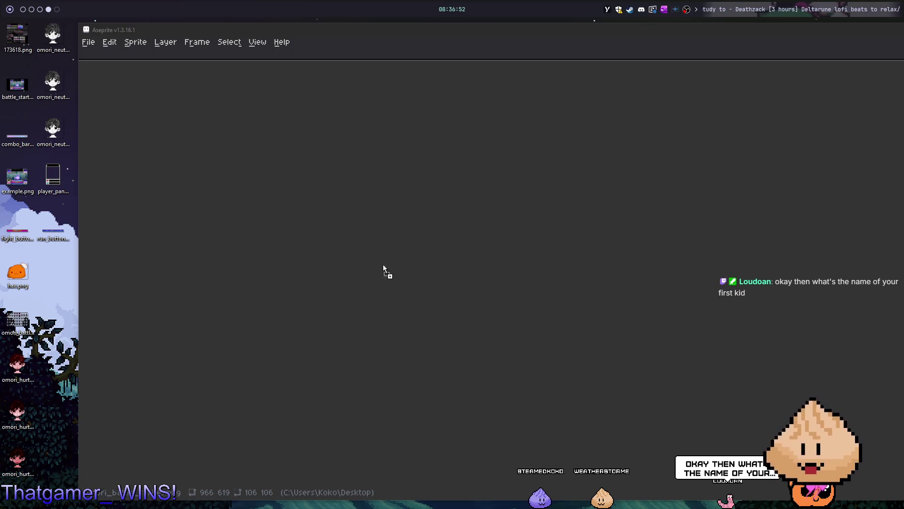
Select a Normal Aubrey head on the sheet and paste it into a new 106×106 sprite
{"action": "scroll", "coordinate": [548, 175], "scroll_direction": "down", "scroll_amount": 3}
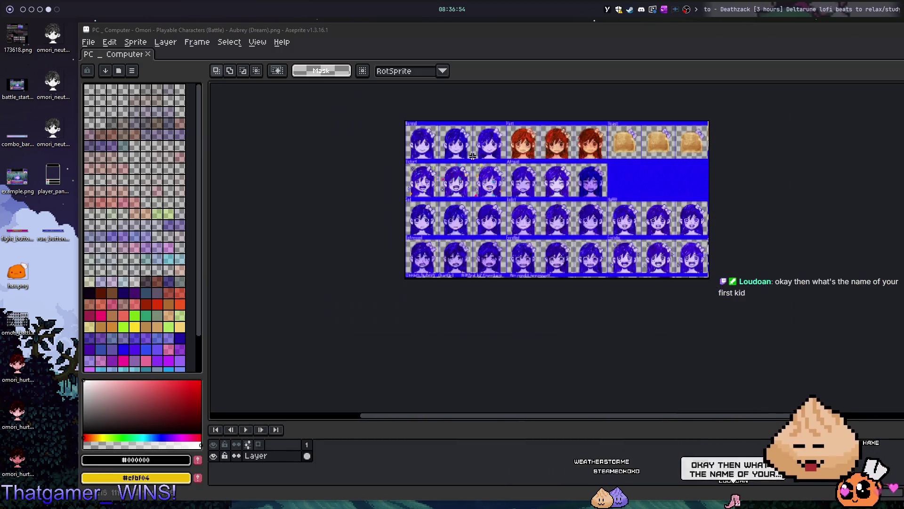
{"action": "scroll", "coordinate": [480, 242], "scroll_direction": "up", "scroll_amount": 6}
{"action": "scroll", "coordinate": [474, 238], "scroll_direction": "down", "scroll_amount": 5}
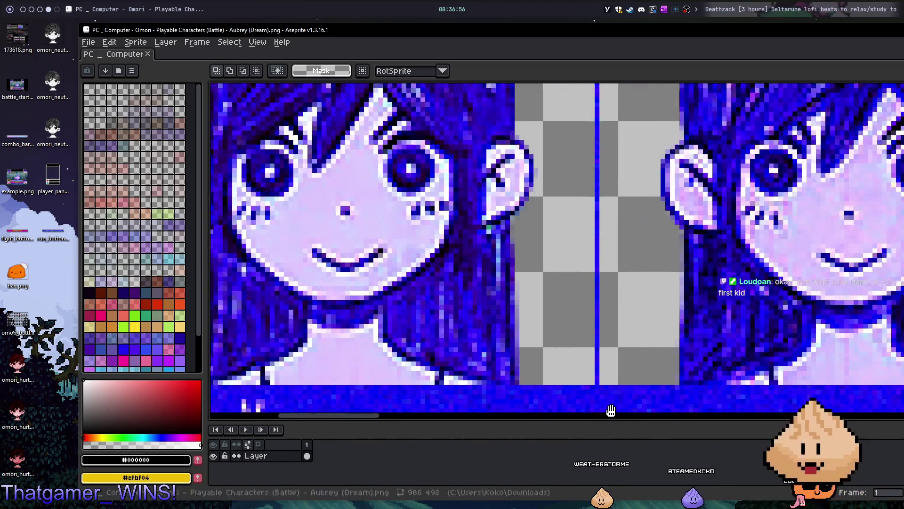
{"action": "scroll", "coordinate": [443, 237], "scroll_direction": "up", "scroll_amount": 3}
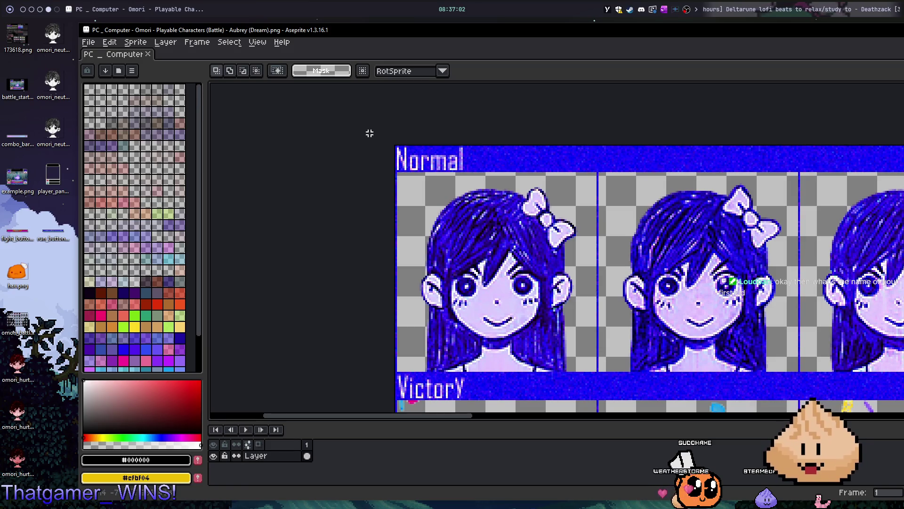
{"action": "scroll", "coordinate": [422, 183], "scroll_direction": "up", "scroll_amount": 1}
{"action": "scroll", "coordinate": [384, 176], "scroll_direction": "down", "scroll_amount": 1}
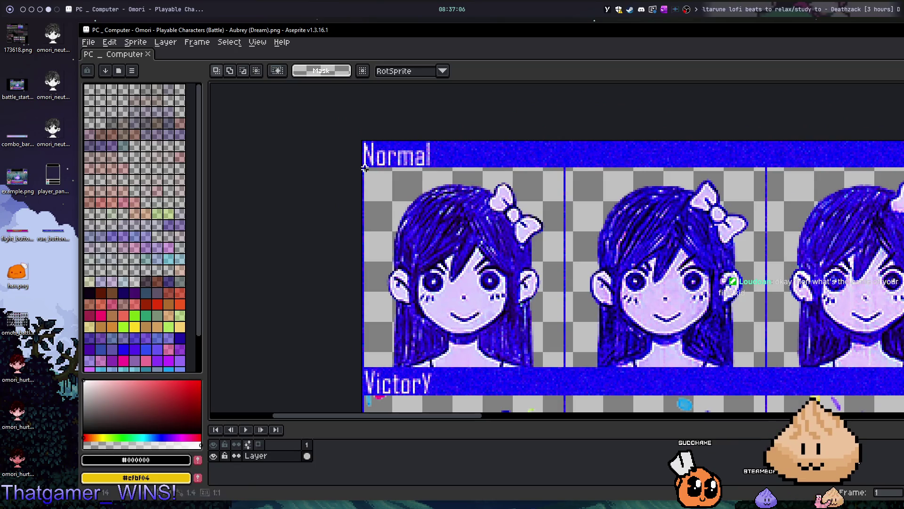
{"action": "left_click_drag", "start_coordinate": [505, 278], "coordinate": [563, 369]}
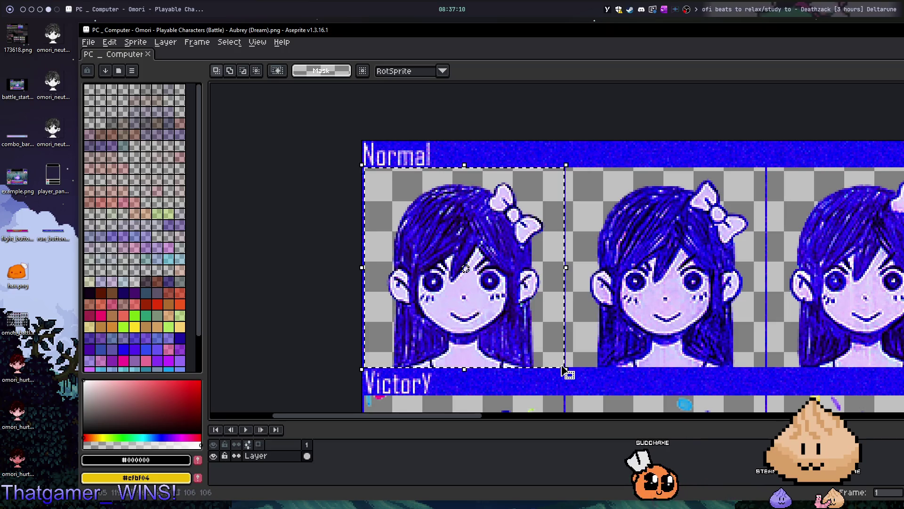
{"action": "scroll", "coordinate": [564, 370], "scroll_direction": "up", "scroll_amount": 1}
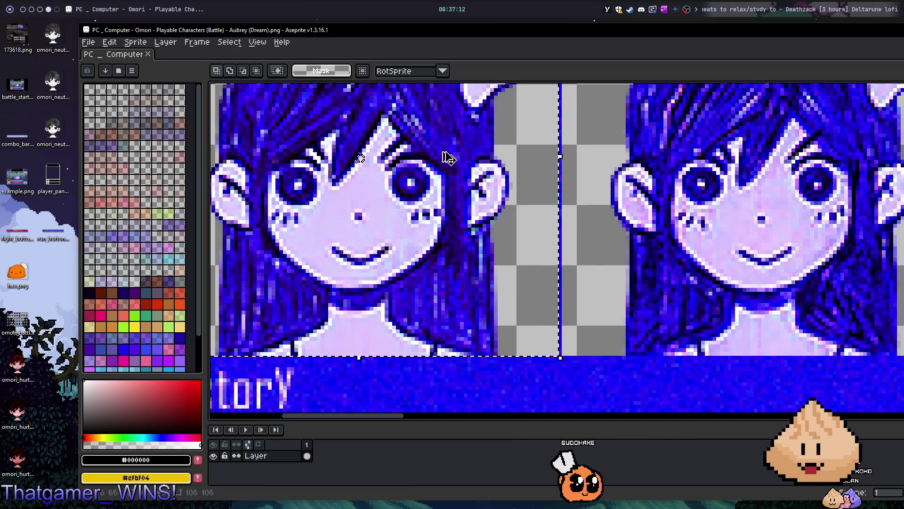
{"action": "key", "text": "ctrl+n"}
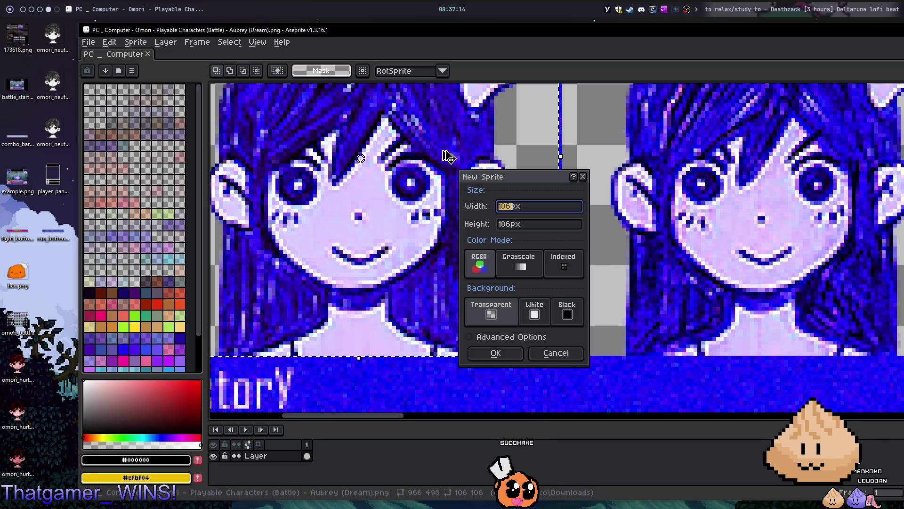
{"action": "key", "text": "Return"}
{"action": "key", "text": "ctrl+v"}
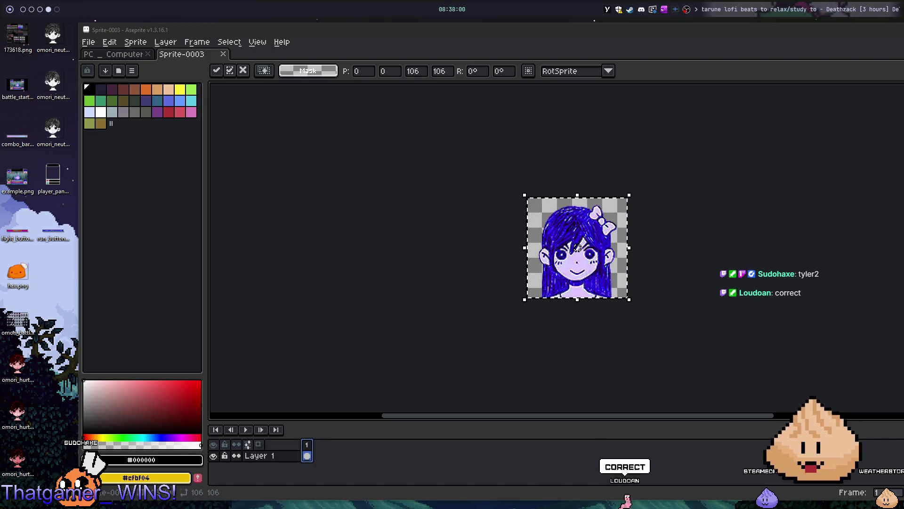
Select the second Normal Aubrey head on the sheet and paste it into Sprite-0003
{"action": "left_click_drag", "start_coordinate": [714, 32], "coordinate": [626, 30]}
{"action": "left_click_drag", "start_coordinate": [515, 30], "coordinate": [537, 30]}
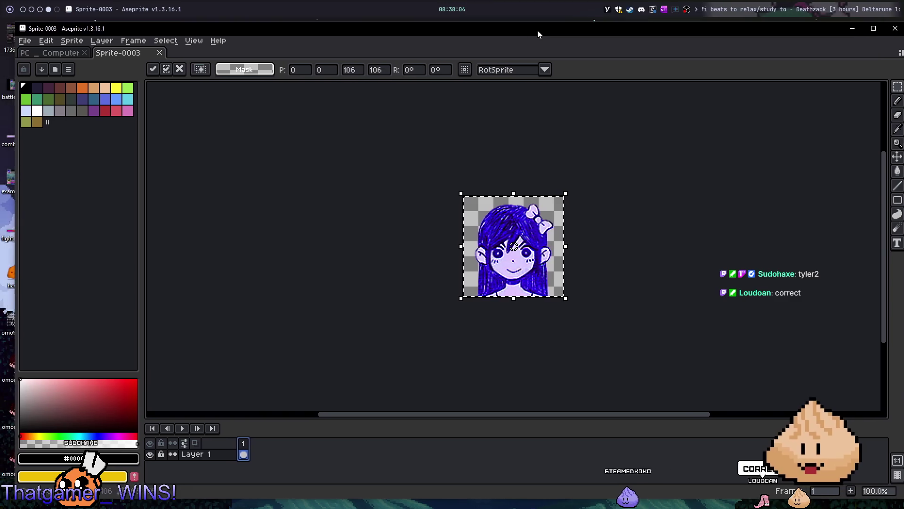
{"action": "left_click", "coordinate": [70, 56]}
{"action": "mouse_move", "coordinate": [405, 31]}
{"action": "left_mouse_down"}
{"action": "mouse_move", "coordinate": [348, 37]}
{"action": "mouse_move", "coordinate": [361, 35]}
{"action": "left_mouse_up"}
{"action": "double_click", "coordinate": [360, 35]}
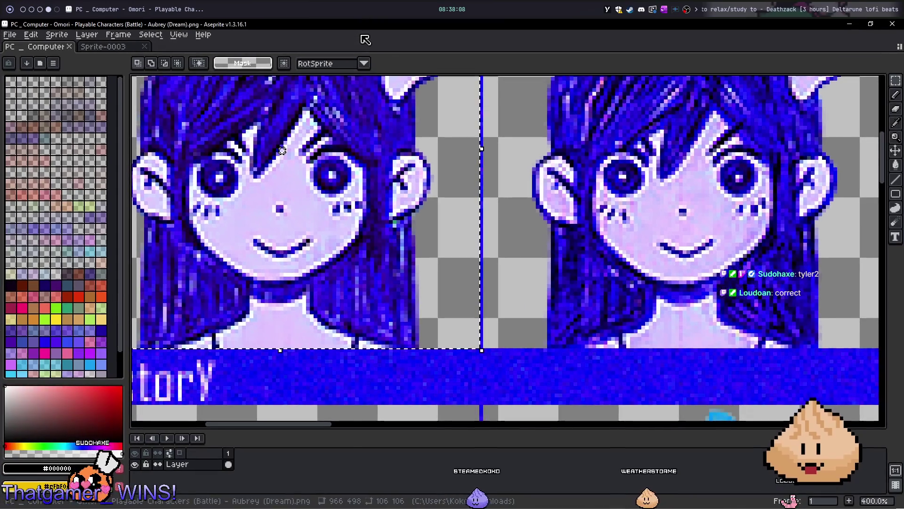
{"action": "scroll", "coordinate": [576, 139], "scroll_direction": "up", "scroll_amount": 1}
{"action": "scroll", "coordinate": [577, 139], "scroll_direction": "down", "scroll_amount": 2}
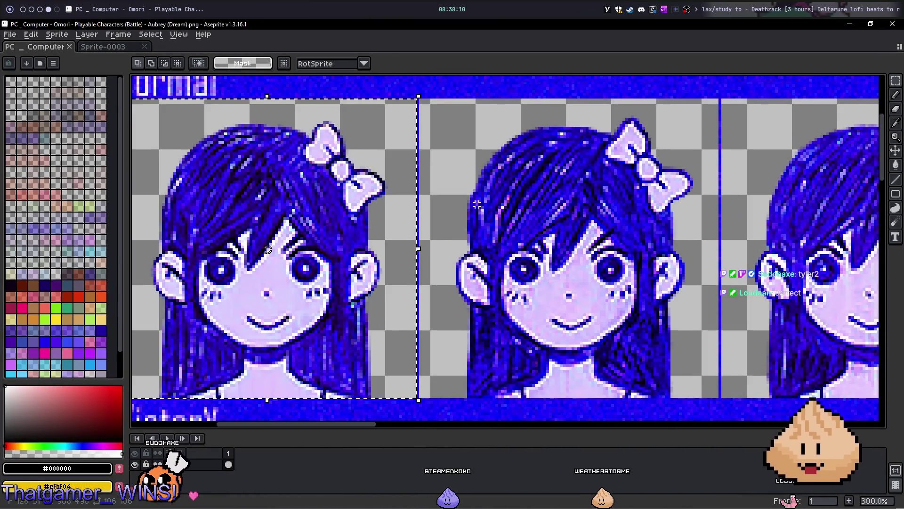
{"action": "mouse_move", "coordinate": [420, 99]}
{"action": "left_mouse_down"}
{"action": "mouse_move", "coordinate": [533, 177]}
{"action": "mouse_move", "coordinate": [720, 369]}
{"action": "mouse_move", "coordinate": [717, 396]}
{"action": "left_mouse_up"}
{"action": "left_click_drag", "start_coordinate": [269, 250], "coordinate": [570, 249]}
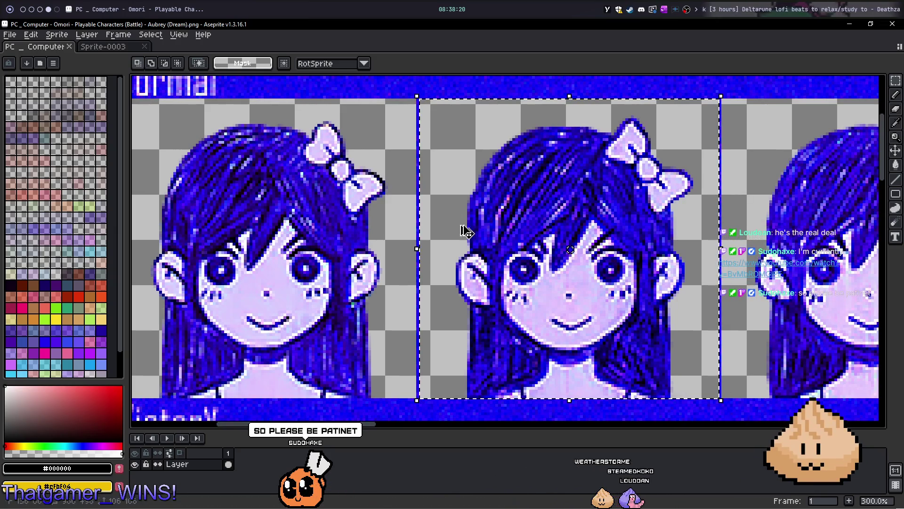
{"action": "left_click", "coordinate": [137, 50]}
{"action": "key", "text": "ctrl+v"}
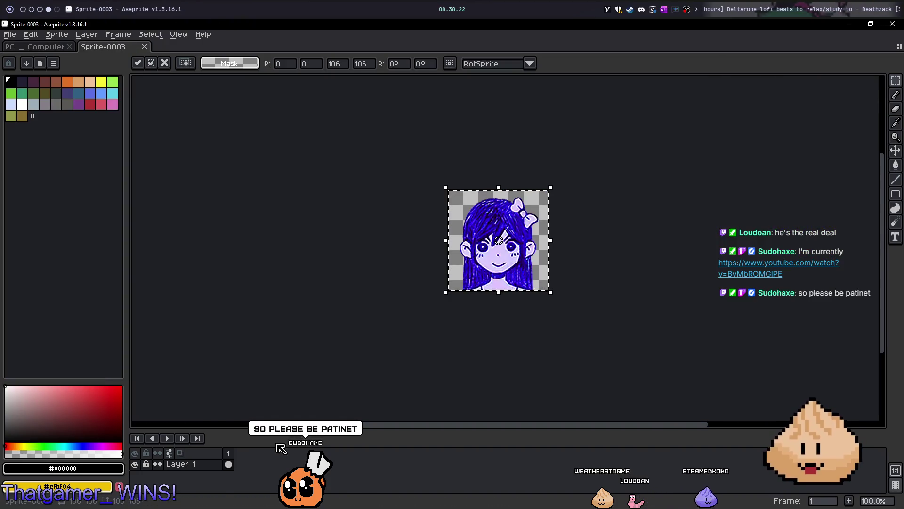
Add two frames to Sprite-0003, clear frames 2 and 3, and paste into frame 2
{"action": "key", "text": "alt+n"}
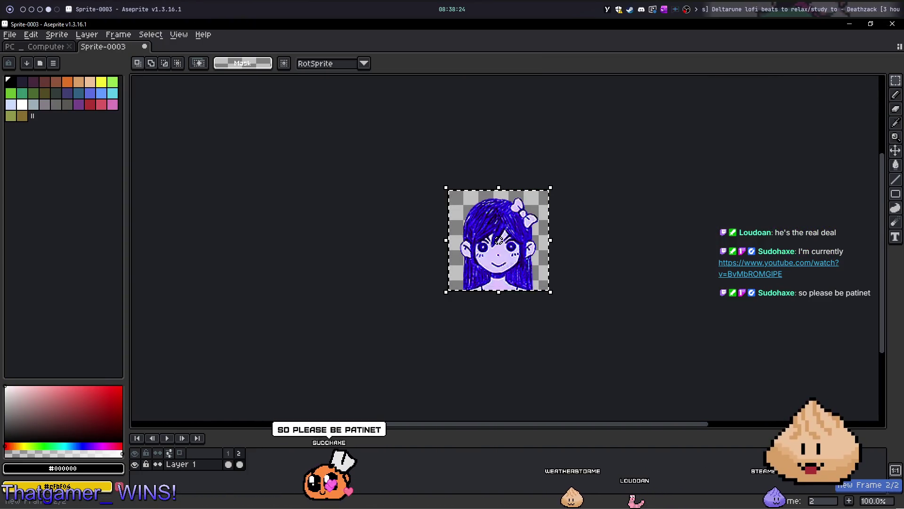
{"action": "key", "text": "alt+n"}
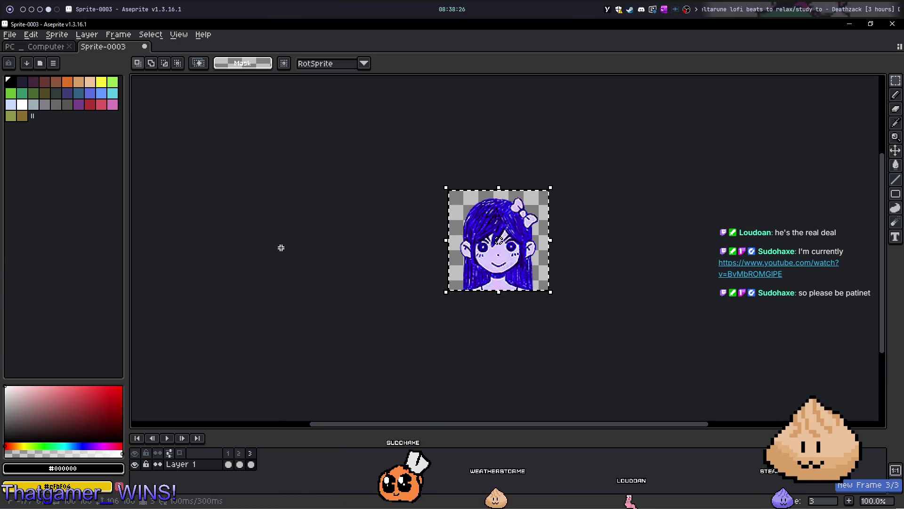
{"action": "left_click", "coordinate": [239, 465]}
{"action": "key", "text": "Delete"}
{"action": "left_click", "coordinate": [251, 464]}
{"action": "key", "text": "Delete"}
{"action": "left_click", "coordinate": [239, 464]}
{"action": "key", "text": "ctrl+v"}
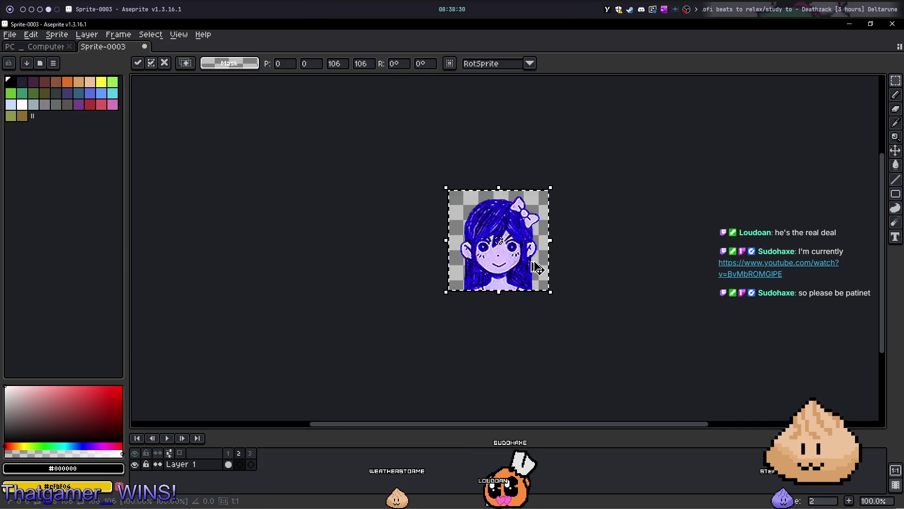
{"action": "key", "text": "ctrl+s"}
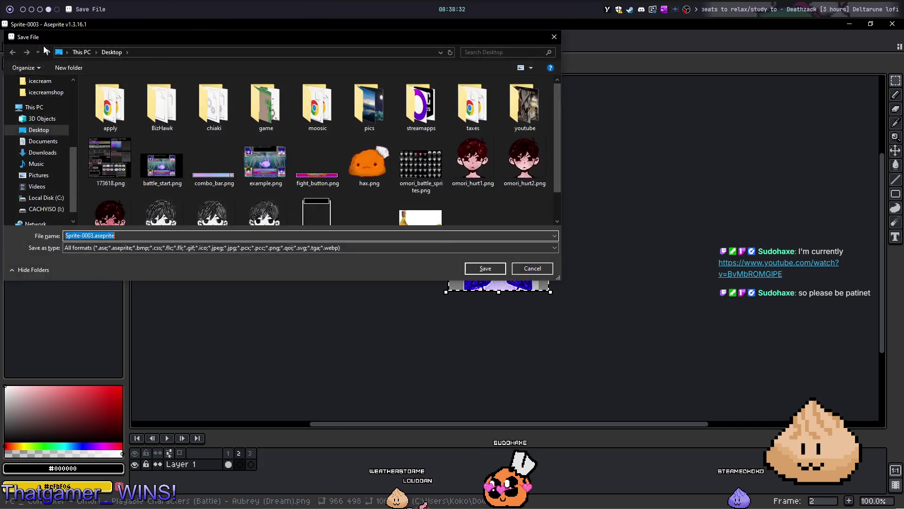
{"action": "key", "text": "Escape"}
{"action": "left_click", "coordinate": [42, 46]}
Copy another Aubrey face from the sheet and paste it into frames 2 and 3
{"action": "scroll", "coordinate": [605, 190], "scroll_direction": "down", "scroll_amount": 2}
{"action": "scroll", "coordinate": [424, 330], "scroll_direction": "up", "scroll_amount": 2}
{"action": "scroll", "coordinate": [377, 142], "scroll_direction": "right", "scroll_amount": 1}
{"action": "scroll", "coordinate": [373, 136], "scroll_direction": "down", "scroll_amount": 1}
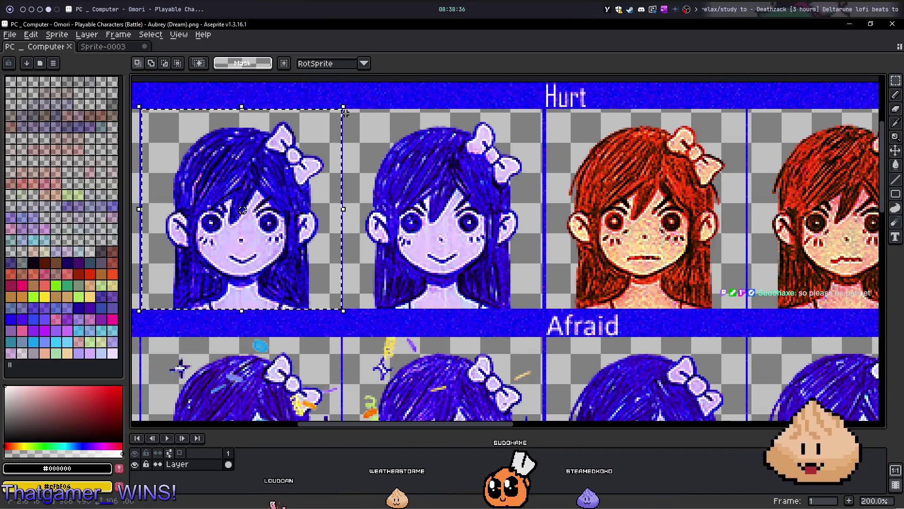
{"action": "mouse_move", "coordinate": [344, 107]}
{"action": "left_mouse_down"}
{"action": "mouse_move", "coordinate": [521, 262]}
{"action": "mouse_move", "coordinate": [544, 310]}
{"action": "left_mouse_up"}
{"action": "key", "text": "ctrl+c"}
{"action": "left_click", "coordinate": [102, 46]}
{"action": "key", "text": "ctrl+v"}
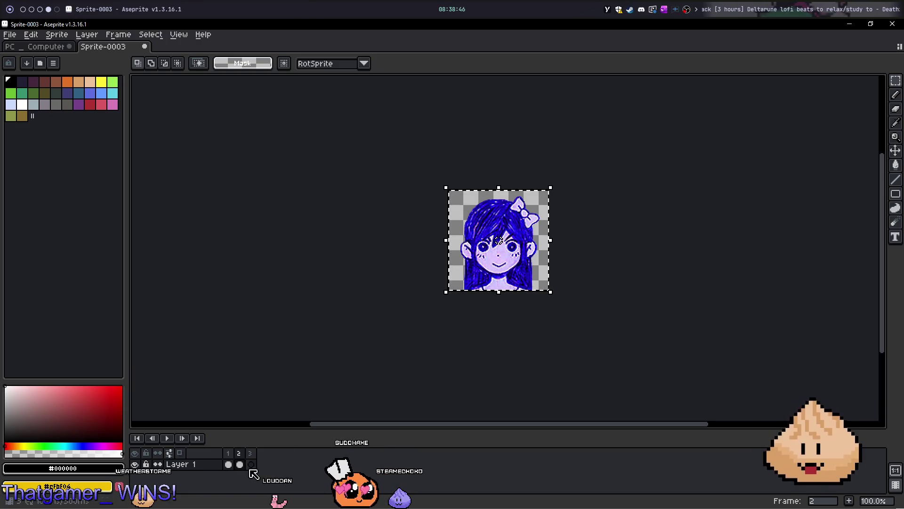
{"action": "key", "text": "ctrl+v"}
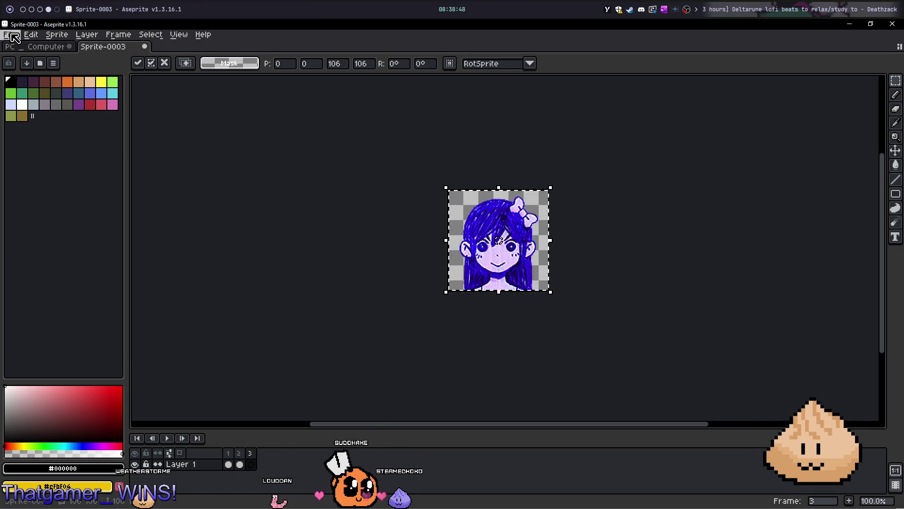
Export Sprite-0003 to a recent folder as aubrey_neutral.png, then close it without saving
{"action": "left_click", "coordinate": [14, 37]}
{"action": "mouse_move", "coordinate": [52, 130]}
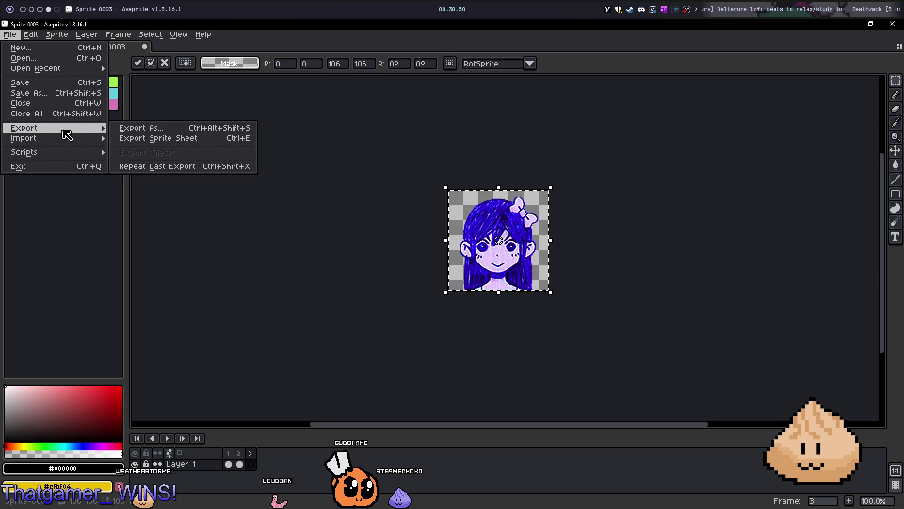
{"action": "left_click", "coordinate": [146, 129]}
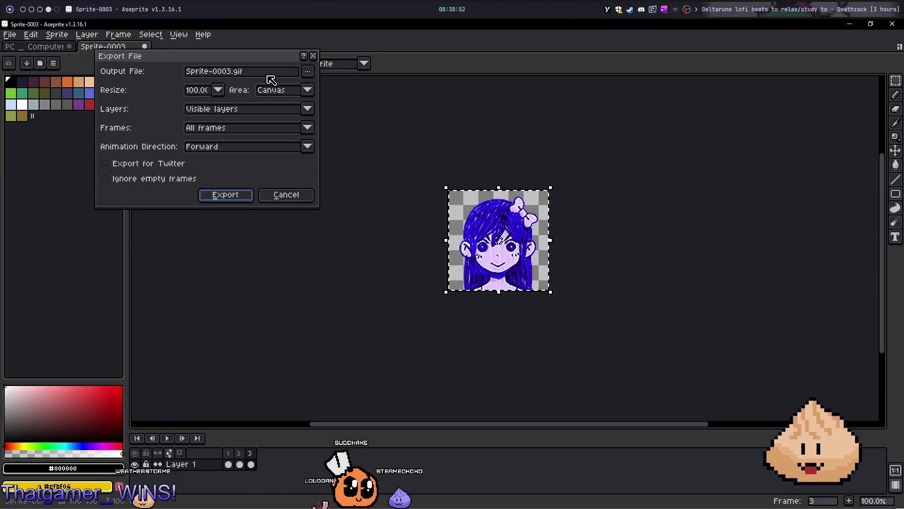
{"action": "left_click", "coordinate": [308, 72]}
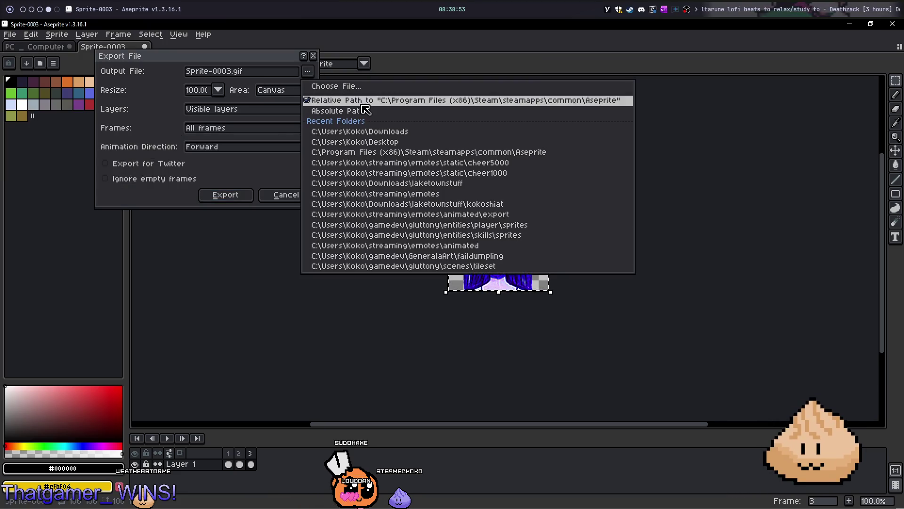
{"action": "left_click", "coordinate": [397, 142]}
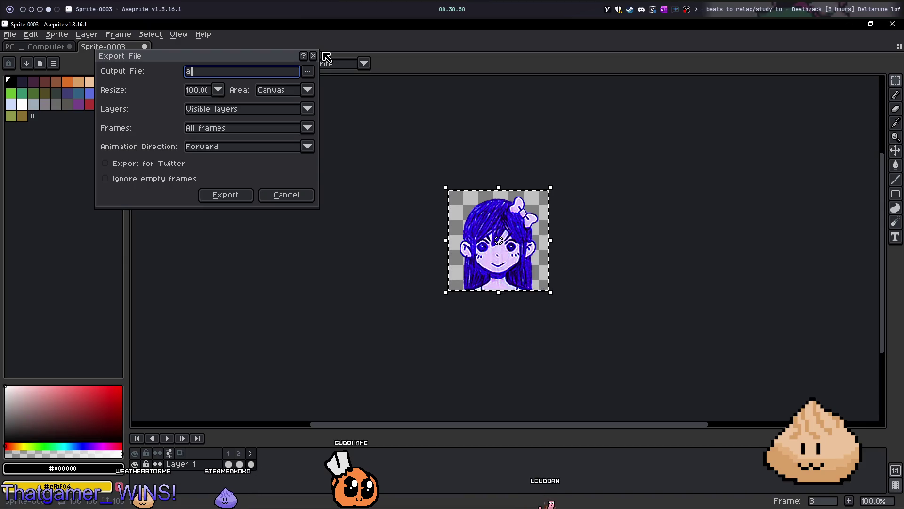
{"action": "type", "text": "ey_neutral"}
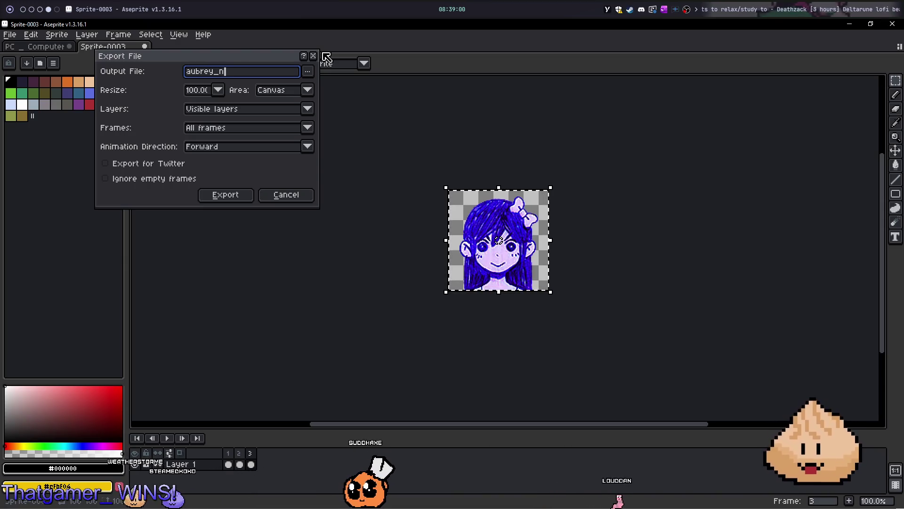
{"action": "type", "text": ".png"}
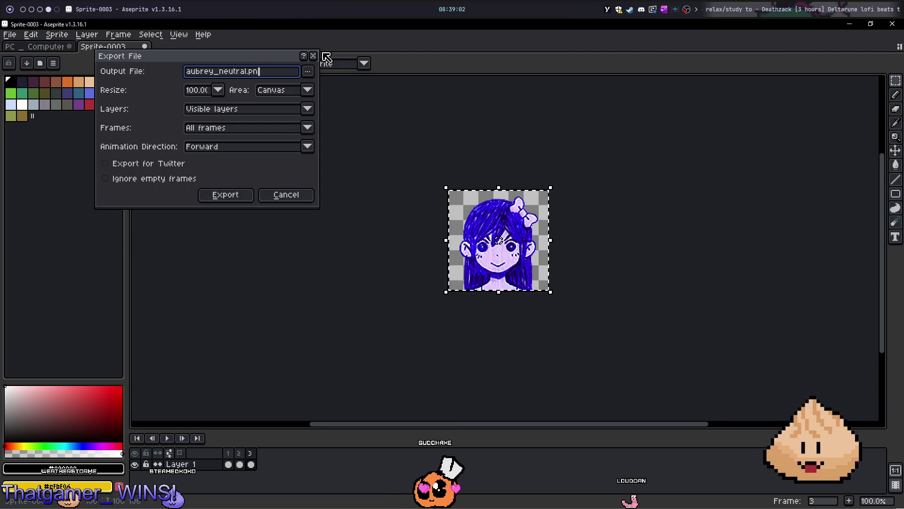
{"action": "key", "text": "Return"}
{"action": "key", "text": "Return"}
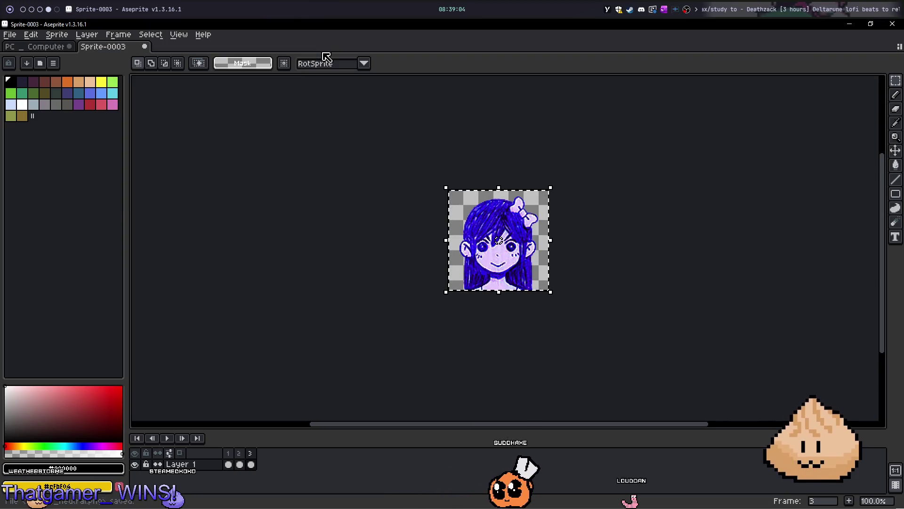
{"action": "left_click", "coordinate": [145, 46]}
{"action": "left_click", "coordinate": [465, 303]}
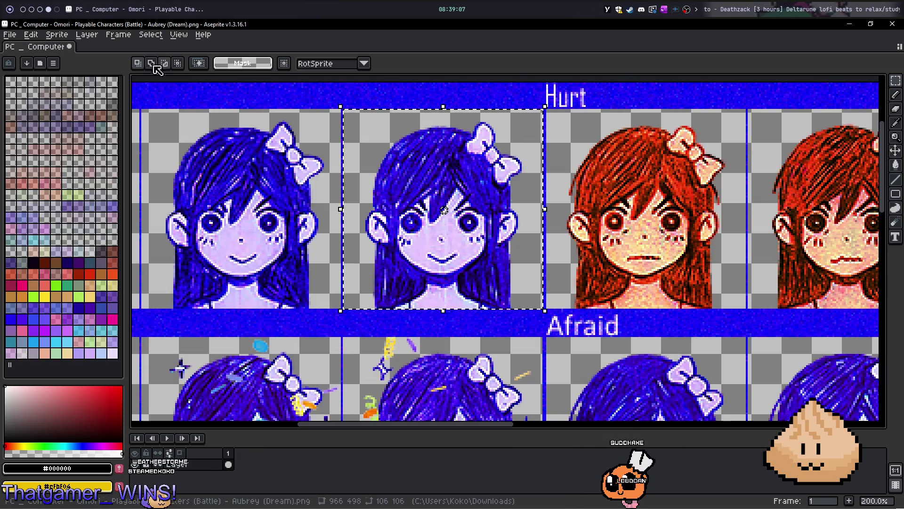
Close the Aubrey (Dream) sheet without saving and open Kel (Dream).png
{"action": "left_click", "coordinate": [69, 46]}
{"action": "left_click", "coordinate": [448, 295]}
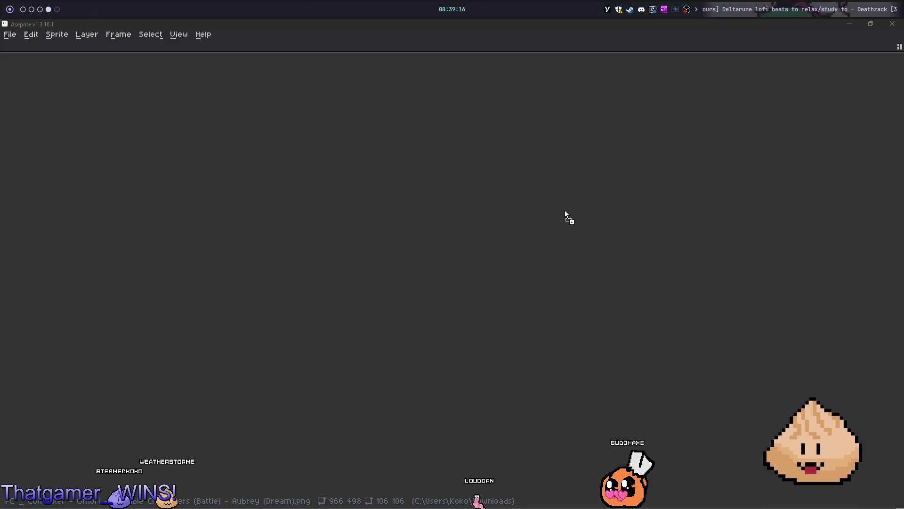
{"action": "left_click_drag", "start_coordinate": [565, 213], "coordinate": [447, 231]}
Select Kel's Normal row of portraits and start a new sprite from it
{"action": "left_click_drag", "start_coordinate": [284, 117], "coordinate": [577, 274]}
{"action": "scroll", "coordinate": [336, 198], "scroll_direction": "up", "scroll_amount": 2}
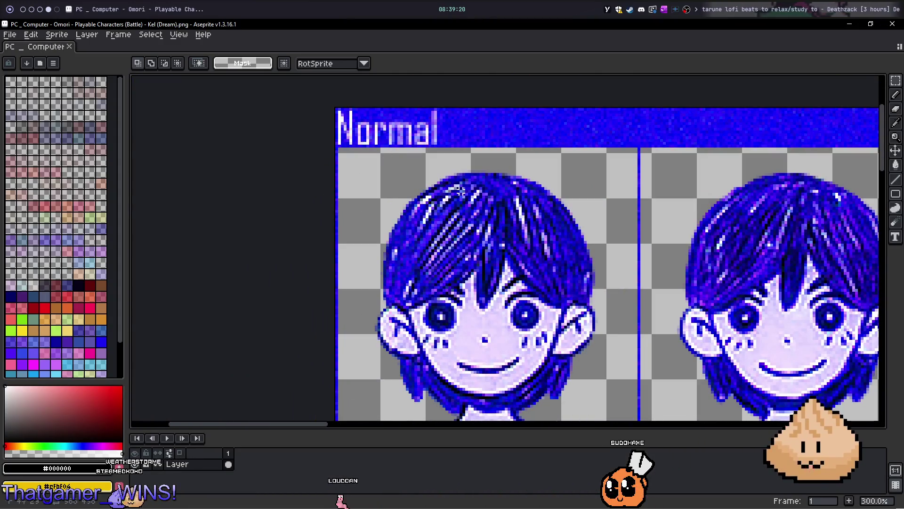
{"action": "mouse_move", "coordinate": [472, 171]}
{"action": "left_mouse_down"}
{"action": "mouse_move", "coordinate": [480, 162]}
{"action": "mouse_move", "coordinate": [445, 135]}
{"action": "mouse_move", "coordinate": [391, 137]}
{"action": "left_mouse_up"}
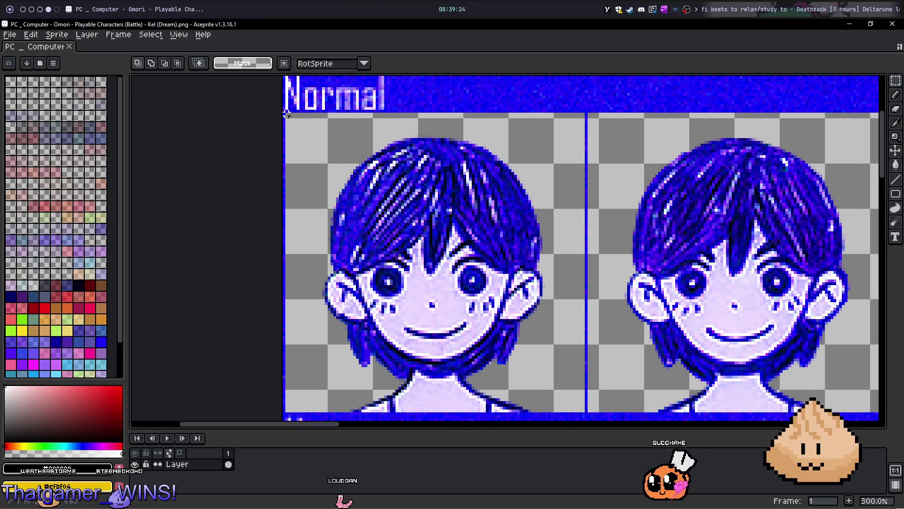
{"action": "mouse_move", "coordinate": [289, 114]}
{"action": "left_mouse_down"}
{"action": "mouse_move", "coordinate": [539, 345]}
{"action": "mouse_move", "coordinate": [588, 417]}
{"action": "mouse_move", "coordinate": [829, 397]}
{"action": "mouse_move", "coordinate": [879, 400]}
{"action": "mouse_move", "coordinate": [862, 411]}
{"action": "mouse_move", "coordinate": [869, 414]}
{"action": "left_mouse_up"}
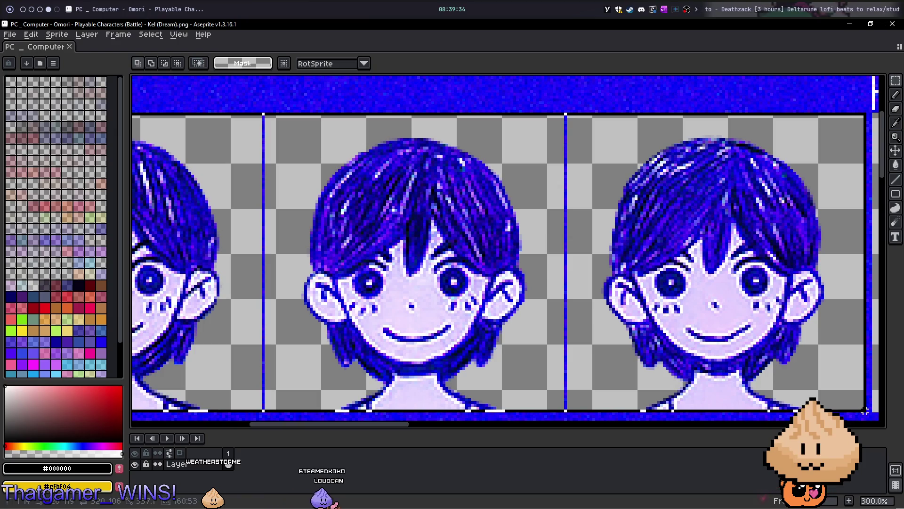
{"action": "key", "text": "ctrl+n"}
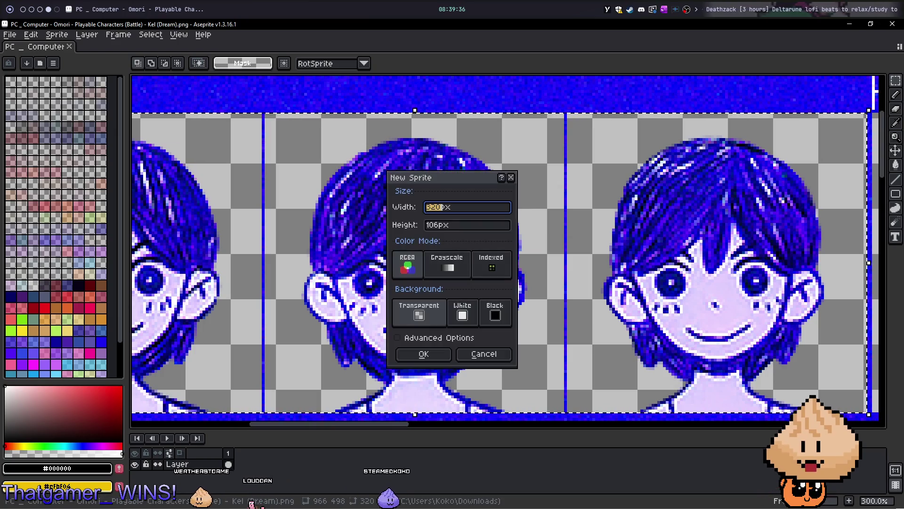
Create the 320×106 sprite and paste Kel's three-face Normal strip into it
{"action": "key", "text": "Return"}
{"action": "key", "text": "ctrl+v"}
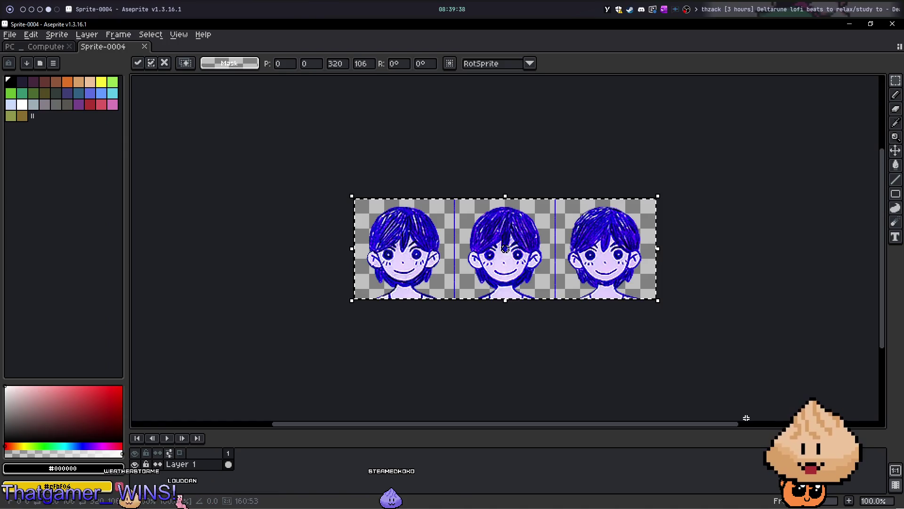
{"action": "scroll", "coordinate": [448, 224], "scroll_direction": "up", "scroll_amount": 5}
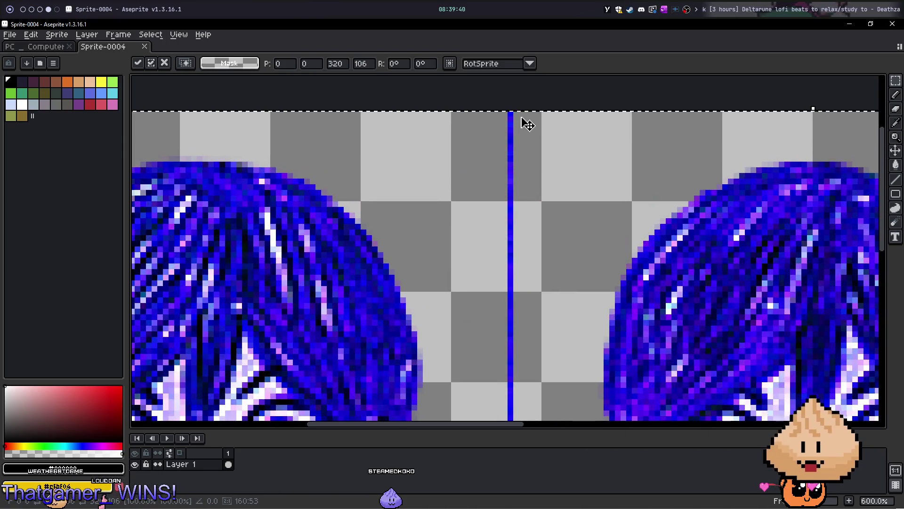
{"action": "scroll", "coordinate": [549, 167], "scroll_direction": "down", "scroll_amount": 3}
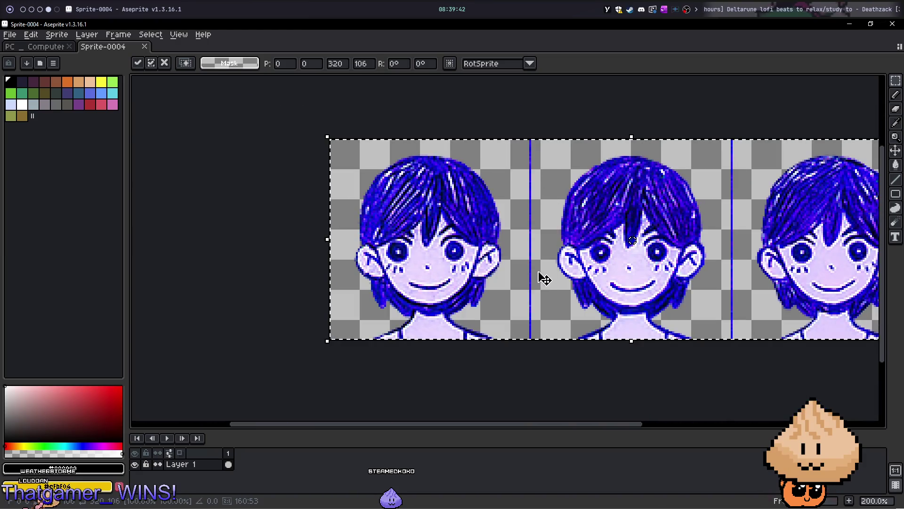
{"action": "left_click", "coordinate": [549, 368]}
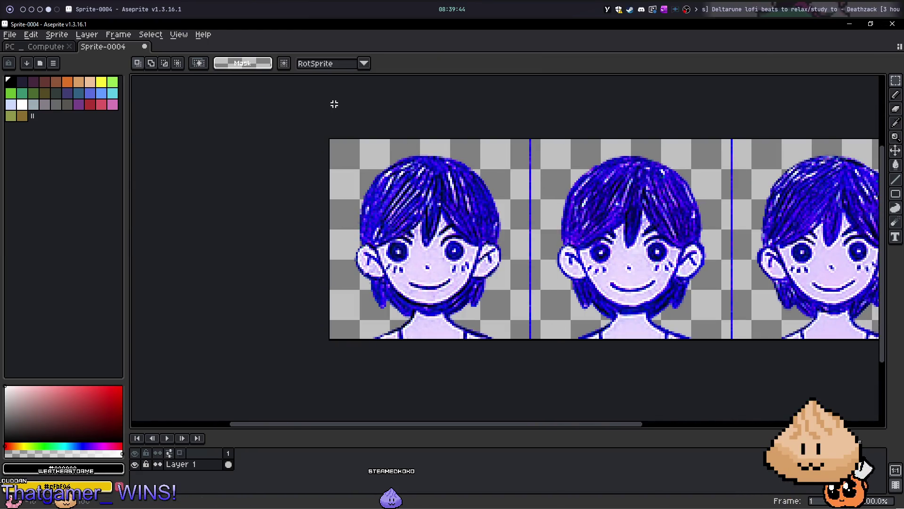
{"action": "mouse_move", "coordinate": [619, 205]}
{"action": "left_mouse_down"}
{"action": "mouse_move", "coordinate": [441, 150]}
{"action": "mouse_move", "coordinate": [627, 218]}
{"action": "left_mouse_up"}
Paste the first Kel face into a new 106×106 three-frame sprite, clearing frame 3
{"action": "mouse_move", "coordinate": [344, 141]}
{"action": "left_mouse_down"}
{"action": "mouse_move", "coordinate": [525, 327]}
{"action": "mouse_move", "coordinate": [540, 363]}
{"action": "left_mouse_up"}
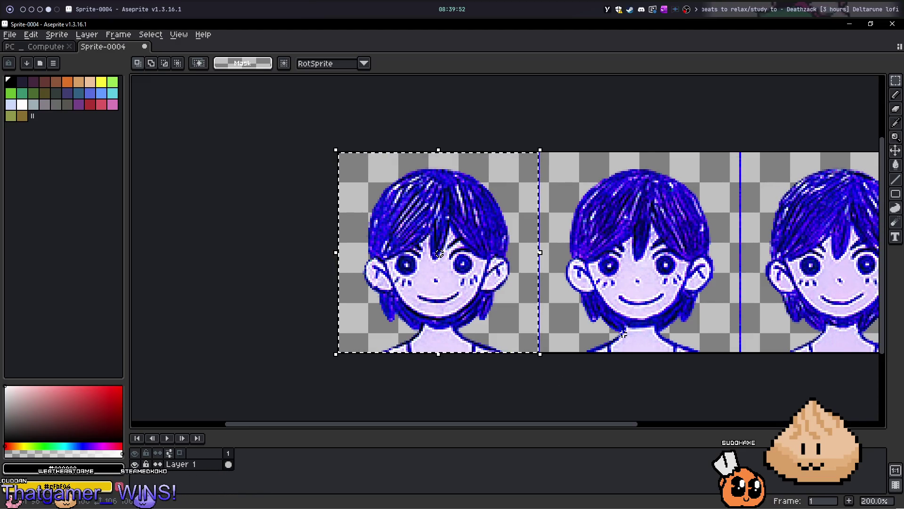
{"action": "key", "text": "ctrl+n"}
{"action": "key", "text": "Return"}
{"action": "key", "text": "ctrl+v"}
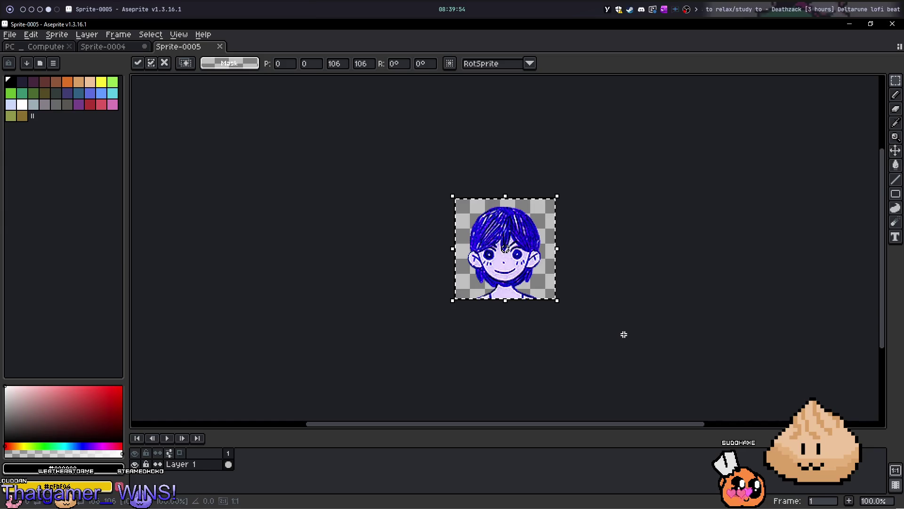
{"action": "key", "text": "alt+n"}
{"action": "key", "text": "alt+n"}
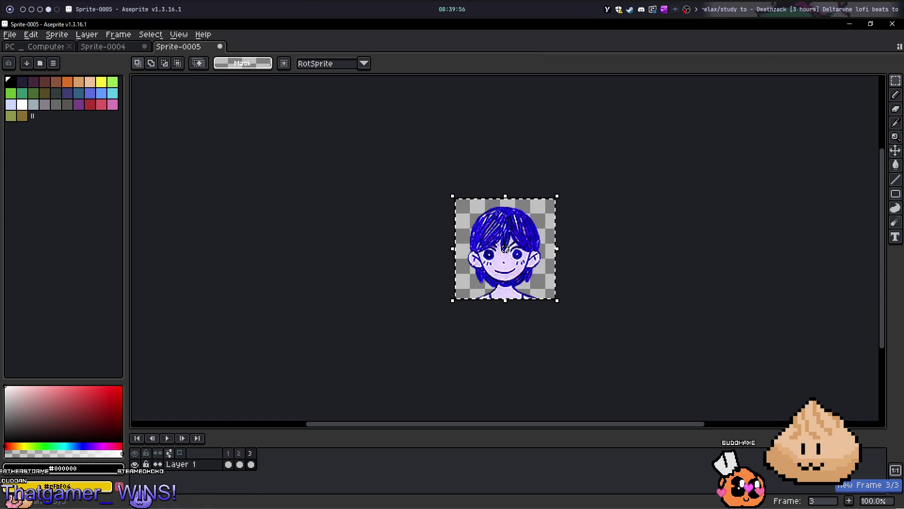
{"action": "left_click", "coordinate": [251, 465]}
{"action": "key", "text": "Delete"}
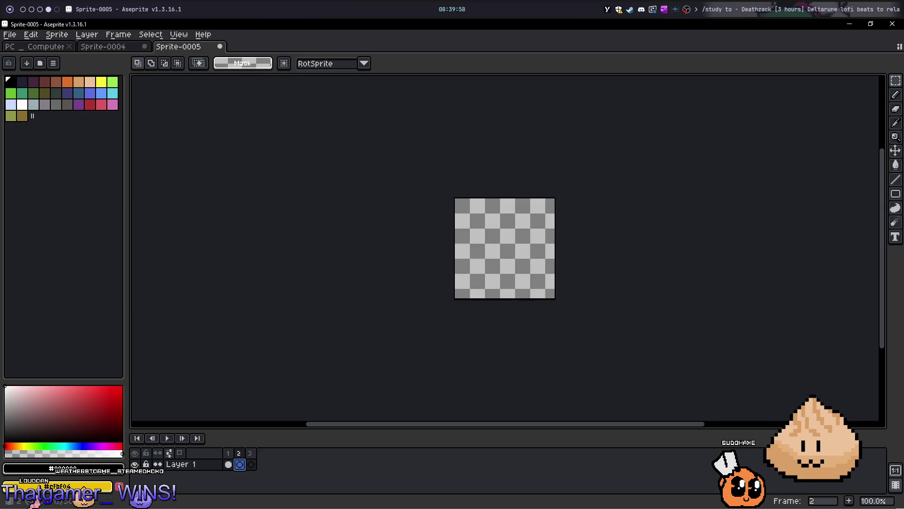
Copy the second Kel face from the strip onto frame 2 of the face sprite
{"action": "key", "text": "ctrl+shift+Tab"}
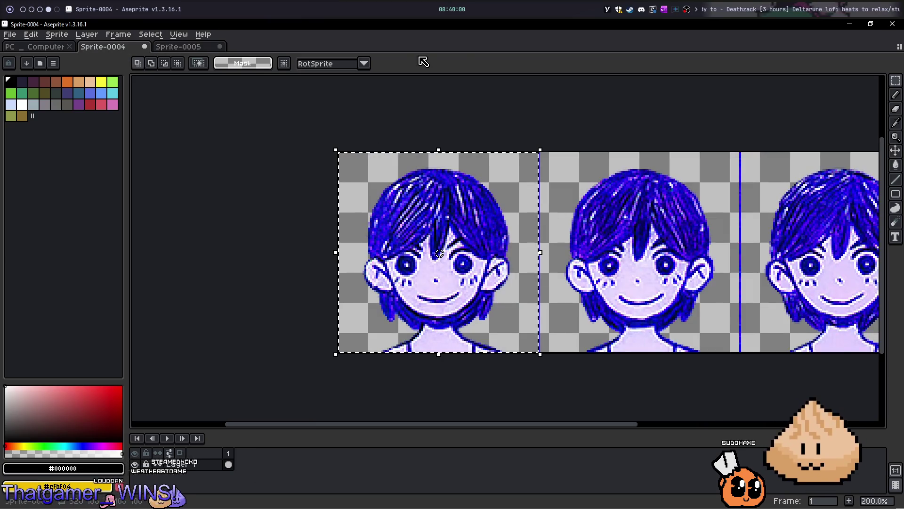
{"action": "scroll", "coordinate": [556, 170], "scroll_direction": "up", "scroll_amount": 1}
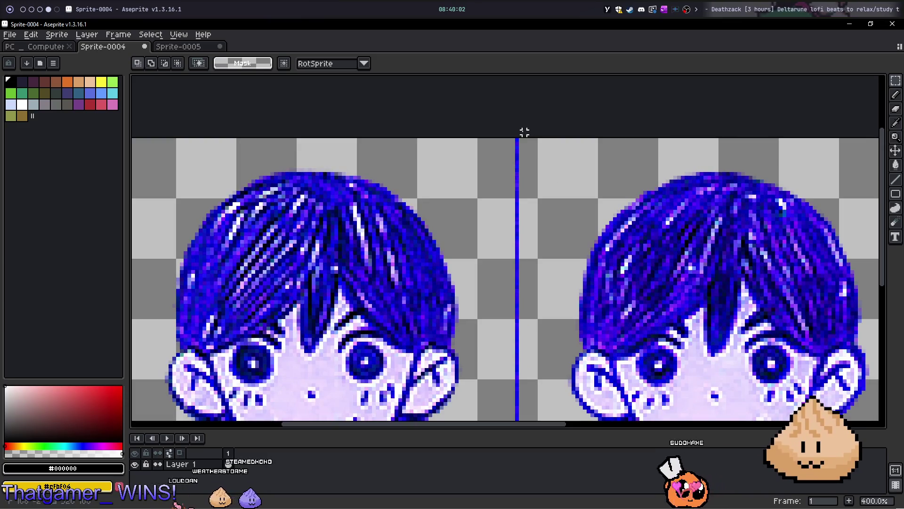
{"action": "mouse_move", "coordinate": [520, 130]}
{"action": "left_mouse_down"}
{"action": "mouse_move", "coordinate": [746, 329]}
{"action": "mouse_move", "coordinate": [586, 347]}
{"action": "mouse_move", "coordinate": [606, 414]}
{"action": "mouse_move", "coordinate": [616, 415]}
{"action": "mouse_move", "coordinate": [629, 361]}
{"action": "left_mouse_up"}
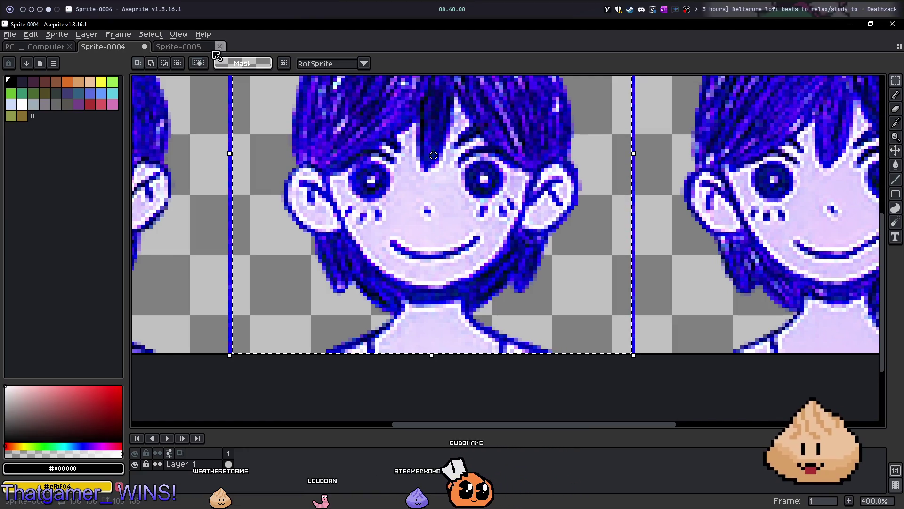
{"action": "left_click", "coordinate": [217, 48]}
{"action": "key", "text": "ctrl+v"}
{"action": "left_click", "coordinate": [250, 453]}
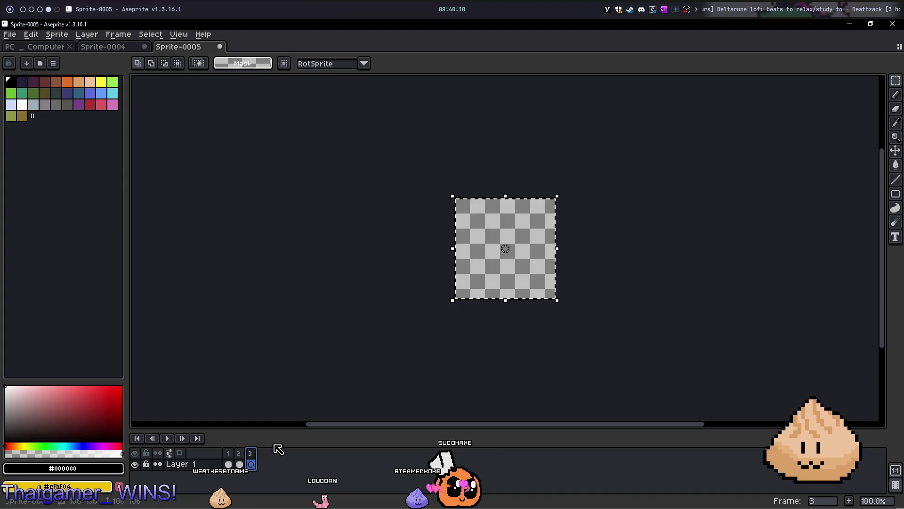
Copy the third Kel face onto frame 3 and bring up the Export File settings
{"action": "left_click", "coordinate": [118, 48]}
{"action": "left_click_drag", "start_coordinate": [704, 276], "coordinate": [502, 275]}
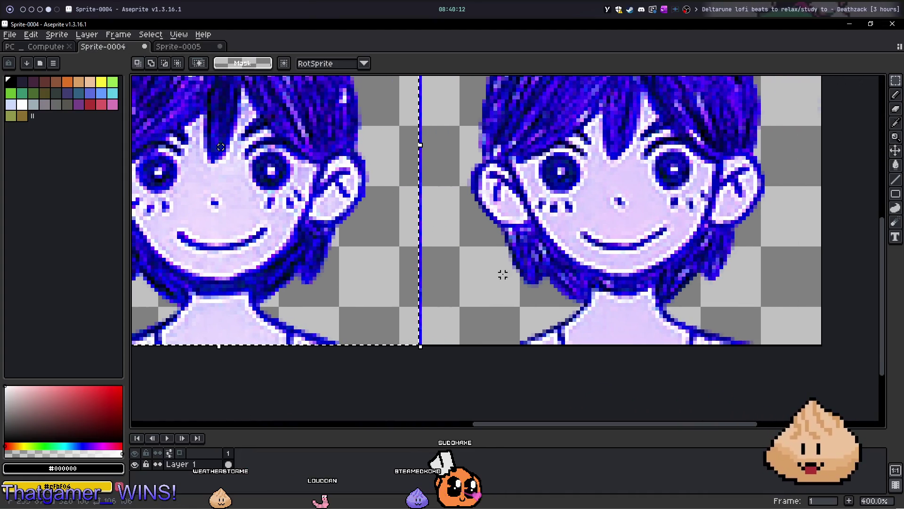
{"action": "scroll", "coordinate": [426, 341], "scroll_direction": "up", "scroll_amount": 5}
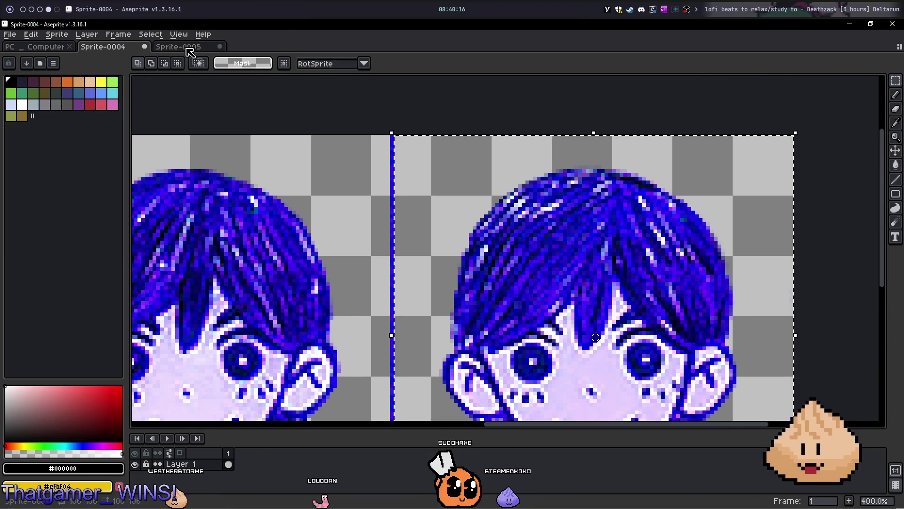
{"action": "left_click", "coordinate": [179, 47]}
{"action": "key", "text": "ctrl+v"}
{"action": "left_click", "coordinate": [665, 213]}
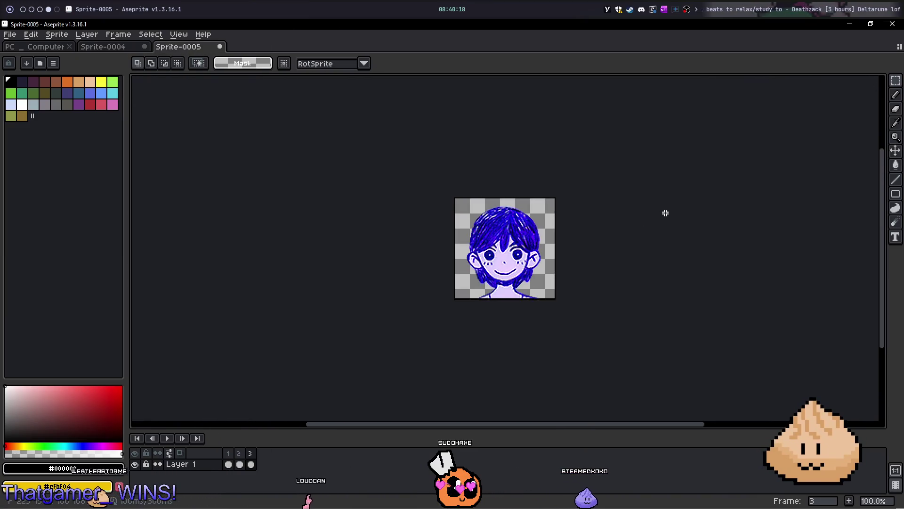
{"action": "key", "text": "ctrl+alt+shift+s"}
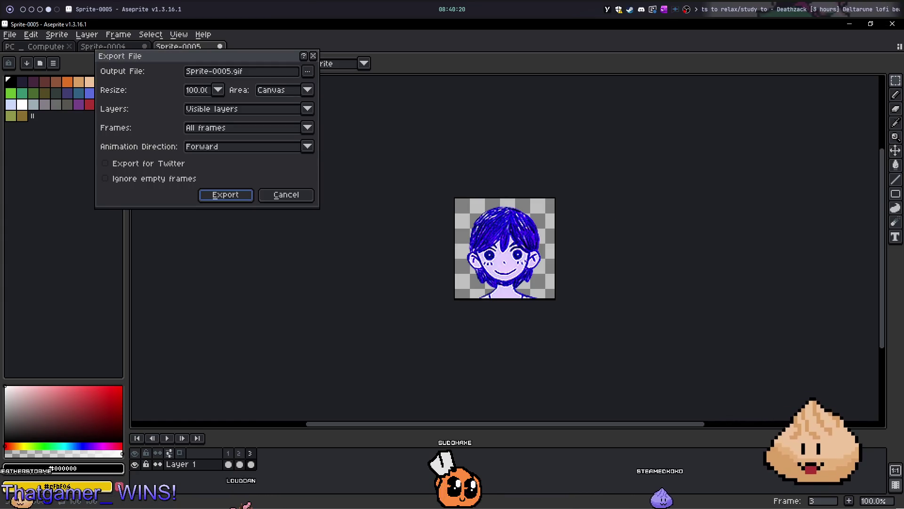
Export the Kel neutral animation to the Desktop as kel_neutral.png, split into three files
{"action": "left_click", "coordinate": [268, 73]}
{"action": "double_click", "coordinate": [269, 73]}
{"action": "type", "text": "kel_neutral"}
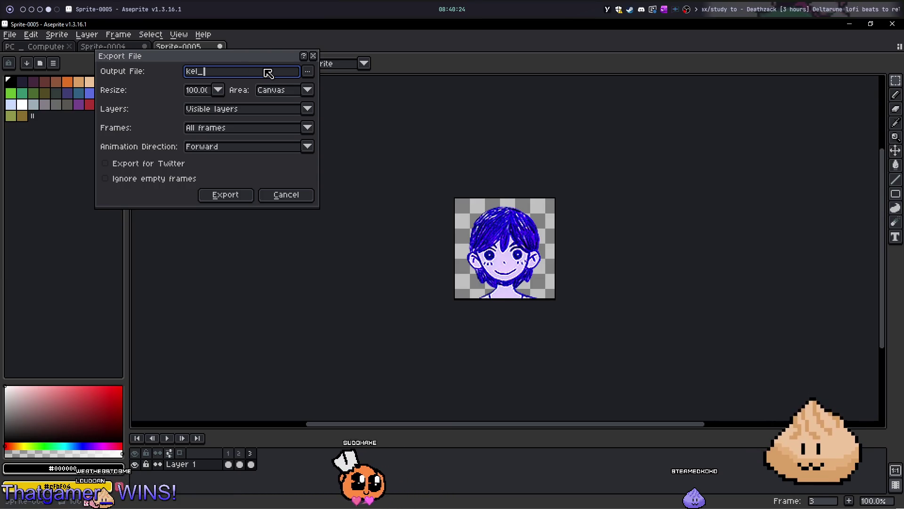
{"action": "type", "text": ".png"}
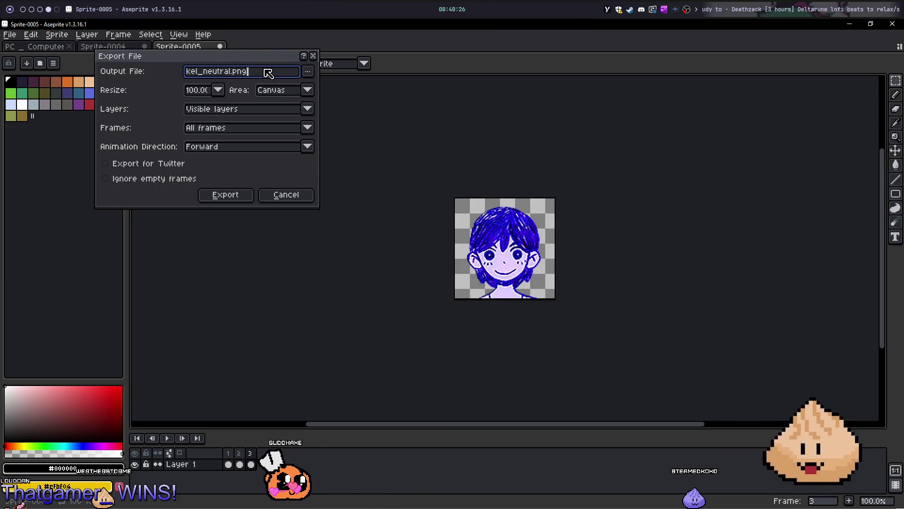
{"action": "key", "text": "Return"}
{"action": "key", "text": "Return"}
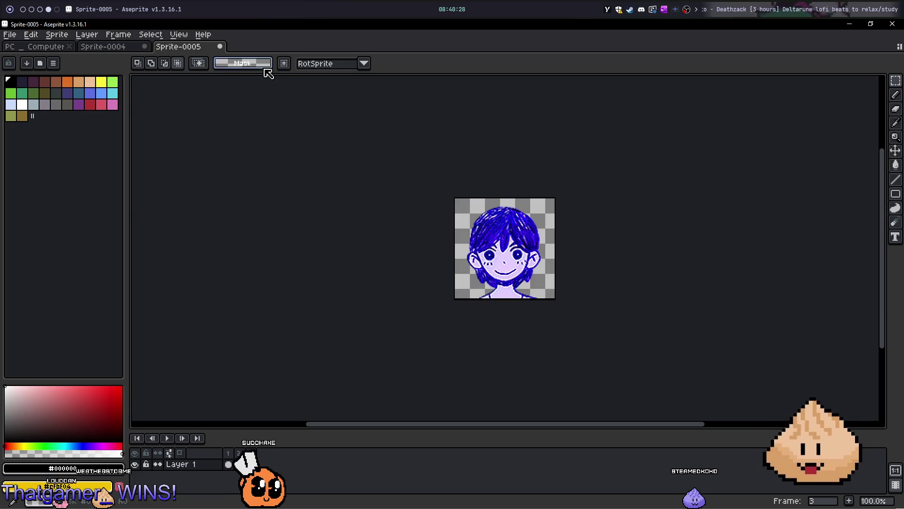
{"action": "key", "text": "ctrl+alt+shift+s"}
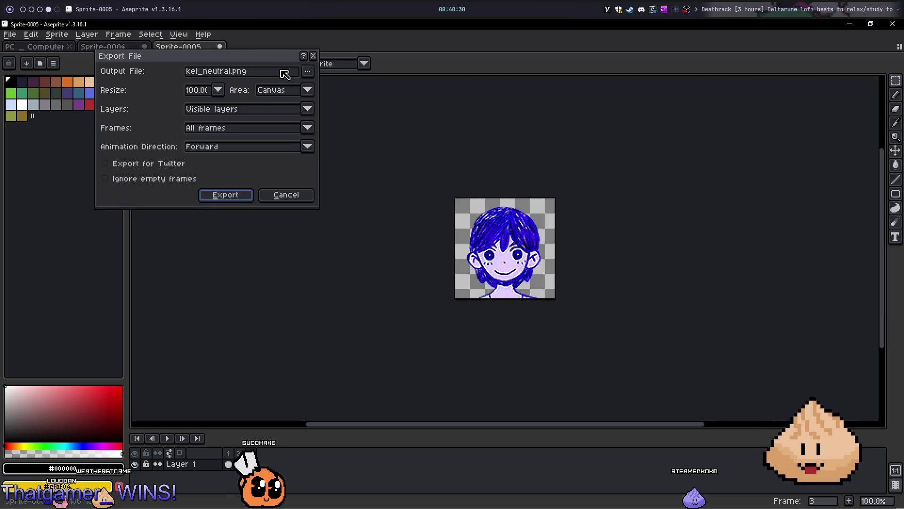
{"action": "left_click", "coordinate": [305, 74]}
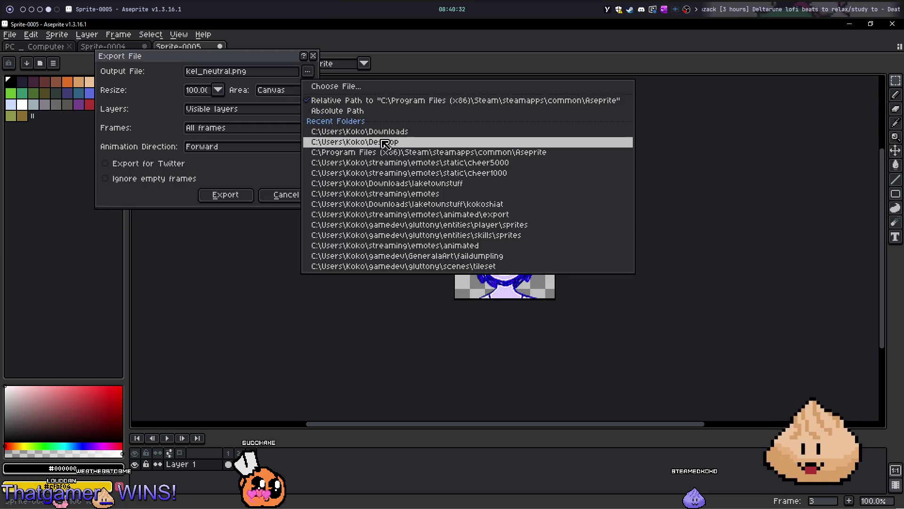
{"action": "left_click", "coordinate": [386, 145]}
{"action": "left_click", "coordinate": [242, 199]}
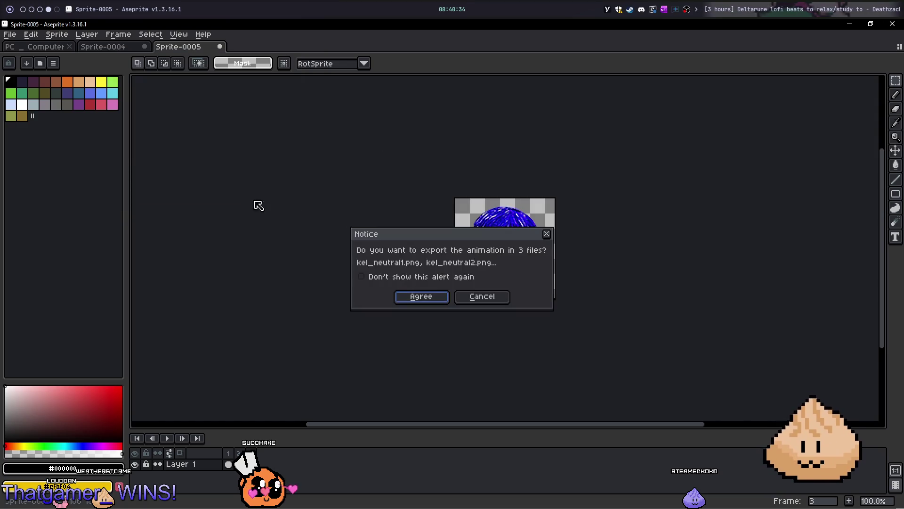
{"action": "left_click", "coordinate": [423, 297]}
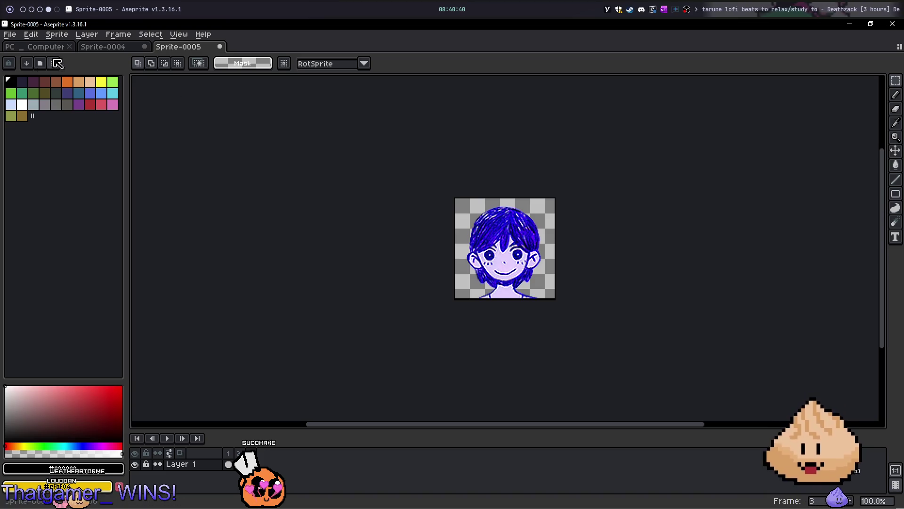
Close Sprite-0005, Sprite-0004 and the PC_Computer sheet without saving
{"action": "key", "text": "ctrl+w"}
{"action": "left_click", "coordinate": [465, 294]}
{"action": "key", "text": "ctrl+w"}
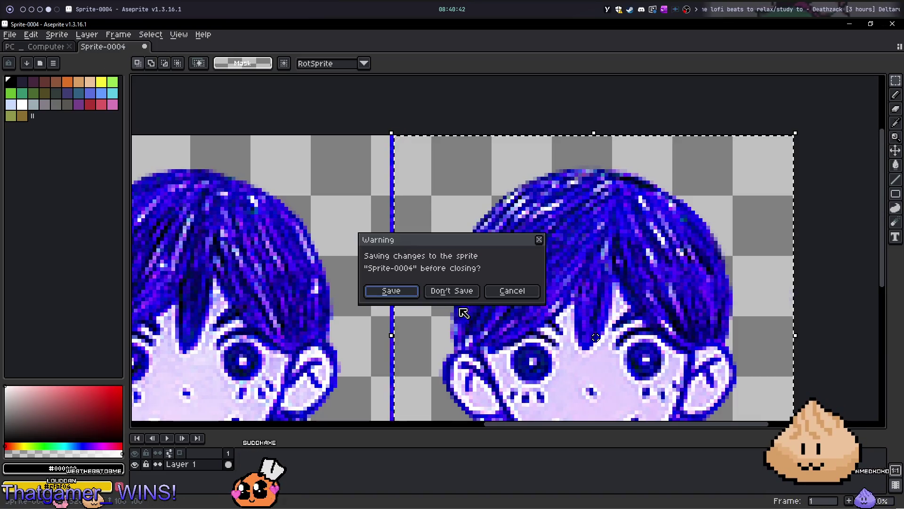
{"action": "left_click", "coordinate": [452, 292]}
{"action": "key", "text": "ctrl+w"}
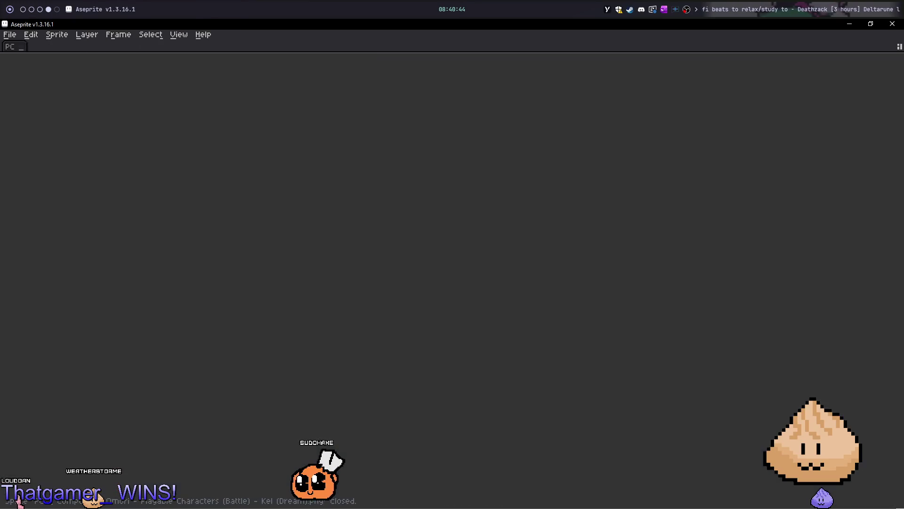
Open Hero (Dream).png, copy its three Normal frames and start a 320×106 new sprite
{"action": "mouse_move", "coordinate": [903, 186]}
{"action": "left_mouse_down"}
{"action": "mouse_move", "coordinate": [510, 192]}
{"action": "mouse_move", "coordinate": [531, 193]}
{"action": "left_mouse_up"}
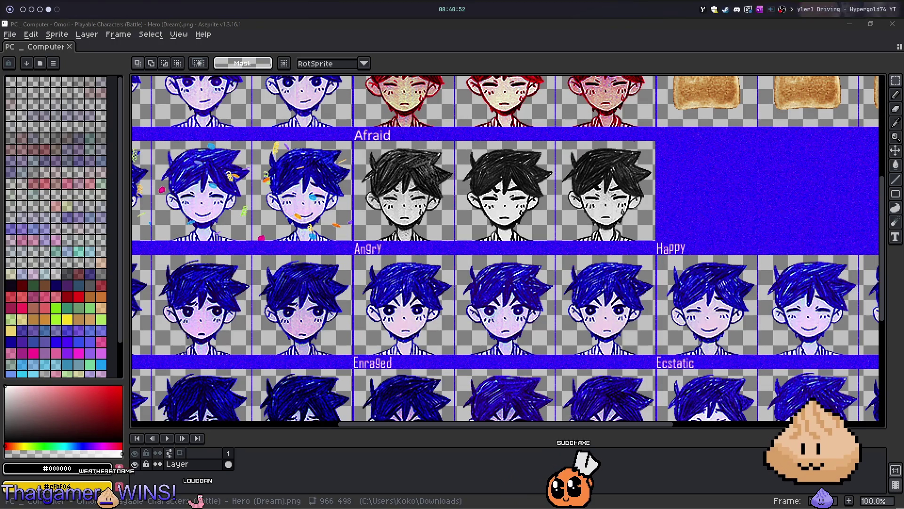
{"action": "mouse_move", "coordinate": [410, 183]}
{"action": "left_mouse_down"}
{"action": "mouse_move", "coordinate": [485, 283]}
{"action": "mouse_move", "coordinate": [514, 293]}
{"action": "left_mouse_up"}
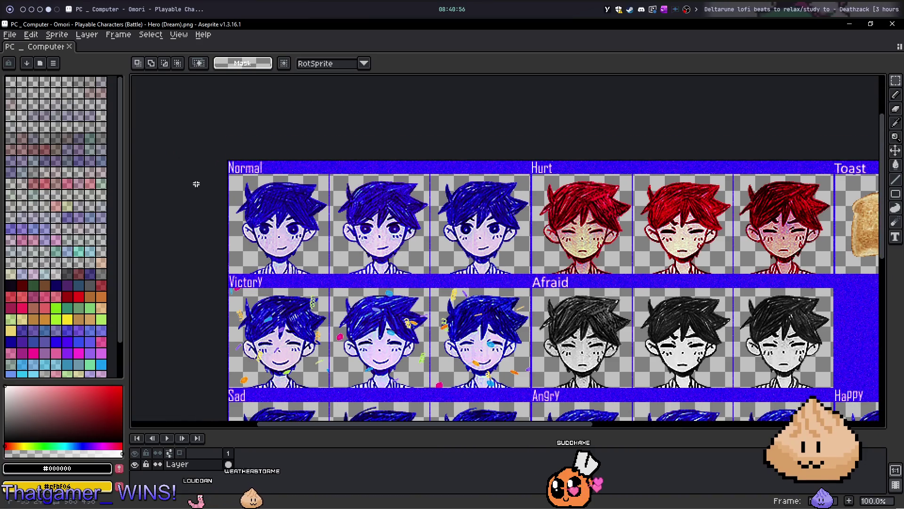
{"action": "scroll", "coordinate": [196, 184], "scroll_direction": "up", "scroll_amount": 1}
{"action": "mouse_move", "coordinate": [229, 164]}
{"action": "left_mouse_down"}
{"action": "mouse_move", "coordinate": [440, 235]}
{"action": "mouse_move", "coordinate": [706, 368]}
{"action": "mouse_move", "coordinate": [765, 367]}
{"action": "left_mouse_up"}
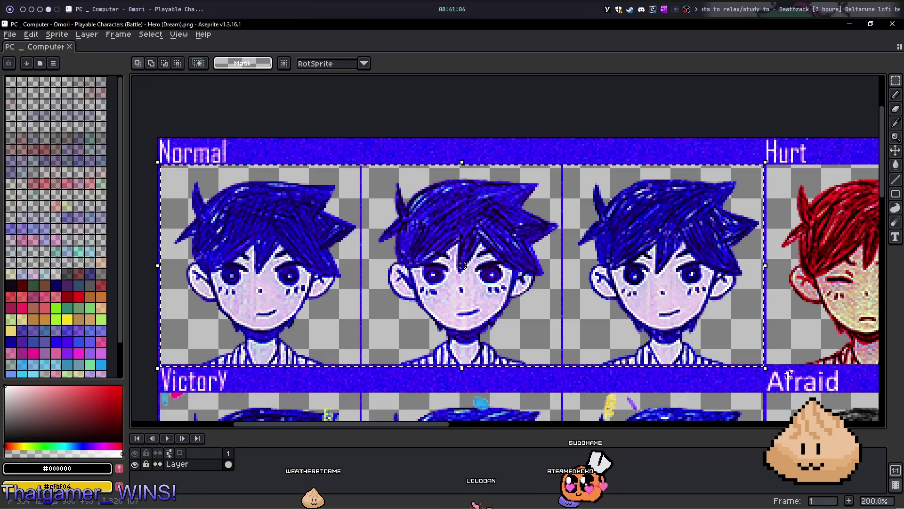
{"action": "scroll", "coordinate": [734, 365], "scroll_direction": "up", "scroll_amount": 2}
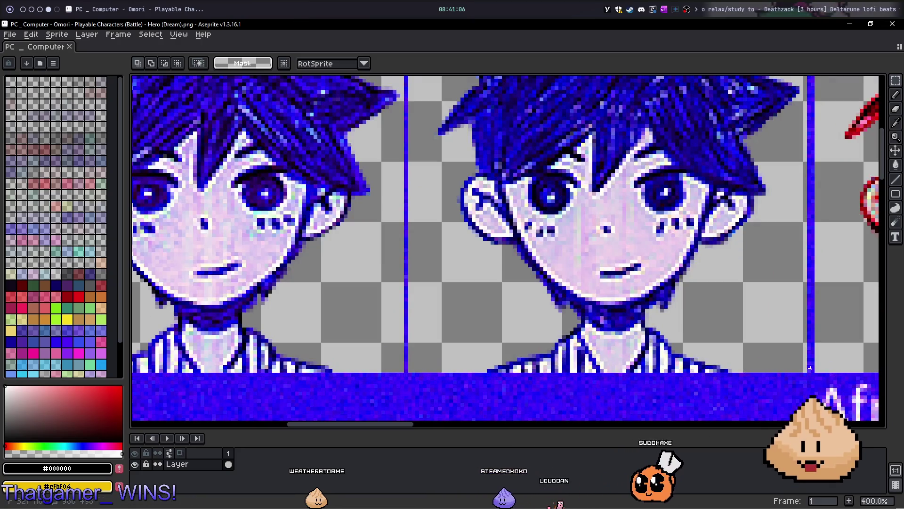
{"action": "left_click_drag", "start_coordinate": [810, 367], "coordinate": [884, 421]}
{"action": "mouse_move", "coordinate": [141, 78]}
{"action": "left_mouse_down"}
{"action": "mouse_move", "coordinate": [365, 149]}
{"action": "mouse_move", "coordinate": [406, 280]}
{"action": "mouse_move", "coordinate": [372, 168]}
{"action": "mouse_move", "coordinate": [378, 161]}
{"action": "left_mouse_up"}
{"action": "key", "text": "ctrl+c"}
{"action": "key", "text": "ctrl+n"}
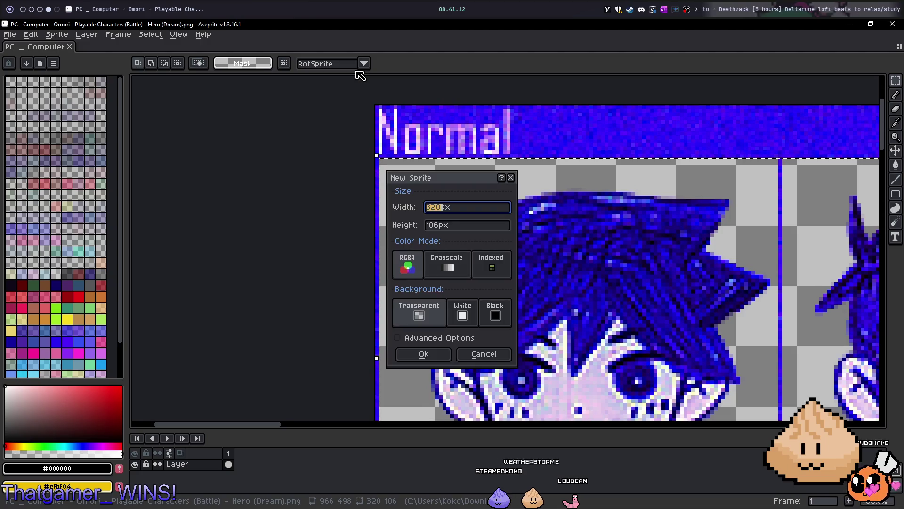
Create the 320×106 sprite and paste the three Normal frames into it
{"action": "key", "text": "Return"}
{"action": "key", "text": "ctrl+v"}
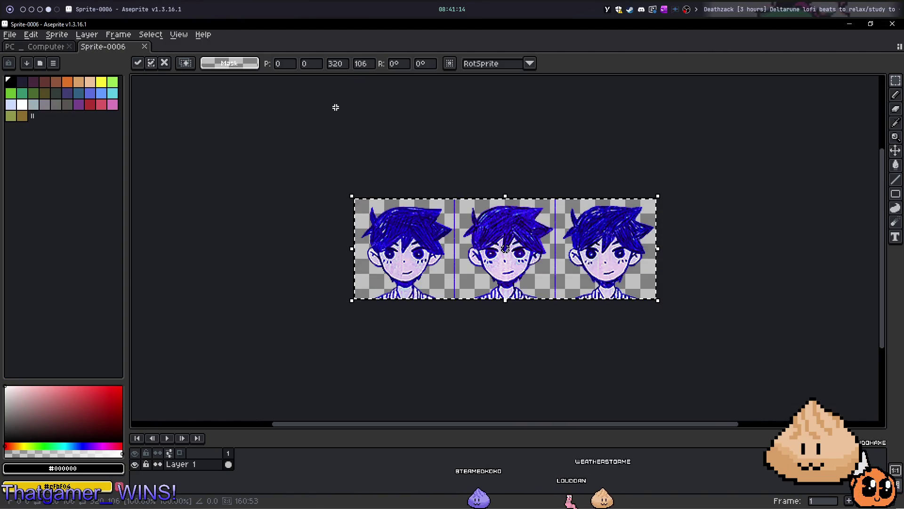
{"action": "key", "text": "ctrl+d"}
Copy the first Normal face into a new 106×106 sprite
{"action": "left_click_drag", "start_coordinate": [347, 166], "coordinate": [448, 267]}
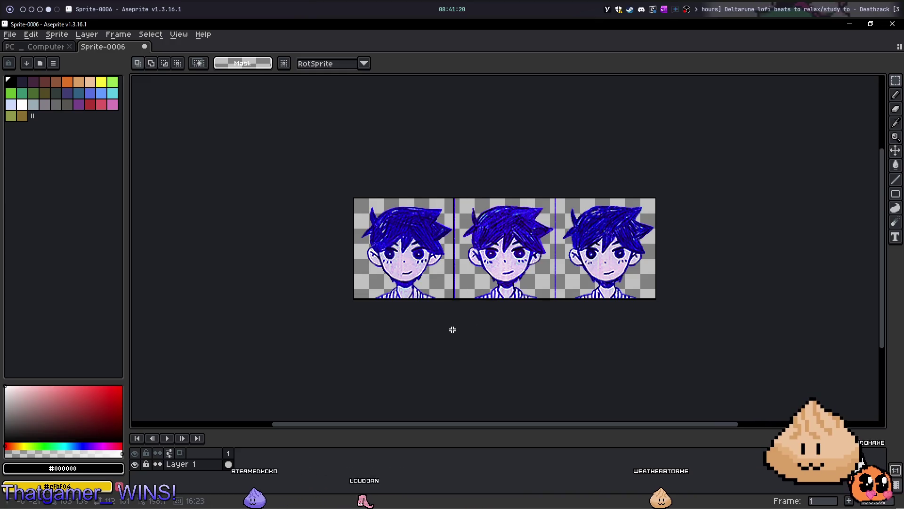
{"action": "scroll", "coordinate": [452, 311], "scroll_direction": "up", "scroll_amount": 3}
{"action": "scroll", "coordinate": [514, 315], "scroll_direction": "down", "scroll_amount": 3}
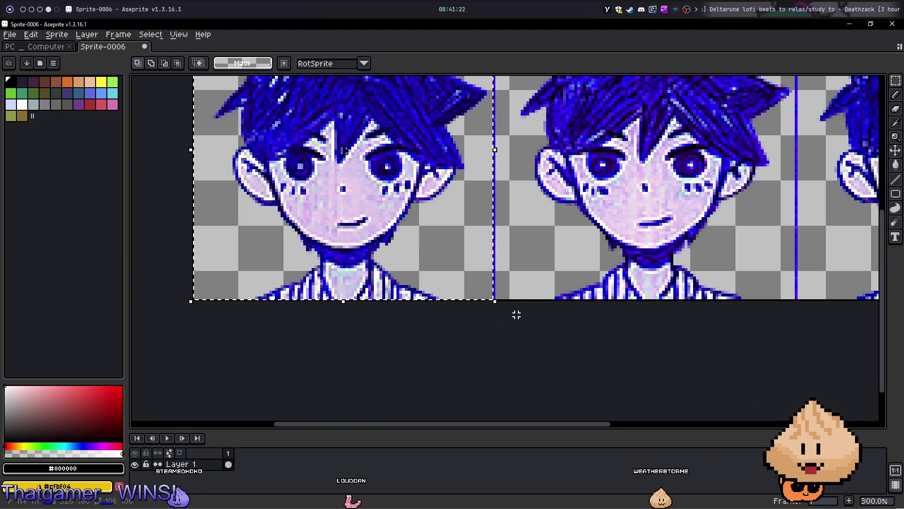
{"action": "key", "text": "ctrl+c"}
{"action": "key", "text": "ctrl+n"}
{"action": "key", "text": "Return"}
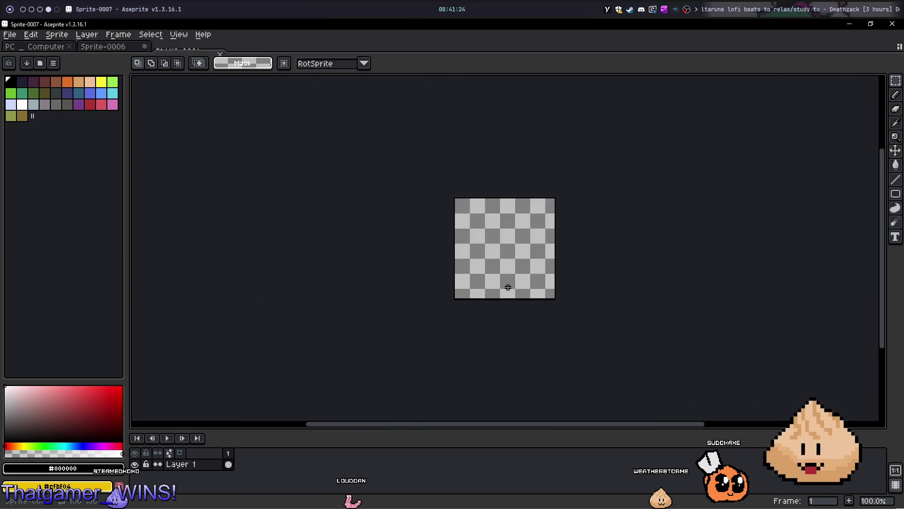
{"action": "key", "text": "ctrl+v"}
{"action": "key", "text": "ctrl+shift+Tab"}
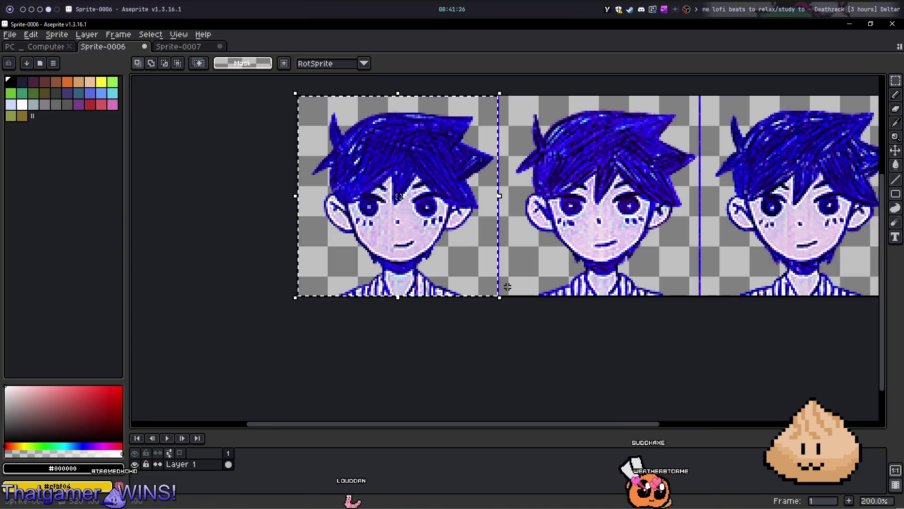
Close the original Hero sprite sheet and adjust the selection on the Normal strip
{"action": "left_click", "coordinate": [201, 46]}
{"action": "key", "text": "ctrl+Tab"}
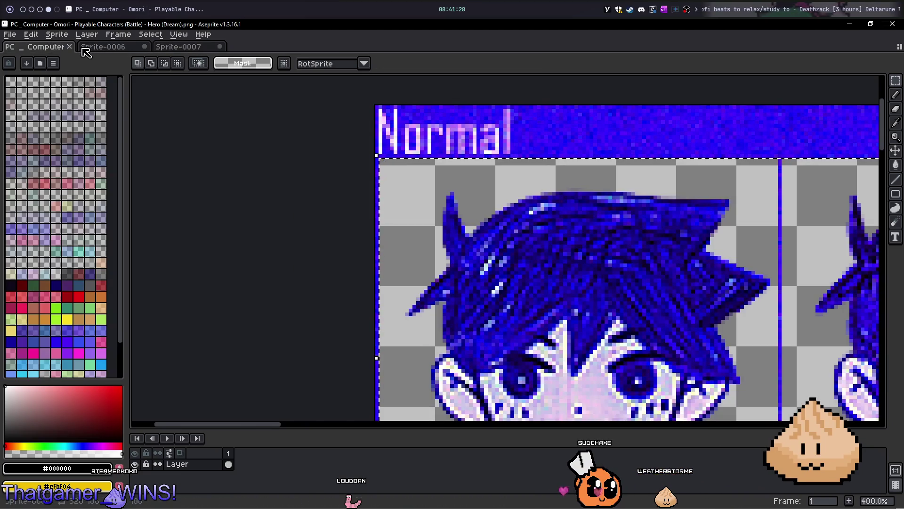
{"action": "left_click", "coordinate": [69, 46]}
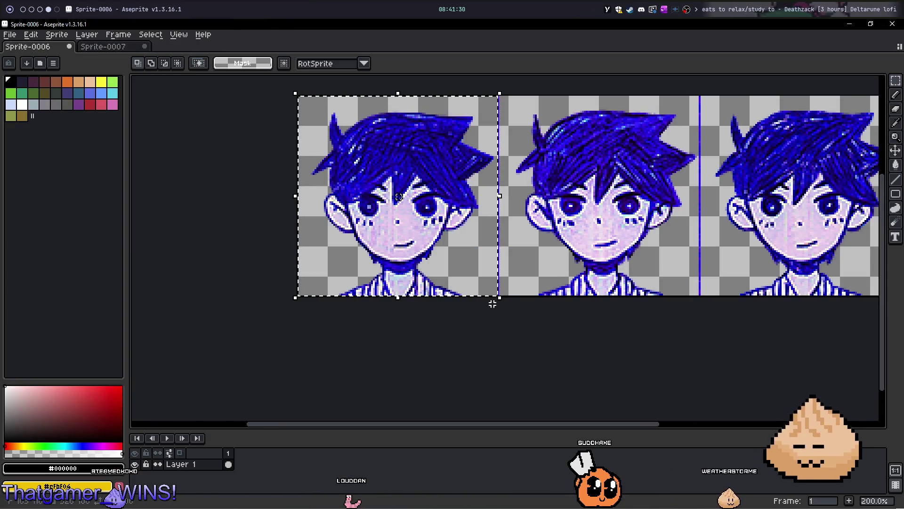
{"action": "key", "text": "ctrl+t"}
{"action": "left_click", "coordinate": [509, 315]}
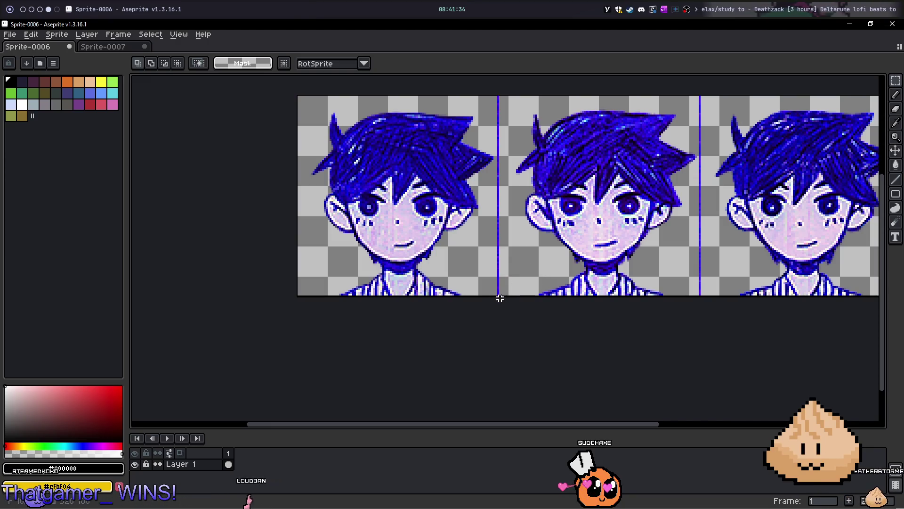
Add frames 2 and 3 to the face sprite and bring the next faces into view
{"action": "key", "text": "ctrl+Tab"}
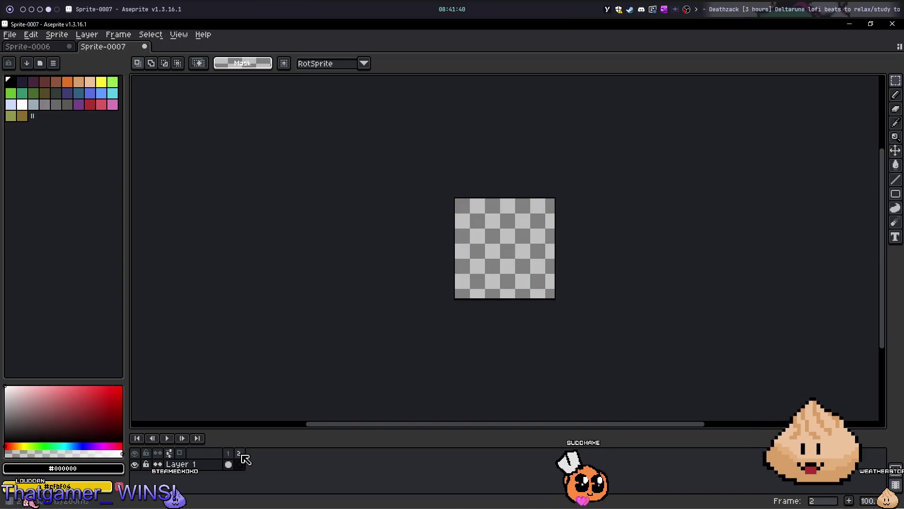
{"action": "key", "text": "alt+n"}
{"action": "key", "text": "ctrl+Tab"}
{"action": "key", "text": "ctrl+Tab"}
{"action": "key", "text": "ctrl+v"}
{"action": "key", "text": "ctrl+Tab"}
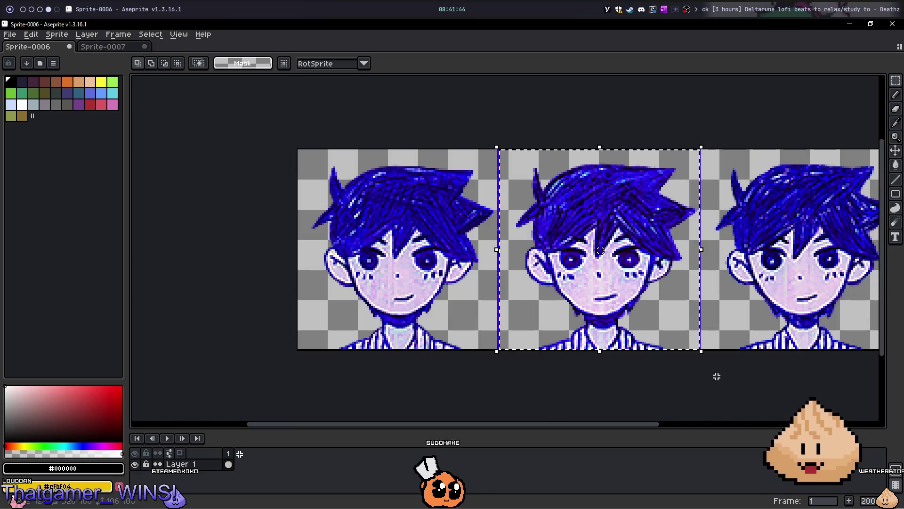
{"action": "scroll", "coordinate": [701, 357], "scroll_direction": "up", "scroll_amount": 2}
{"action": "left_click_drag", "start_coordinate": [729, 363], "coordinate": [563, 392]}
{"action": "left_click_drag", "start_coordinate": [553, 344], "coordinate": [478, 485]}
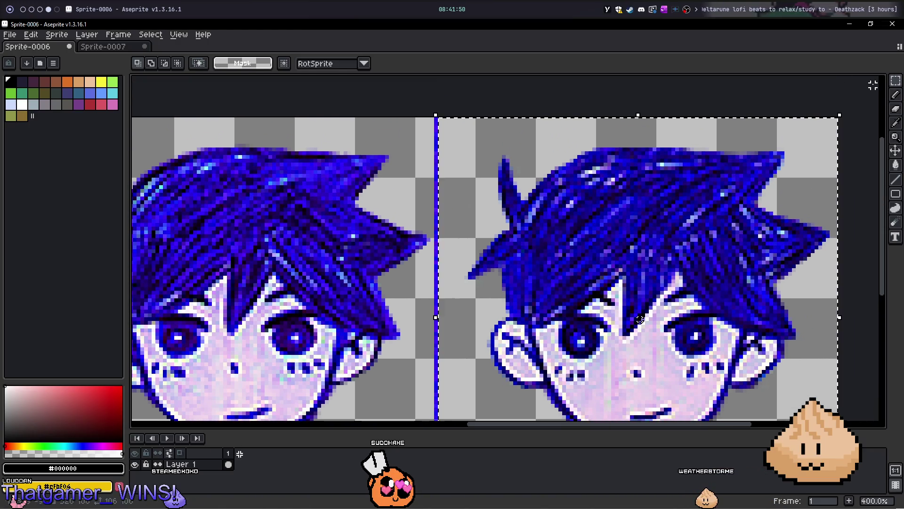
Paste the next Hero face into frame 2, compare frames 2 and 3, and deselect
{"action": "key", "text": "ctrl+Tab"}
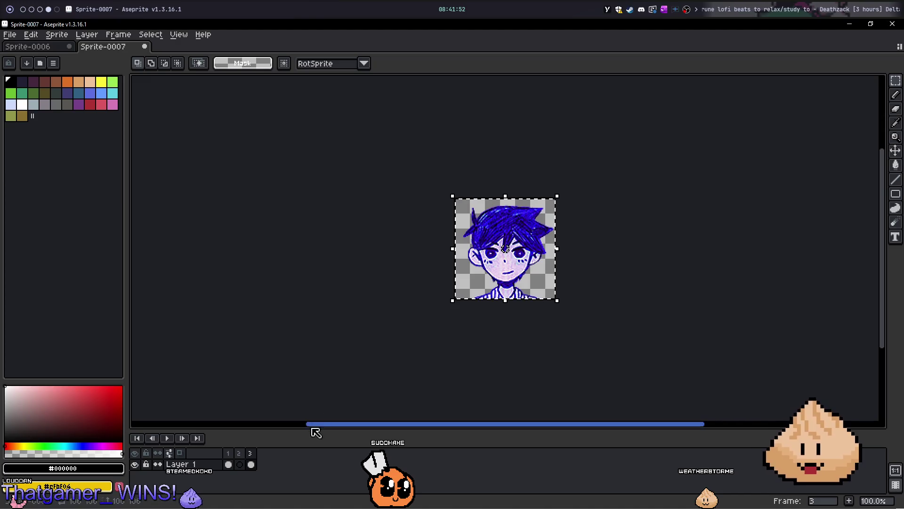
{"action": "left_click", "coordinate": [252, 459]}
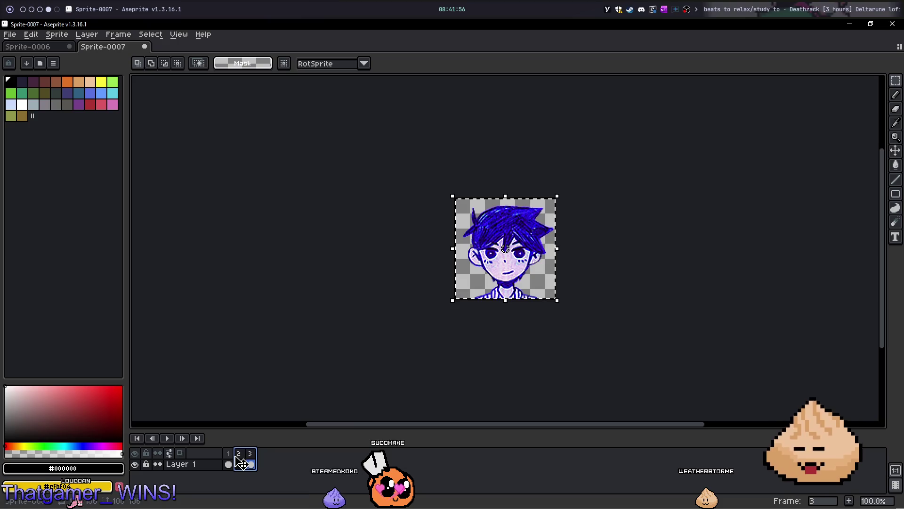
{"action": "key", "text": "ctrl+v"}
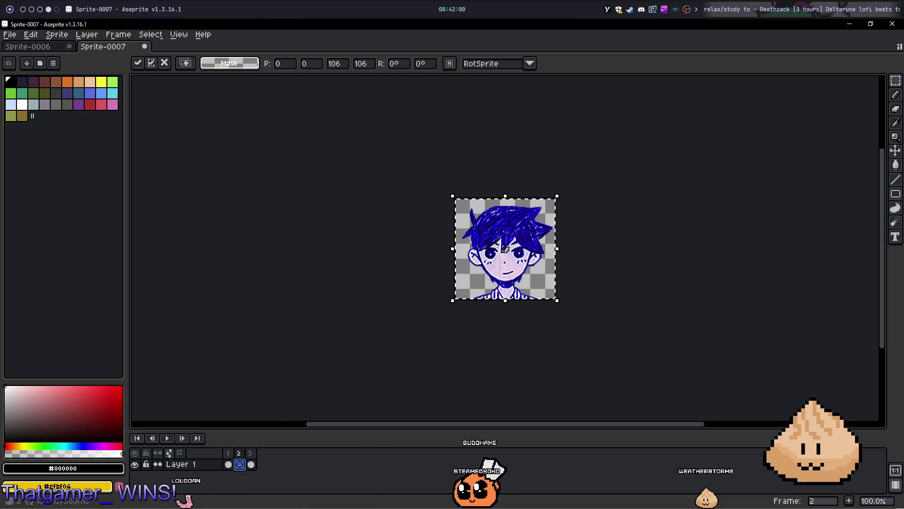
{"action": "left_click", "coordinate": [251, 464]}
{"action": "key", "text": "Left"}
{"action": "key", "text": "Right"}
{"action": "key", "text": "Left"}
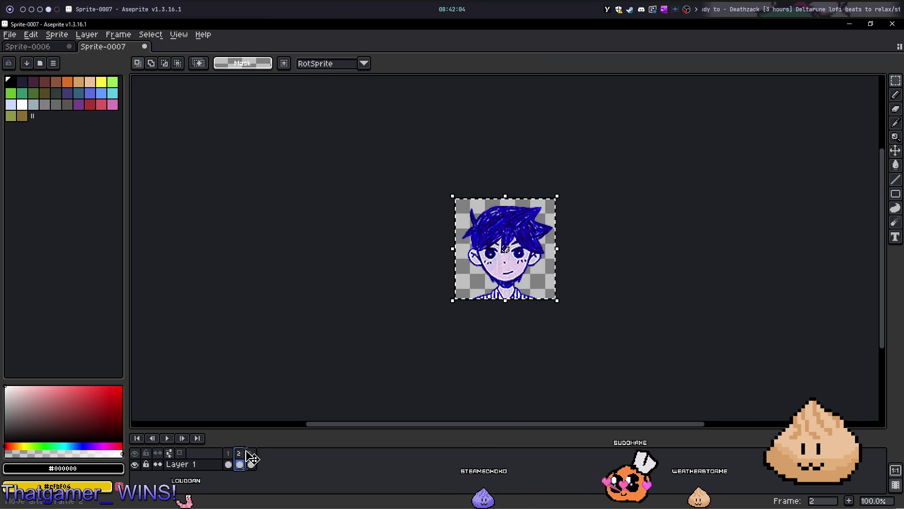
{"action": "key", "text": "Right"}
{"action": "left_click", "coordinate": [391, 338]}
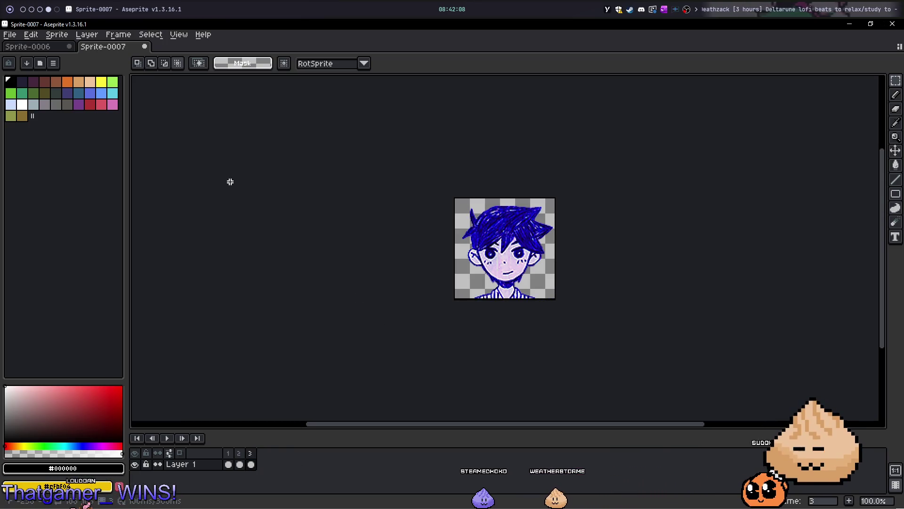
{"action": "key", "text": "ctrl+alt+shift+s"}
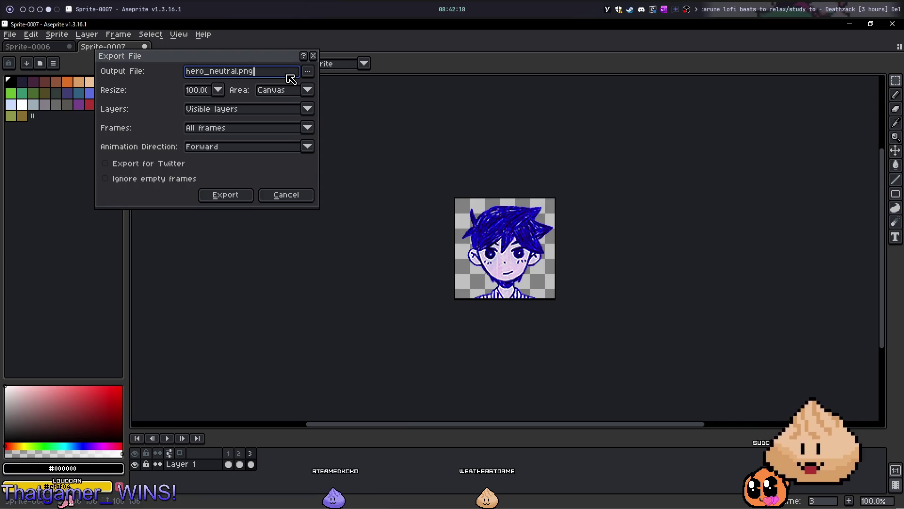
Export the Hero face animation as three hero_neutral PNG files to a recent folder
{"action": "left_click", "coordinate": [308, 71]}
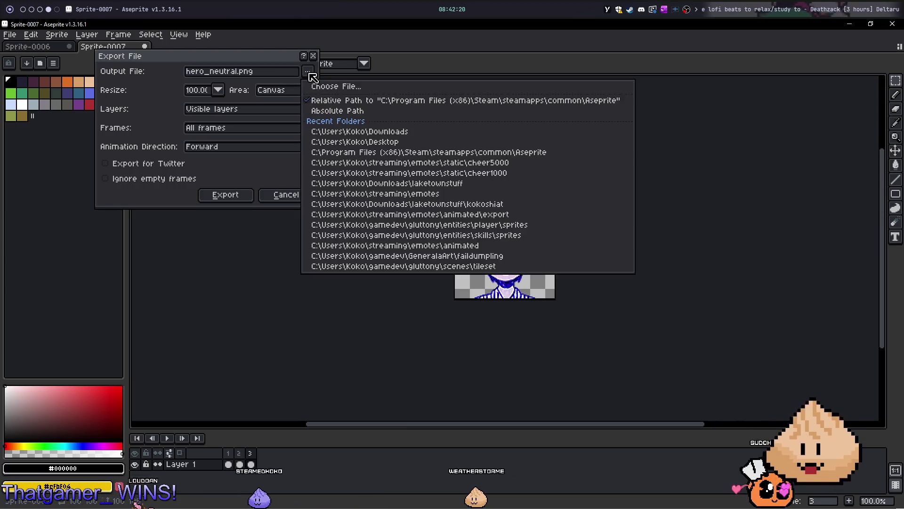
{"action": "left_click", "coordinate": [382, 147]}
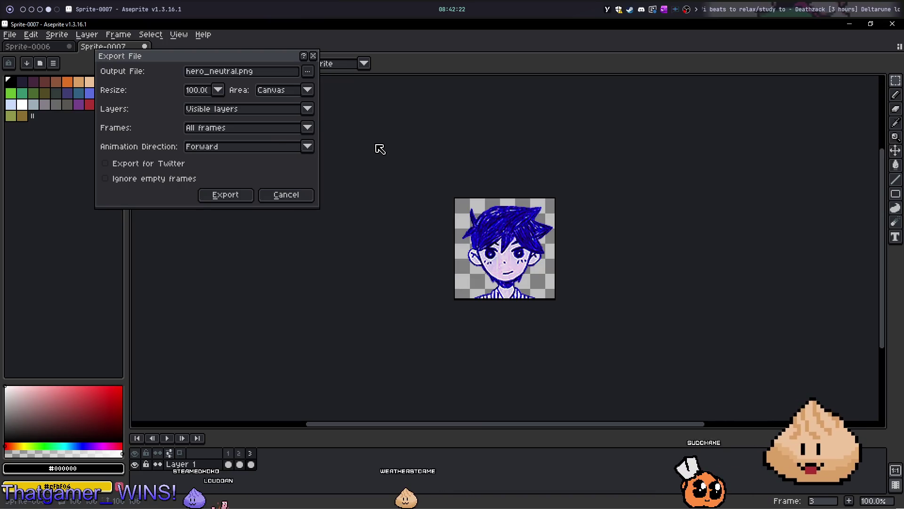
{"action": "left_click", "coordinate": [225, 194]}
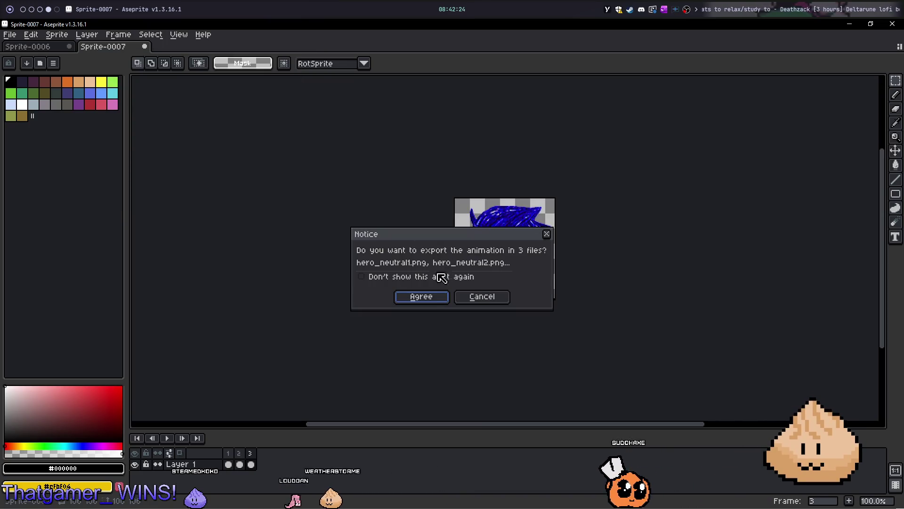
{"action": "left_click", "coordinate": [428, 296]}
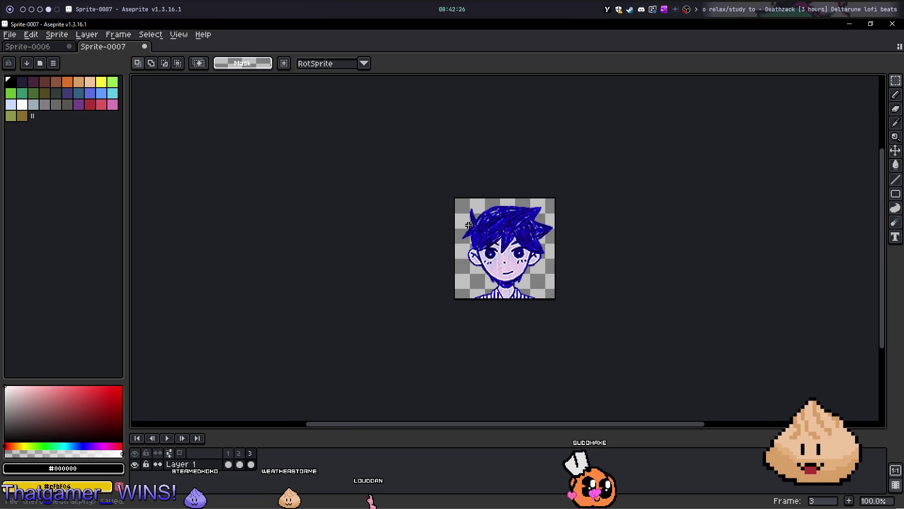
Quit Aseprite, discarding changes to Sprite-0006 and Sprite-0007
{"action": "left_click", "coordinate": [892, 23]}
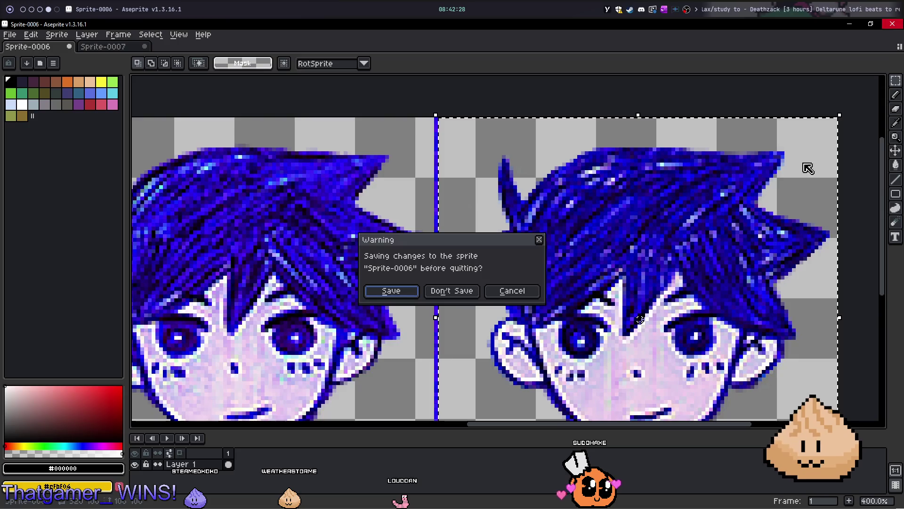
{"action": "left_click", "coordinate": [474, 292]}
{"action": "left_click", "coordinate": [471, 292]}
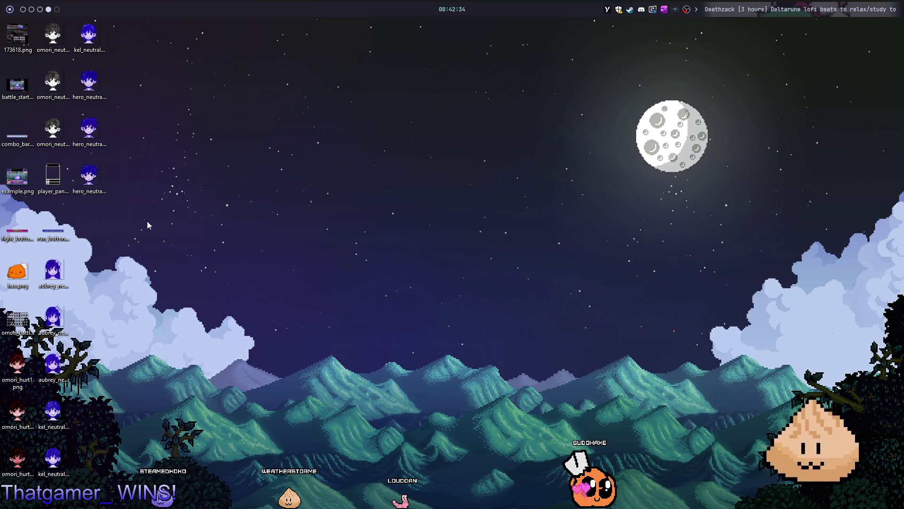
Box-select the aubrey, kel and hero neutral portraits on the desktop, then return to Godot
{"action": "mouse_move", "coordinate": [135, 273]}
{"action": "left_mouse_down"}
{"action": "mouse_move", "coordinate": [66, 405]}
{"action": "mouse_move", "coordinate": [49, 471]}
{"action": "left_mouse_up"}
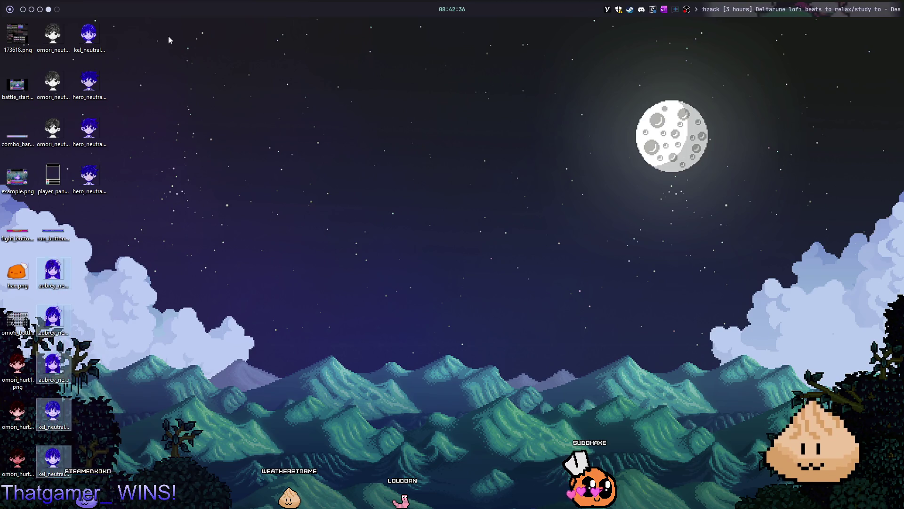
{"action": "left_click_drag", "start_coordinate": [142, 29], "coordinate": [97, 192]}
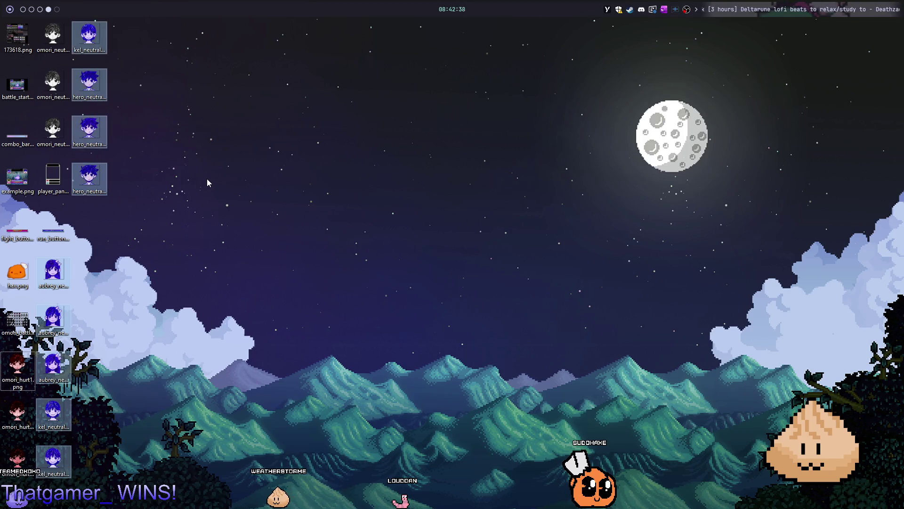
{"action": "key", "text": "alt+3"}
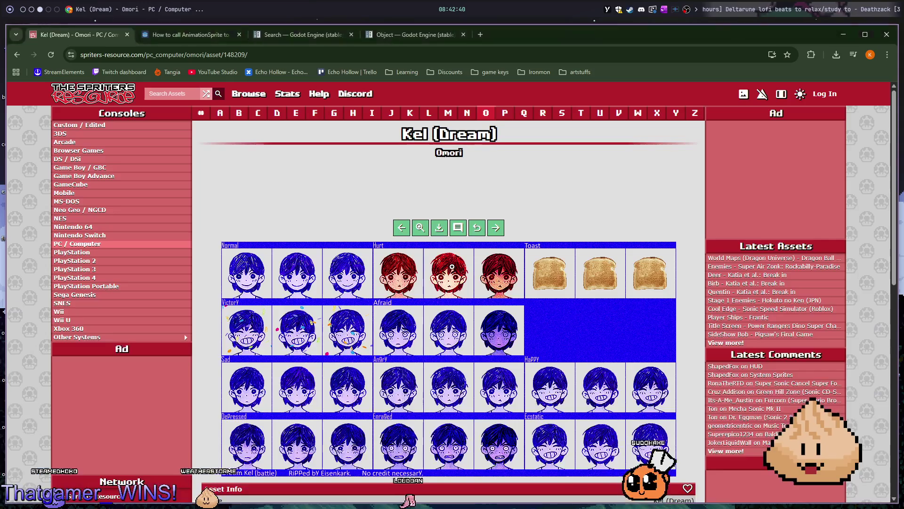
{"action": "key", "text": "alt+2"}
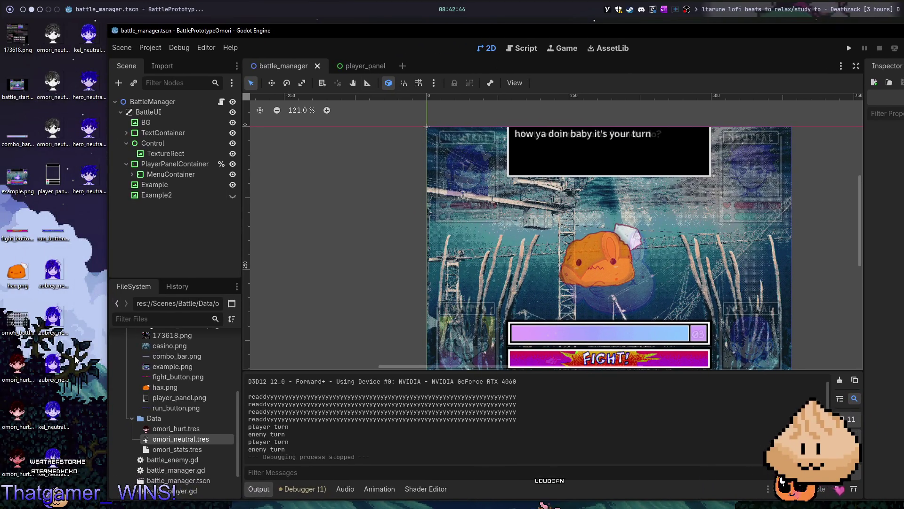
Import the aubrey, hero and kel neutral portrait PNGs into Art/Portraits
{"action": "mouse_move", "coordinate": [38, 471]}
{"action": "left_mouse_down"}
{"action": "mouse_move", "coordinate": [82, 249]}
{"action": "mouse_move", "coordinate": [85, 32]}
{"action": "left_mouse_up"}
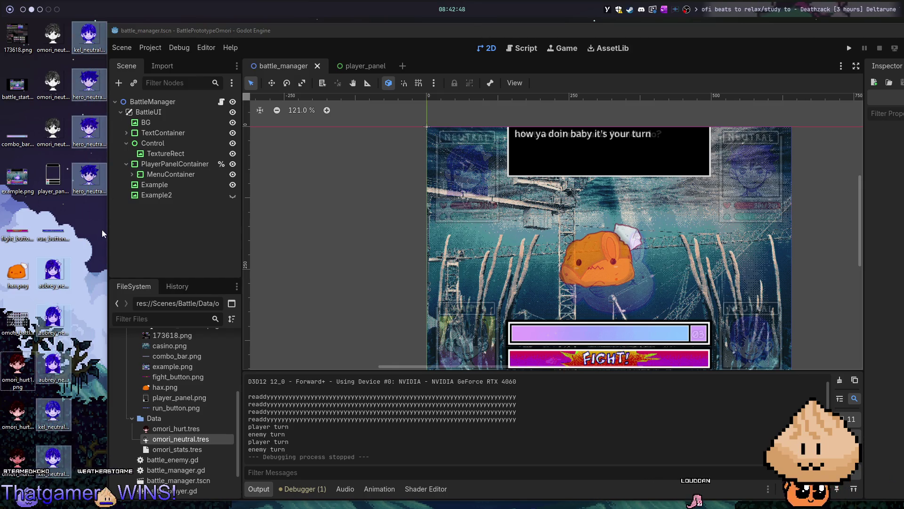
{"action": "scroll", "coordinate": [174, 376], "scroll_direction": "up", "scroll_amount": 3}
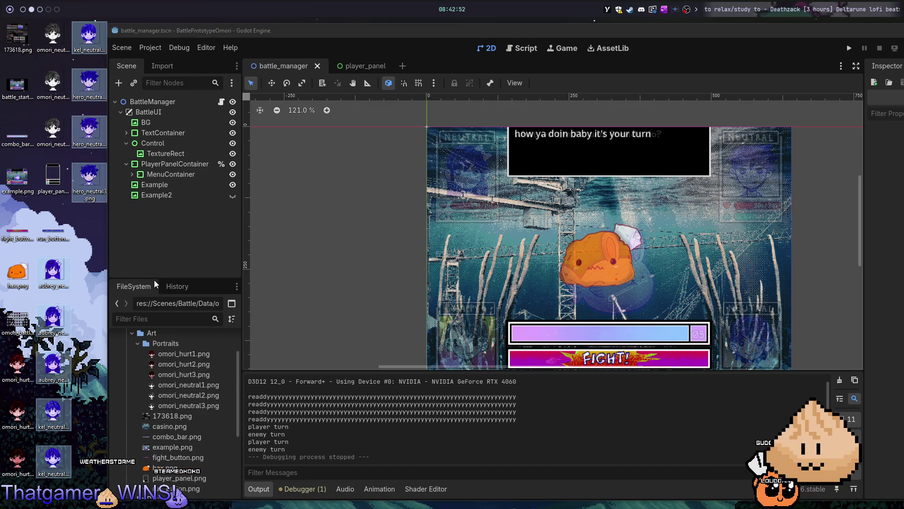
{"action": "left_click_drag", "start_coordinate": [175, 344], "coordinate": [175, 344]}
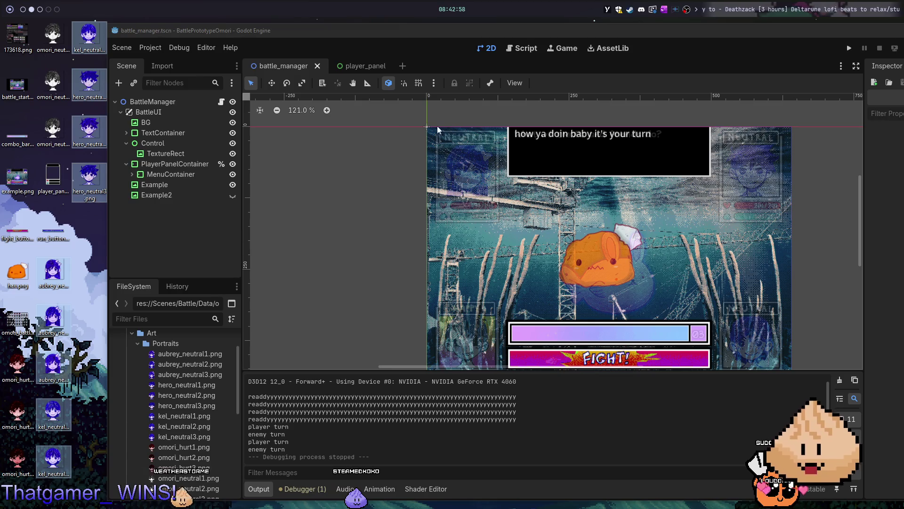
Maximize the Godot editor and switch to the player_panel scene
{"action": "left_click", "coordinate": [431, 31]}
{"action": "double_click", "coordinate": [431, 30]}
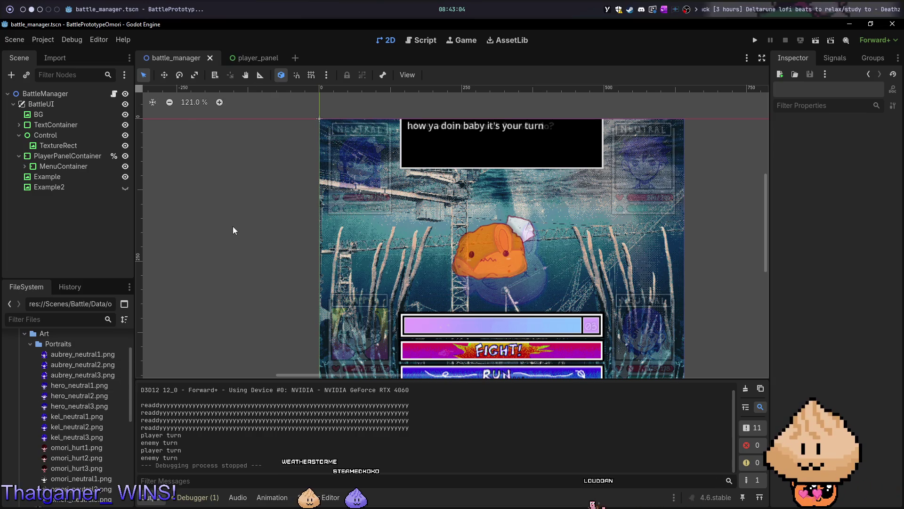
{"action": "left_click", "coordinate": [245, 59]}
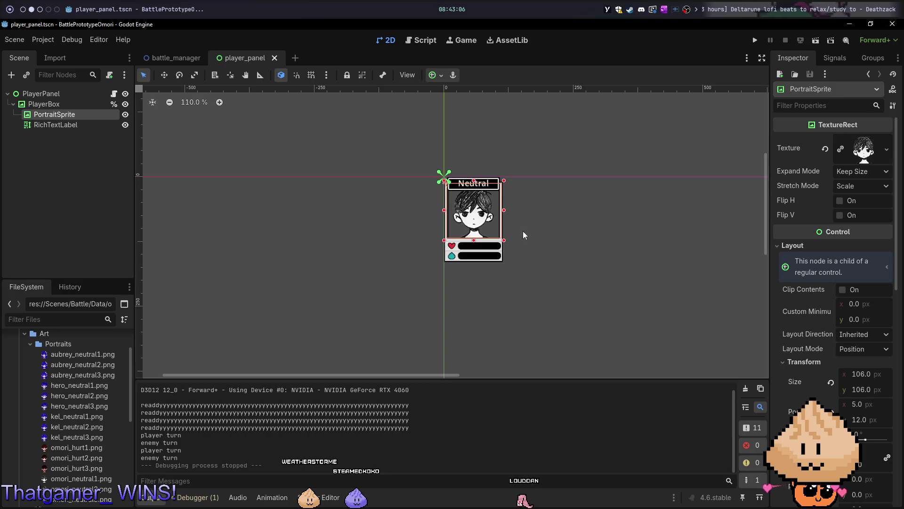
Clear the Omori neutral AnimatedTexture from PortraitSprite's Texture field
{"action": "scroll", "coordinate": [603, 243], "scroll_direction": "down", "scroll_amount": 3}
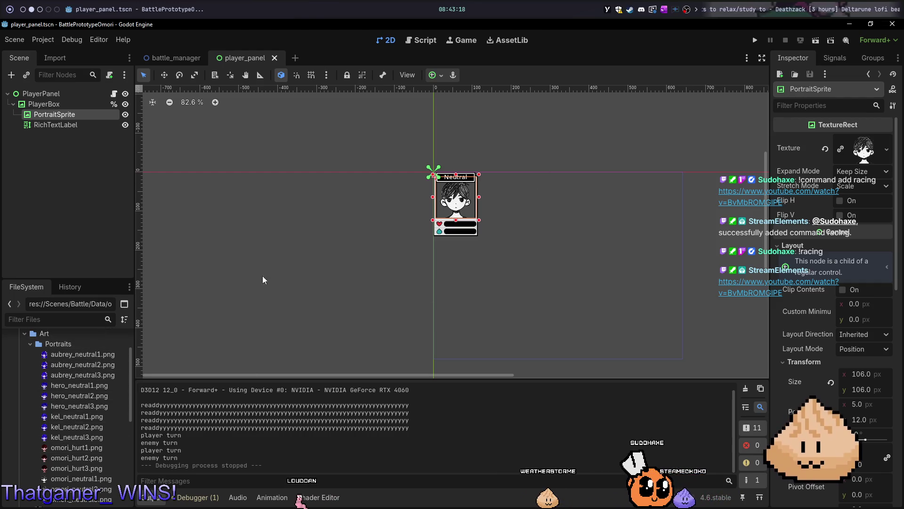
{"action": "left_click", "coordinate": [885, 150]}
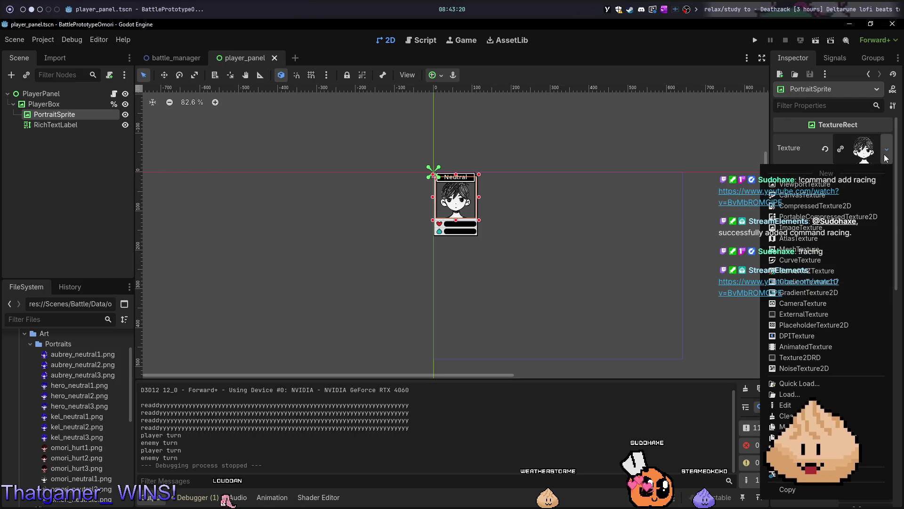
{"action": "left_click", "coordinate": [884, 157]}
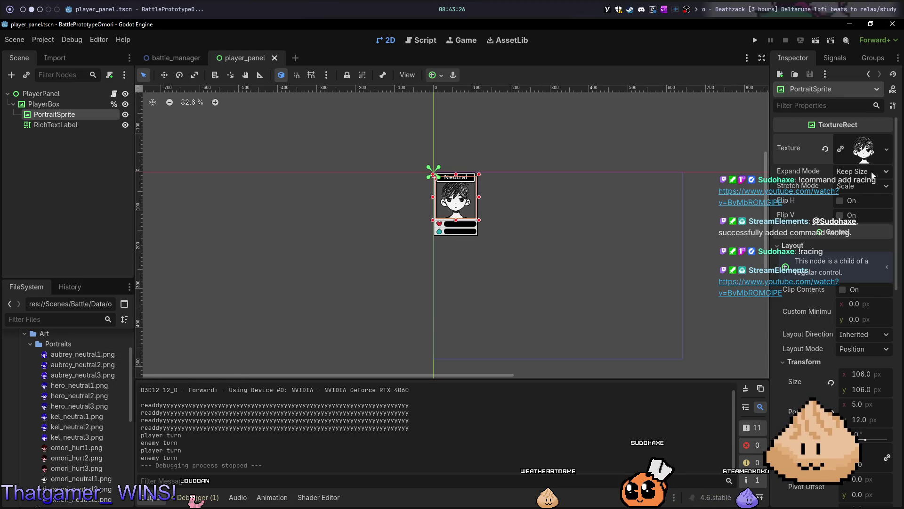
{"action": "left_click", "coordinate": [886, 150]}
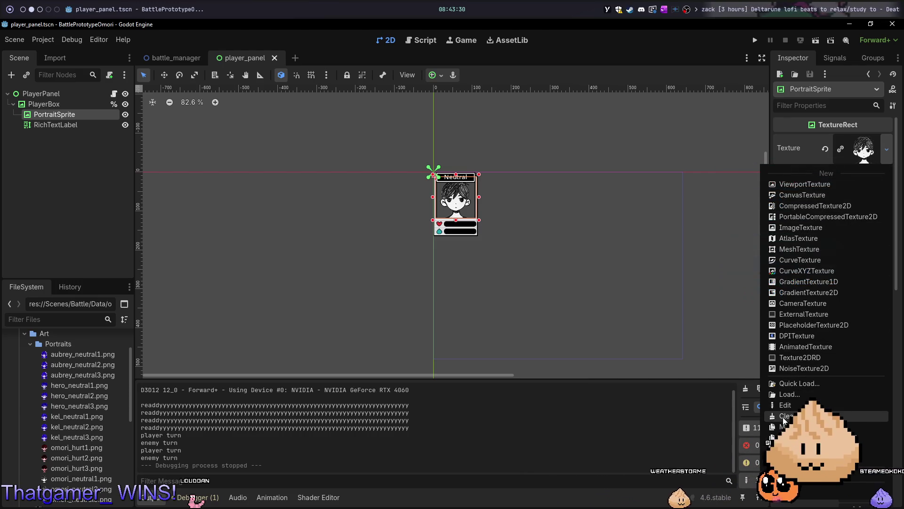
{"action": "left_click", "coordinate": [864, 152]}
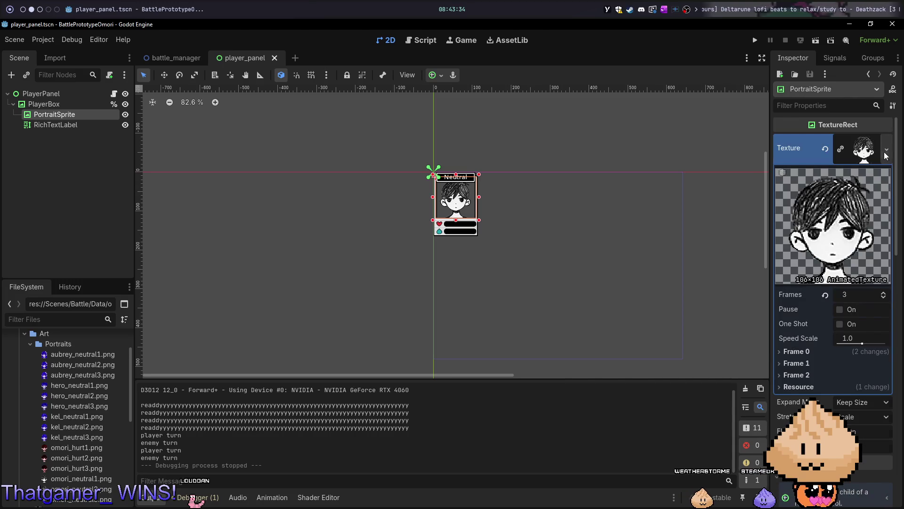
{"action": "left_click", "coordinate": [885, 151]}
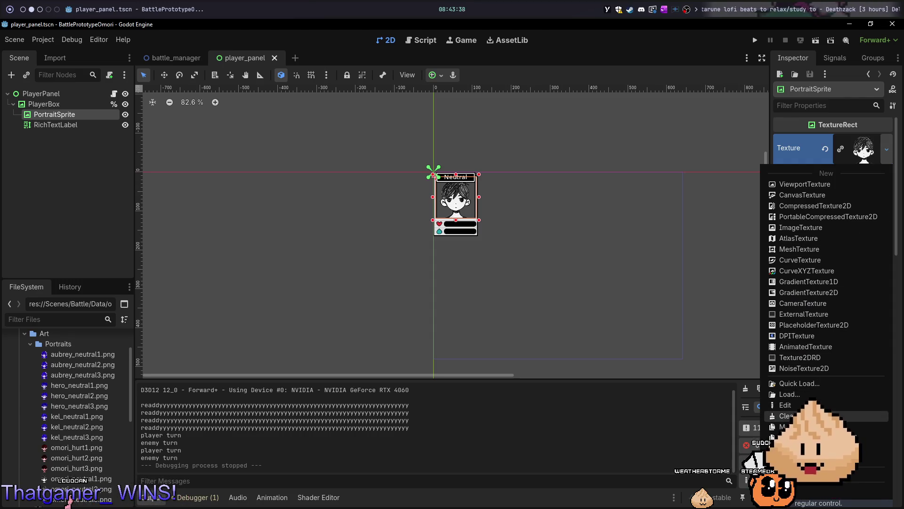
{"action": "left_click", "coordinate": [785, 415]}
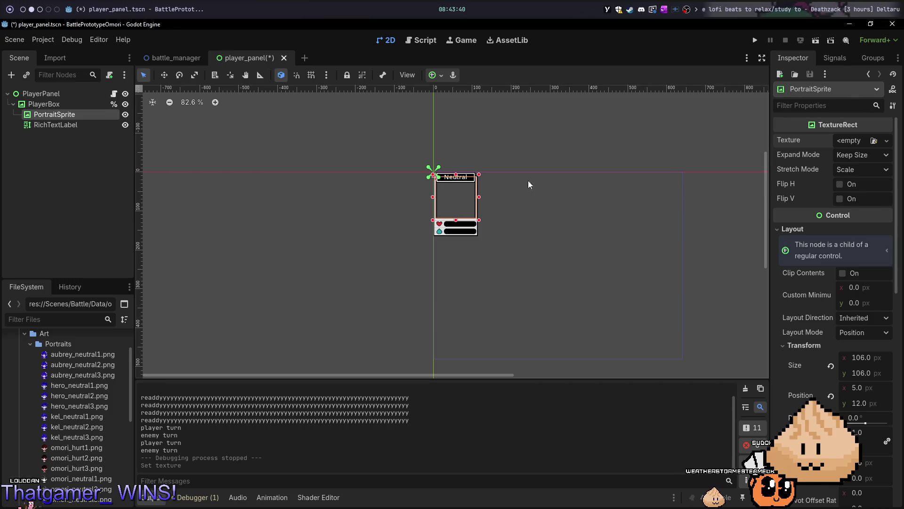
Reassign omori_neutral.tres to Texture, clear it again, then create a New AnimatedTexture
{"action": "scroll", "coordinate": [95, 414], "scroll_direction": "down", "scroll_amount": 5}
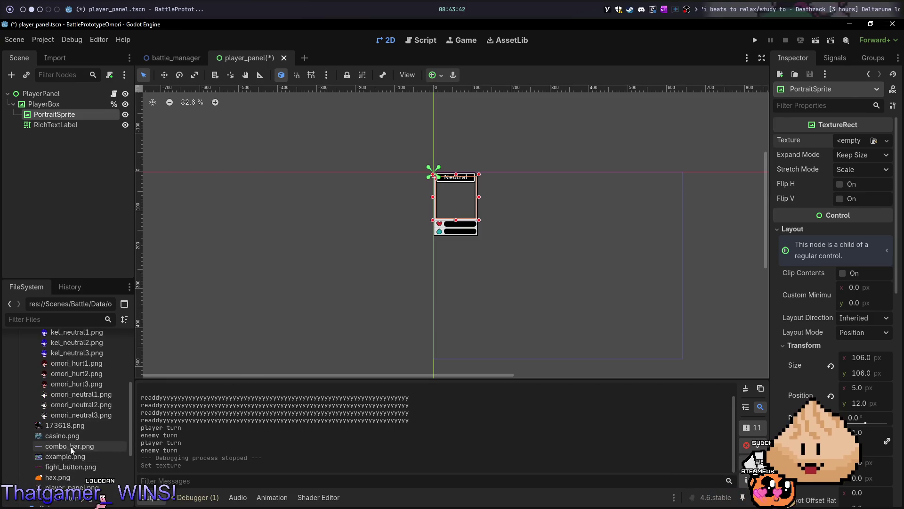
{"action": "mouse_move", "coordinate": [83, 447]}
{"action": "left_mouse_down"}
{"action": "mouse_move", "coordinate": [725, 160]}
{"action": "mouse_move", "coordinate": [850, 140]}
{"action": "left_mouse_up"}
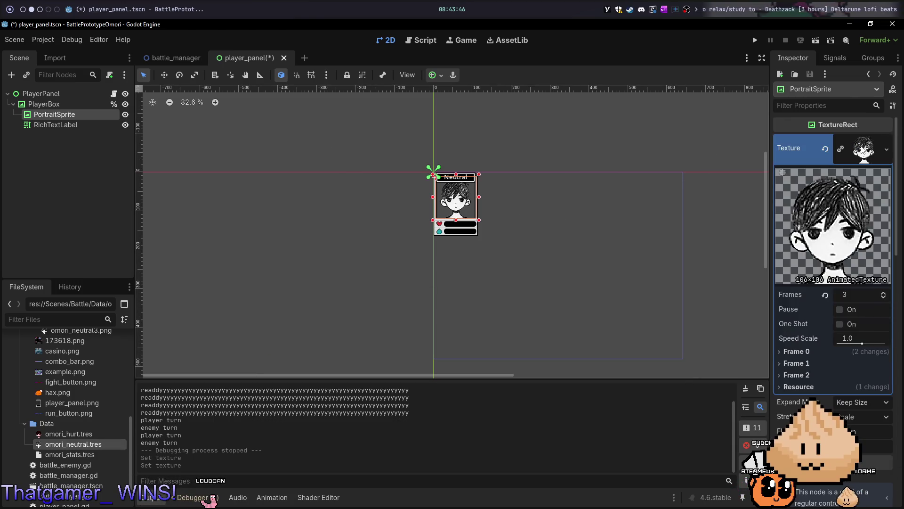
{"action": "left_click", "coordinate": [886, 154]}
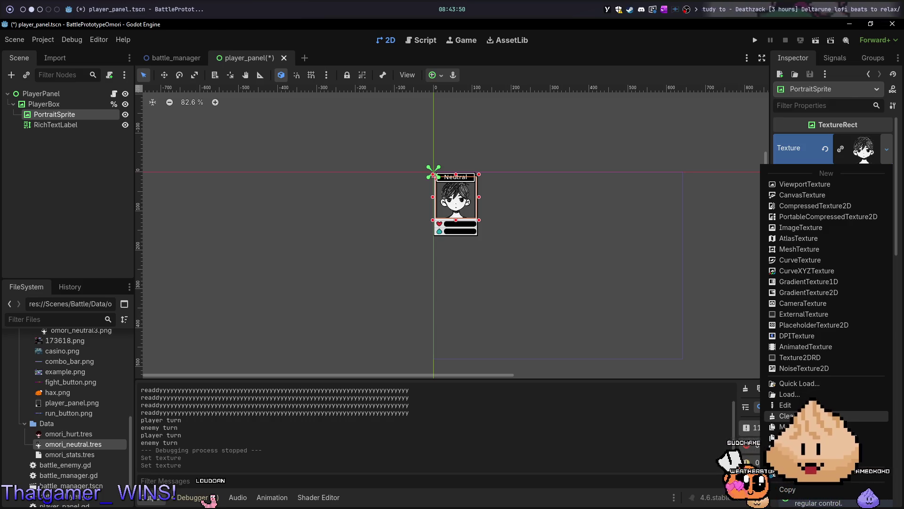
{"action": "left_click", "coordinate": [810, 416]}
{"action": "left_click", "coordinate": [855, 140]}
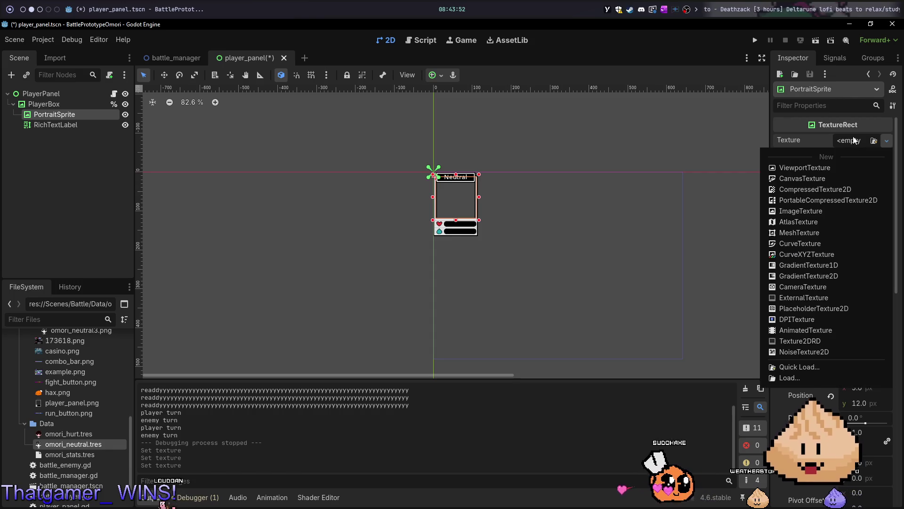
{"action": "left_click", "coordinate": [821, 331]}
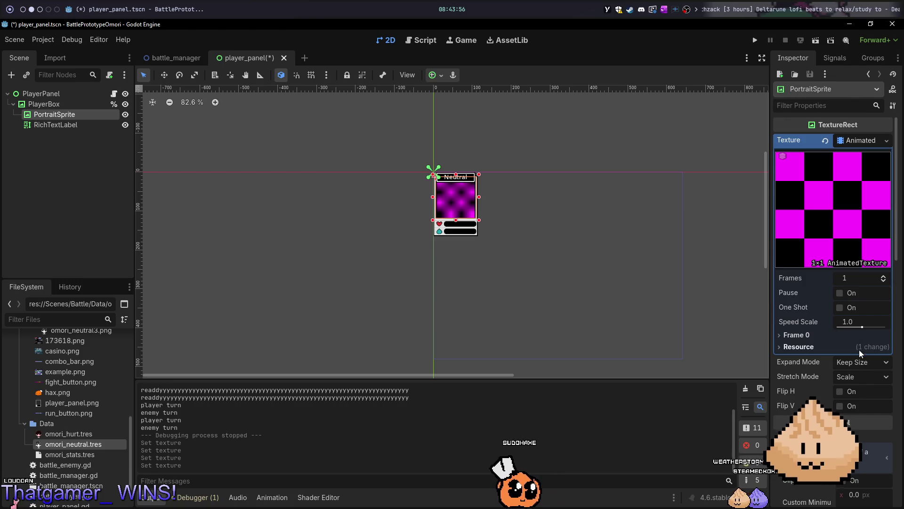
Expand and collapse the new AnimatedTexture's Frame 0, then move the Steam chat window aside
{"action": "left_click", "coordinate": [808, 338]}
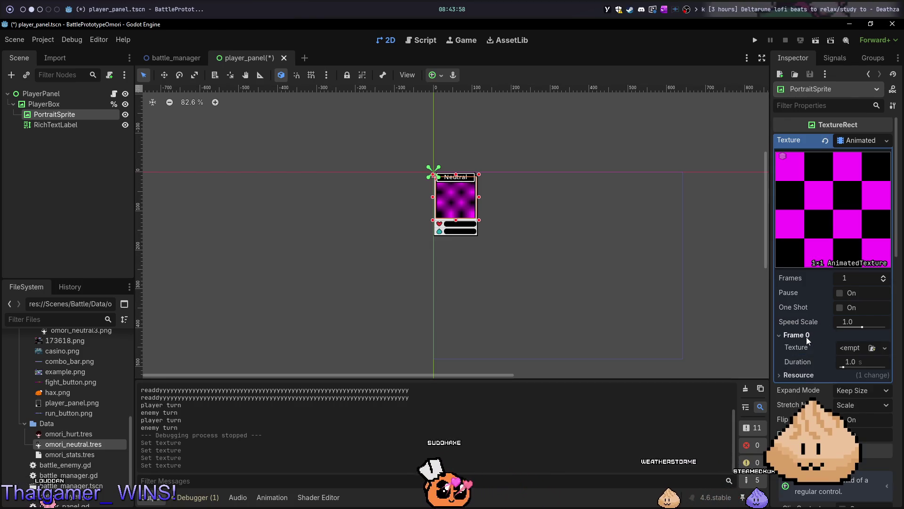
{"action": "left_click", "coordinate": [838, 338]}
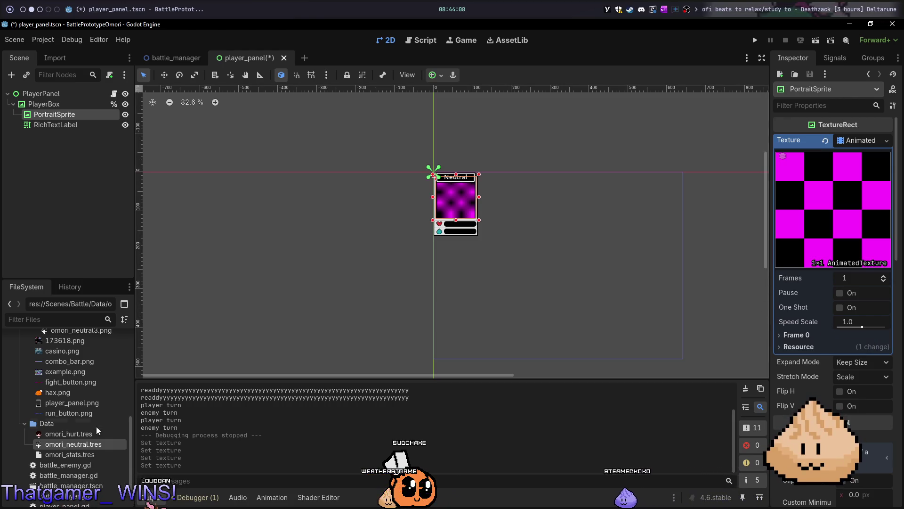
{"action": "scroll", "coordinate": [96, 429], "scroll_direction": "up", "scroll_amount": 10}
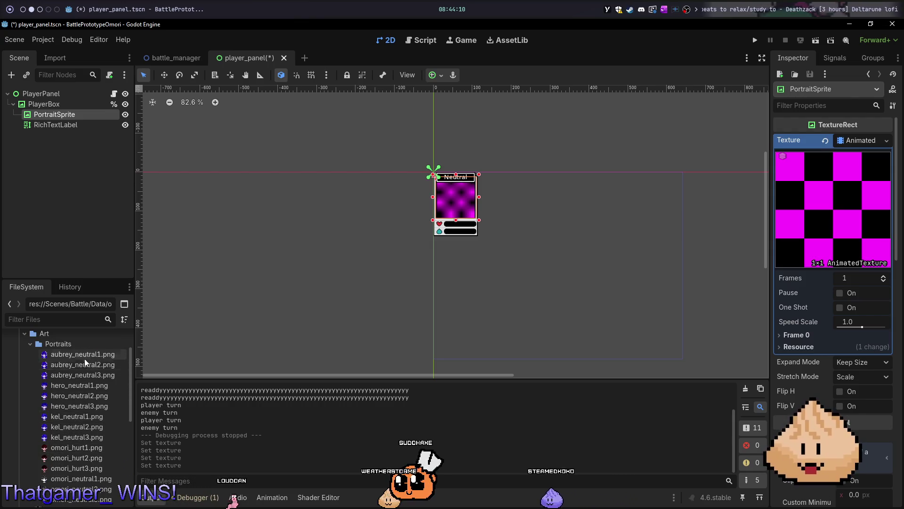
{"action": "mouse_move", "coordinate": [72, 351]}
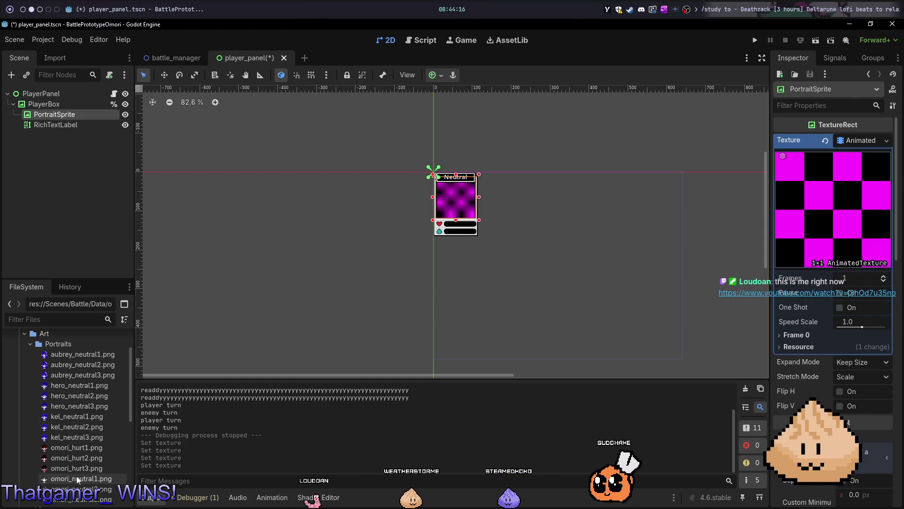
{"action": "mouse_move", "coordinate": [89, 469]}
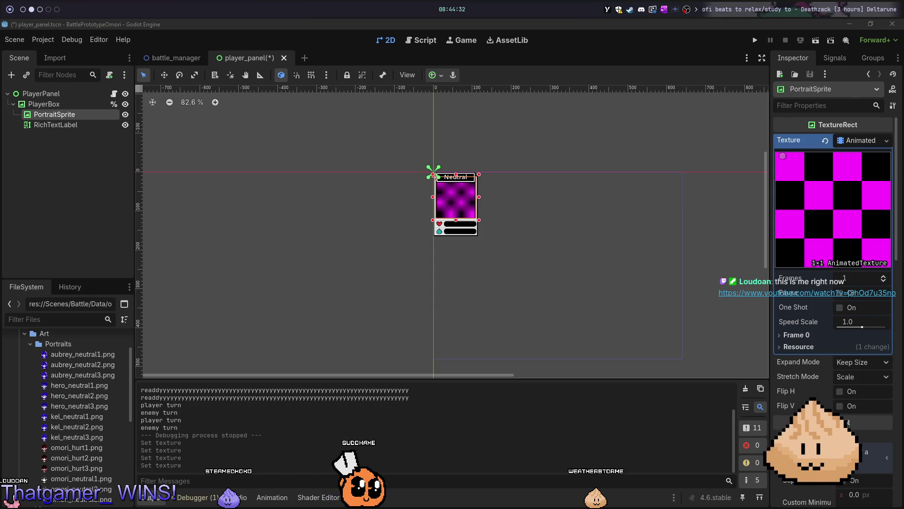
{"action": "left_click_drag", "start_coordinate": [787, 124], "coordinate": [436, 126]}
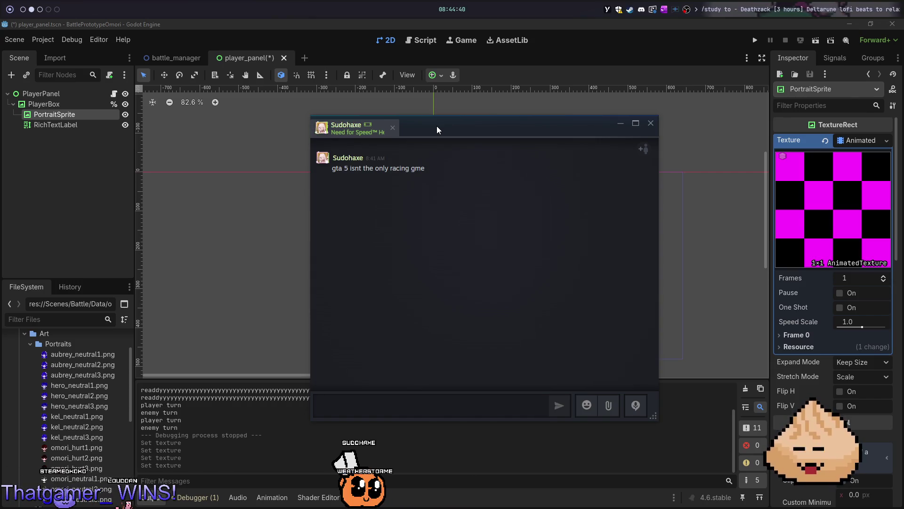
Drag the Steam chat window off the right edge to uncover the Godot canvas
{"action": "left_click_drag", "start_coordinate": [437, 126], "coordinate": [454, 125]}
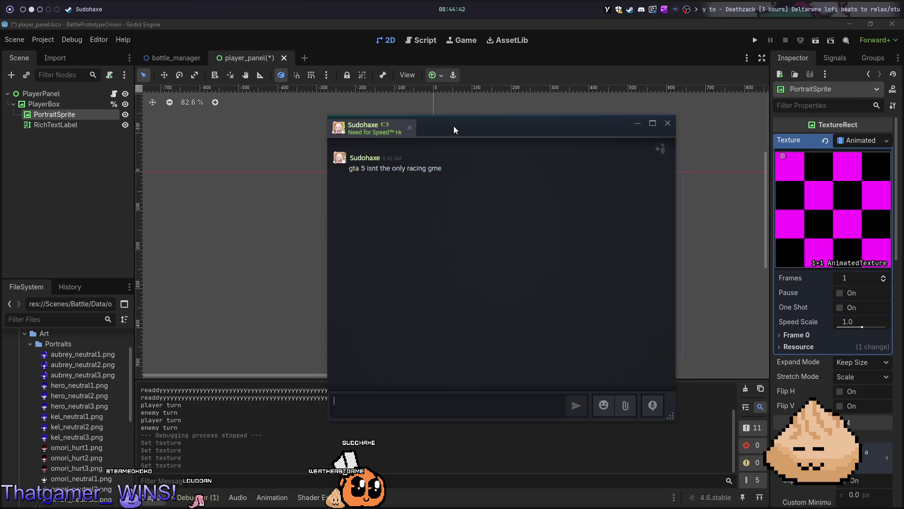
{"action": "mouse_move", "coordinate": [341, 160]}
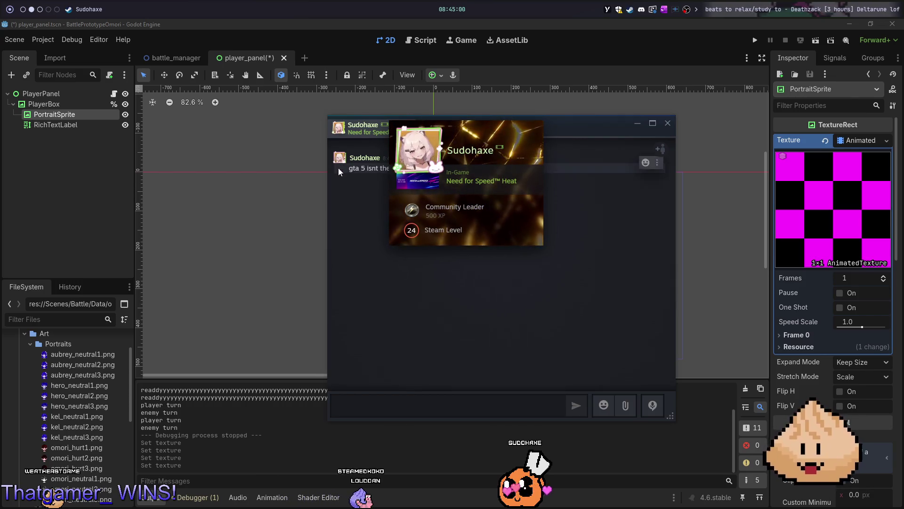
{"action": "left_click_drag", "start_coordinate": [476, 129], "coordinate": [903, 130]}
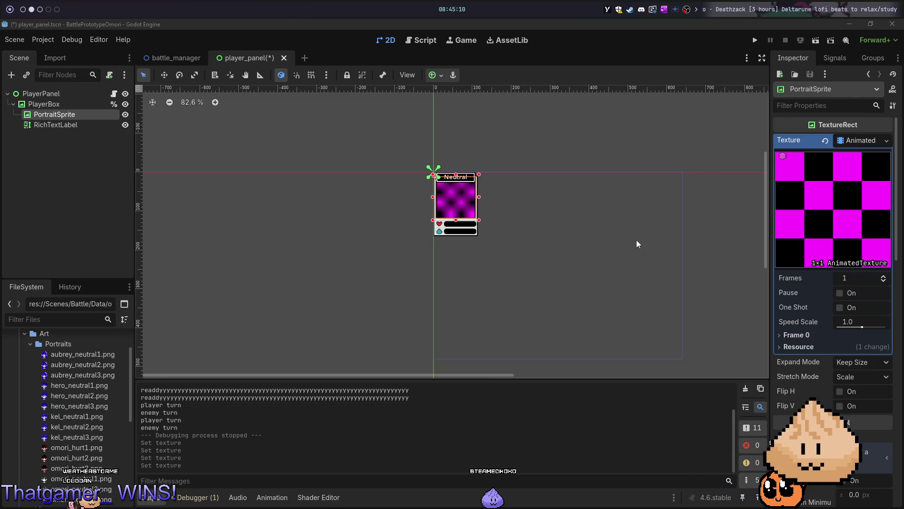
Raise the portrait's AnimatedTexture to 3 frames and expand Frame 0's settings
{"action": "scroll", "coordinate": [817, 326], "scroll_direction": "down", "scroll_amount": 2}
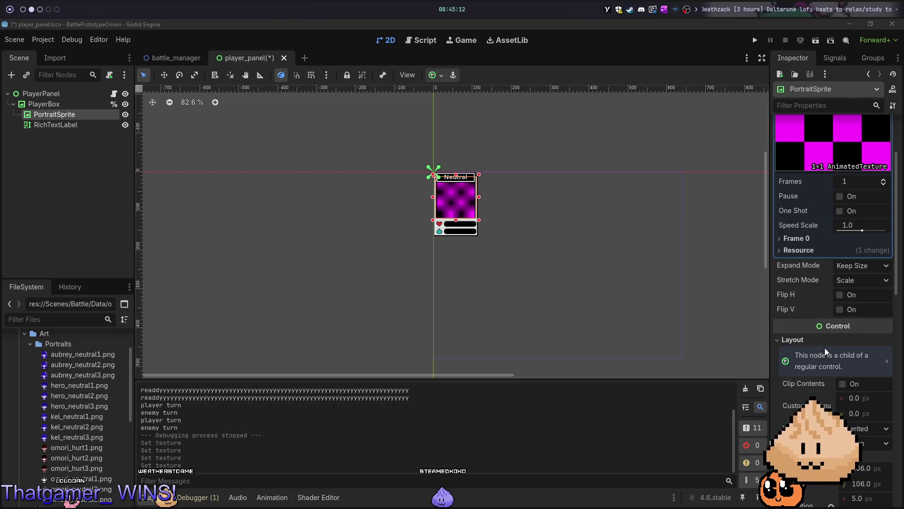
{"action": "scroll", "coordinate": [825, 287], "scroll_direction": "up", "scroll_amount": 1}
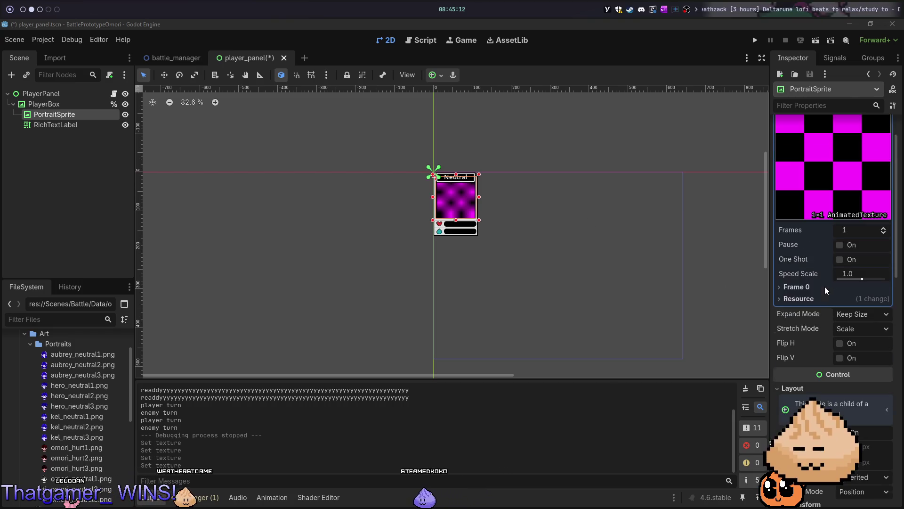
{"action": "left_click", "coordinate": [883, 228]}
{"action": "left_click", "coordinate": [883, 228]}
{"action": "left_click", "coordinate": [796, 287]}
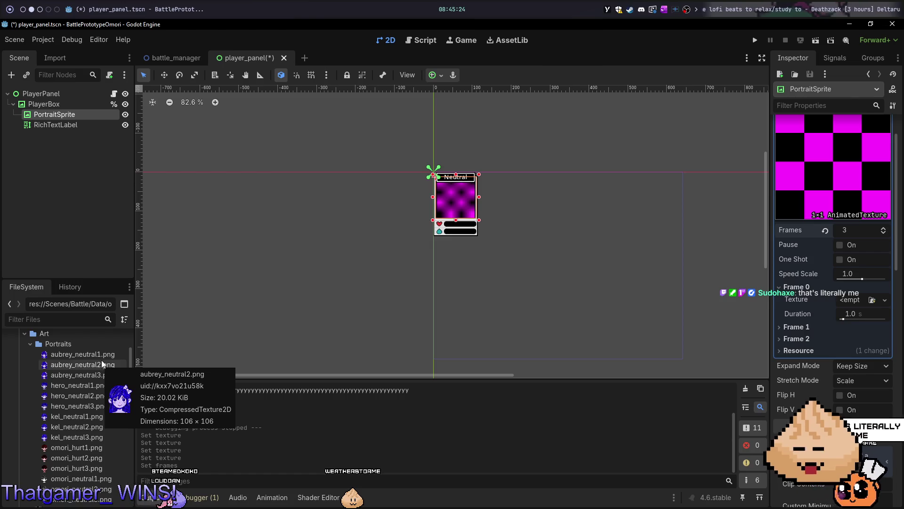
Select the three Aubrey portrait images, try dropping them together, then pick aubrey_neutral1.png alone
{"action": "left_click", "coordinate": [101, 359]}
{"action": "left_click", "coordinate": [101, 373], "text": "shift"}
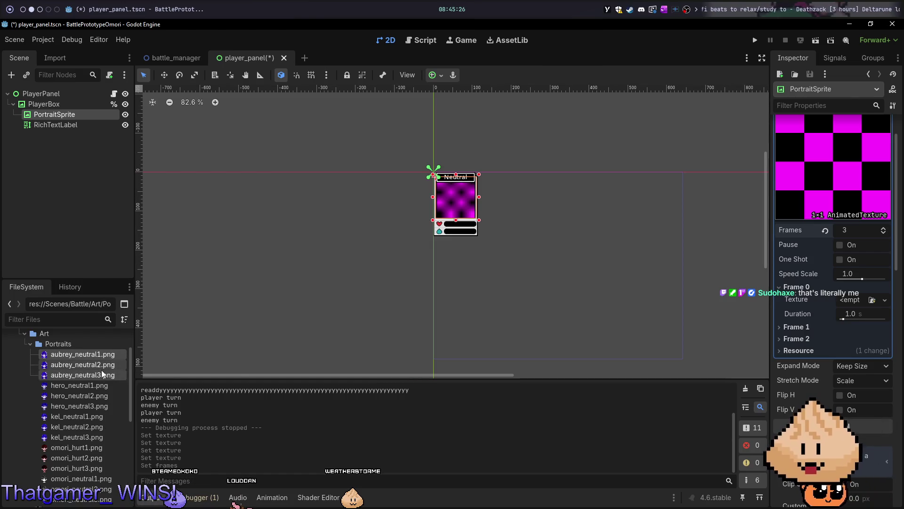
{"action": "left_click_drag", "start_coordinate": [103, 354], "coordinate": [891, 273]}
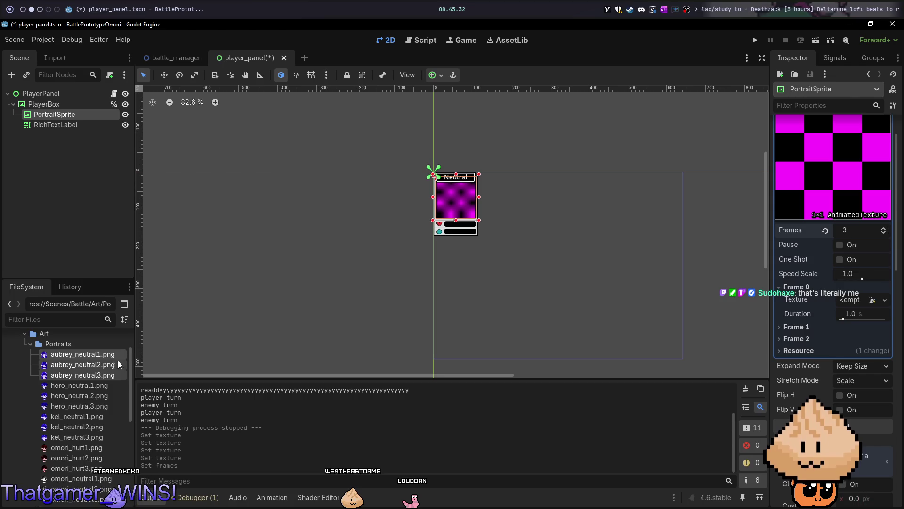
{"action": "left_click", "coordinate": [102, 351]}
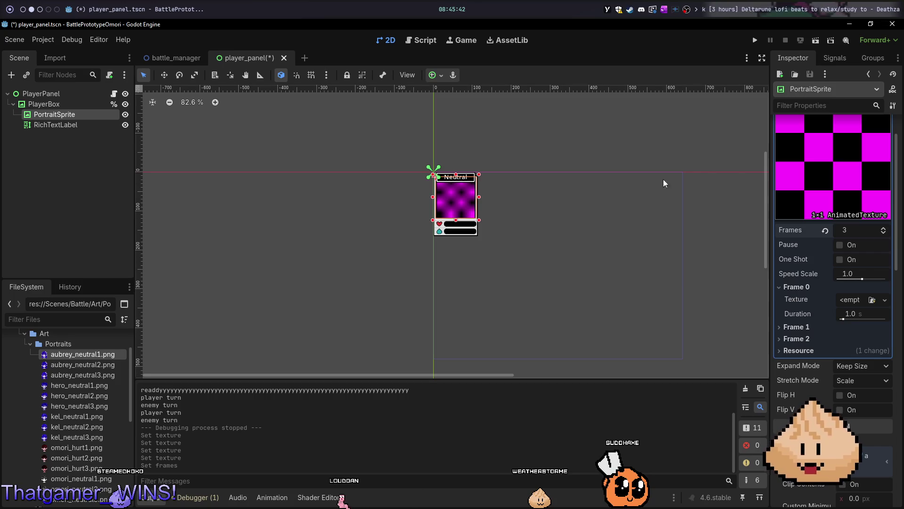
{"action": "scroll", "coordinate": [869, 169], "scroll_direction": "up", "scroll_amount": 2}
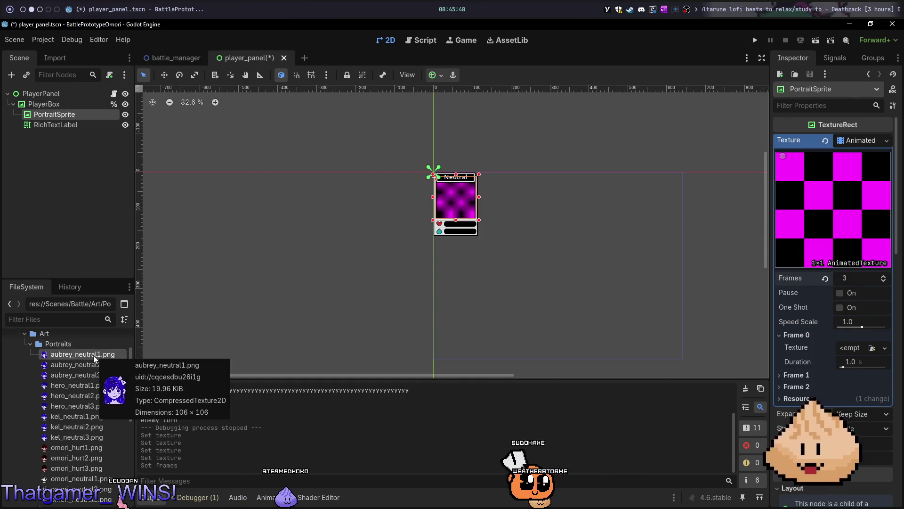
{"action": "left_click", "coordinate": [95, 372], "text": "shift"}
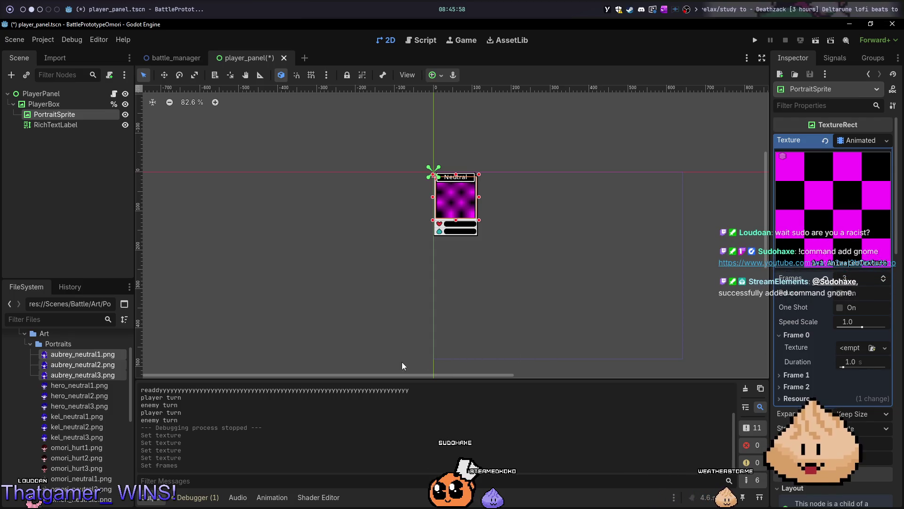
{"action": "left_click", "coordinate": [96, 357]}
Fill Frames 0–2 with aubrey_neutral1.png, aubrey_neutral2.png and aubrey_neutral3.png
{"action": "mouse_move", "coordinate": [96, 357]}
{"action": "left_mouse_down"}
{"action": "mouse_move", "coordinate": [862, 371]}
{"action": "mouse_move", "coordinate": [856, 351]}
{"action": "left_mouse_up"}
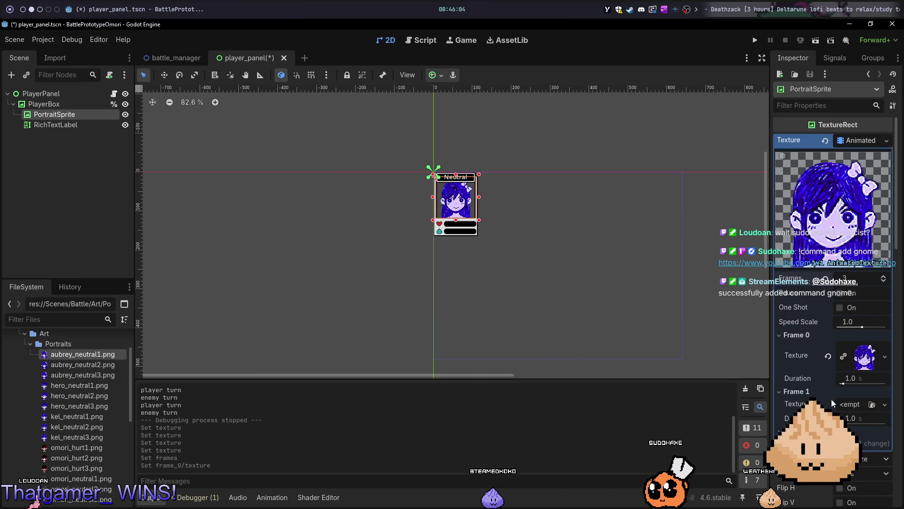
{"action": "left_click_drag", "start_coordinate": [80, 364], "coordinate": [850, 404]}
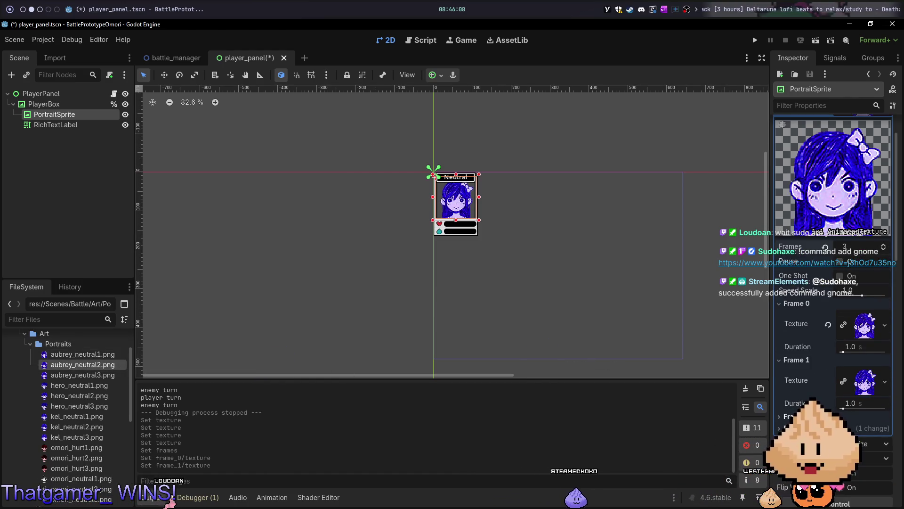
{"action": "mouse_move", "coordinate": [100, 375]}
{"action": "left_mouse_down"}
{"action": "mouse_move", "coordinate": [879, 422]}
{"action": "mouse_move", "coordinate": [857, 432]}
{"action": "left_mouse_up"}
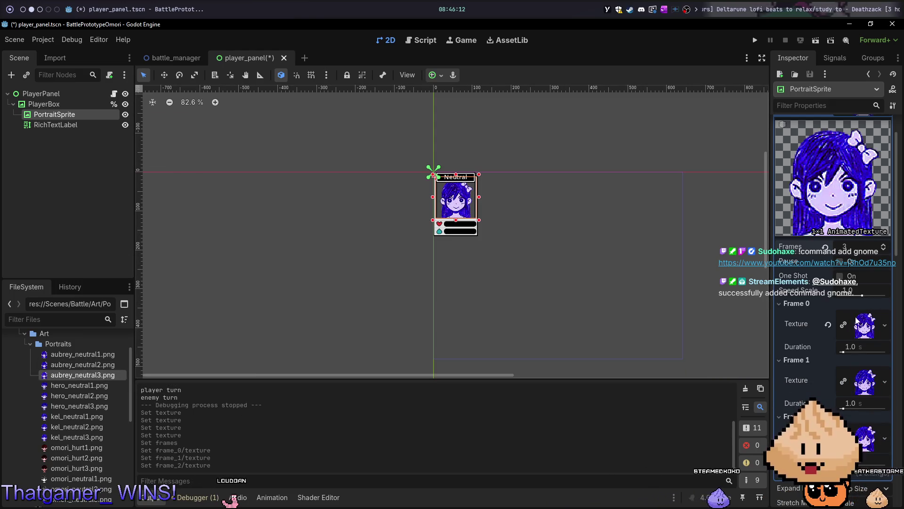
Choose Save As from the Texture dropdown to save the animated texture as a resource
{"action": "scroll", "coordinate": [884, 141], "scroll_direction": "up", "scroll_amount": 2}
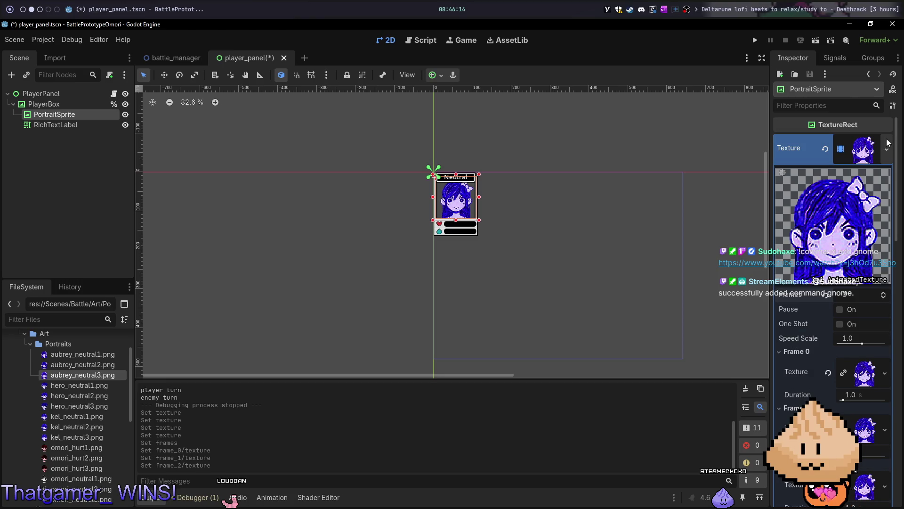
{"action": "left_click", "coordinate": [886, 148]}
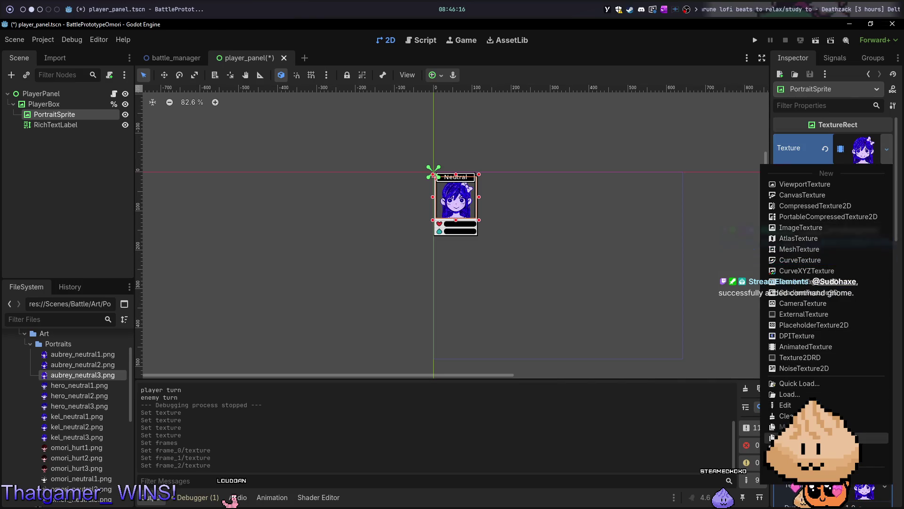
{"action": "left_click", "coordinate": [824, 437]}
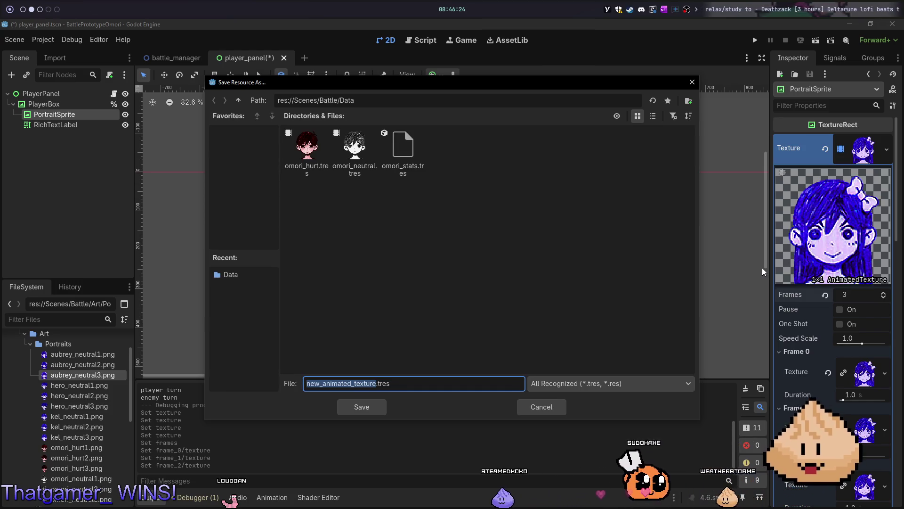
Save the Aubrey animated portrait as aubrey_neutral.tres
{"action": "type", "text": "aubrey_ne"}
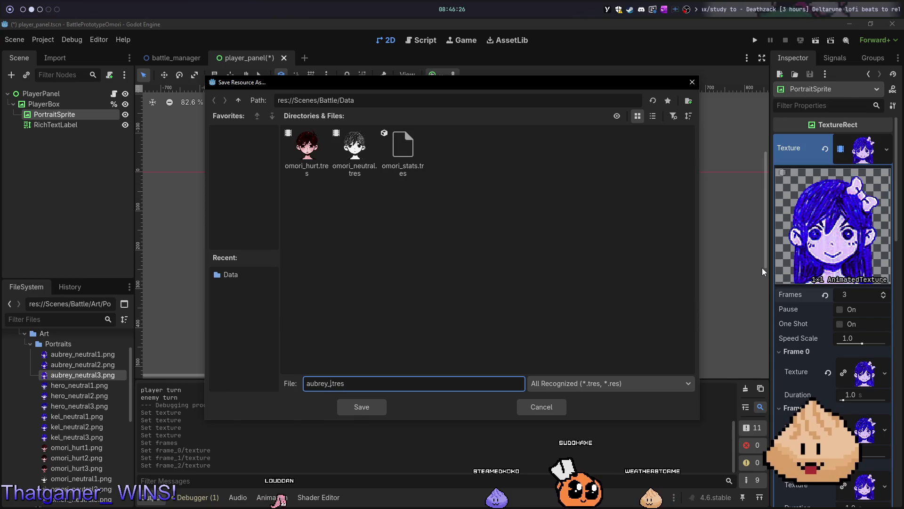
{"action": "type", "text": "utral"}
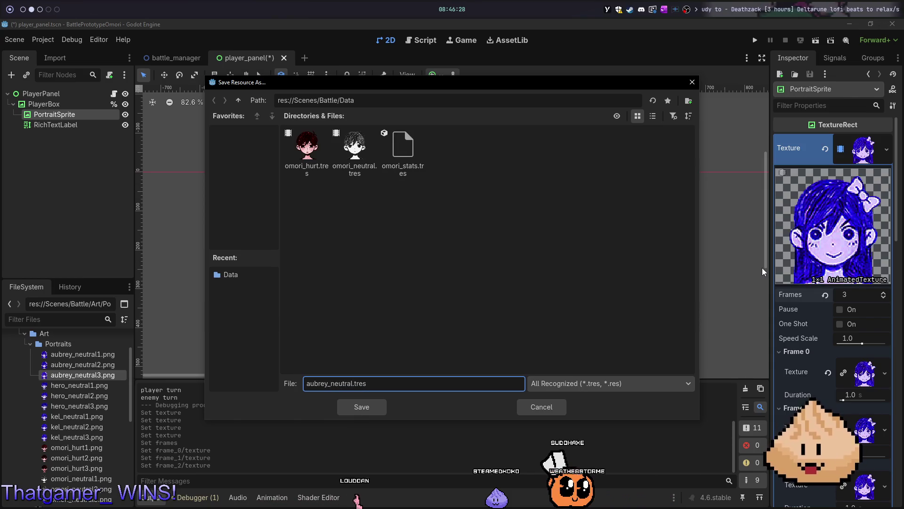
{"action": "key", "text": "Return"}
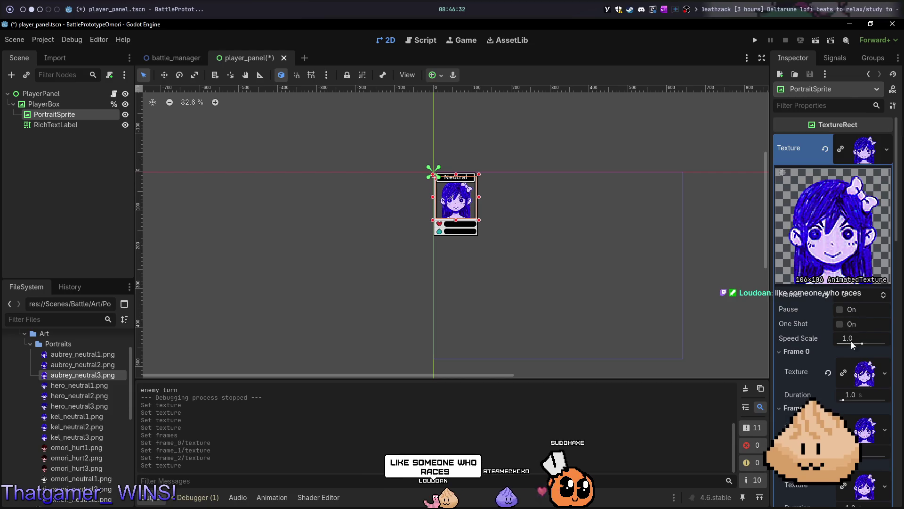
Set hero_neutral1.png, hero_neutral2.png and hero_neutral3.png as the textures of Frames 0–2
{"action": "mouse_move", "coordinate": [83, 384]}
{"action": "left_mouse_down"}
{"action": "mouse_move", "coordinate": [730, 408]}
{"action": "mouse_move", "coordinate": [865, 372]}
{"action": "left_mouse_up"}
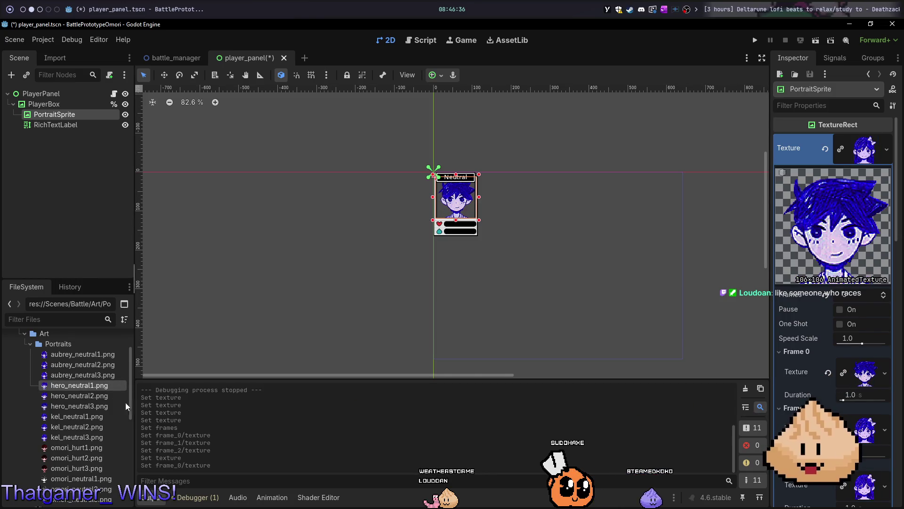
{"action": "left_click", "coordinate": [94, 396]}
{"action": "left_click_drag", "start_coordinate": [96, 394], "coordinate": [864, 429]}
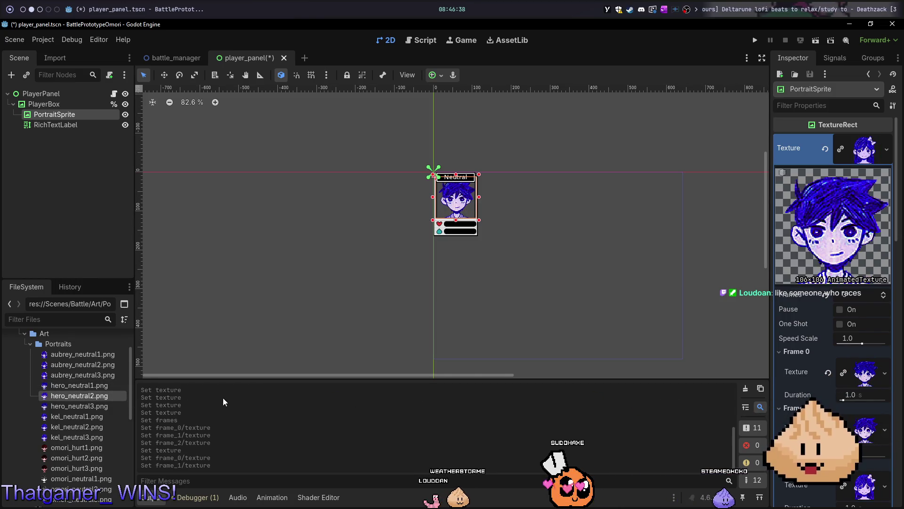
{"action": "mouse_move", "coordinate": [77, 406]}
{"action": "left_mouse_down"}
{"action": "mouse_move", "coordinate": [376, 453]}
{"action": "mouse_move", "coordinate": [863, 488]}
{"action": "left_mouse_up"}
Save the hero animated texture as hero_neutral.tres, then drop kel_neutral1.png onto Frame 0
{"action": "left_click", "coordinate": [887, 149]}
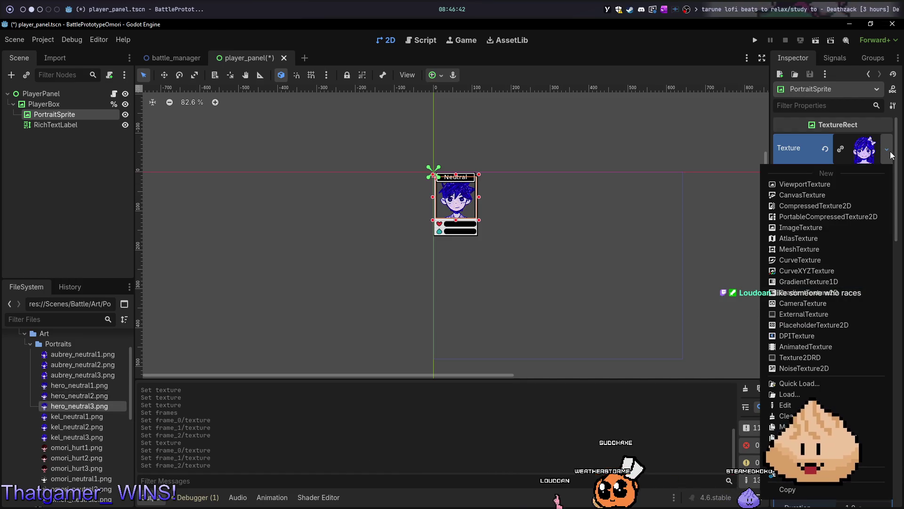
{"action": "left_click", "coordinate": [865, 149]}
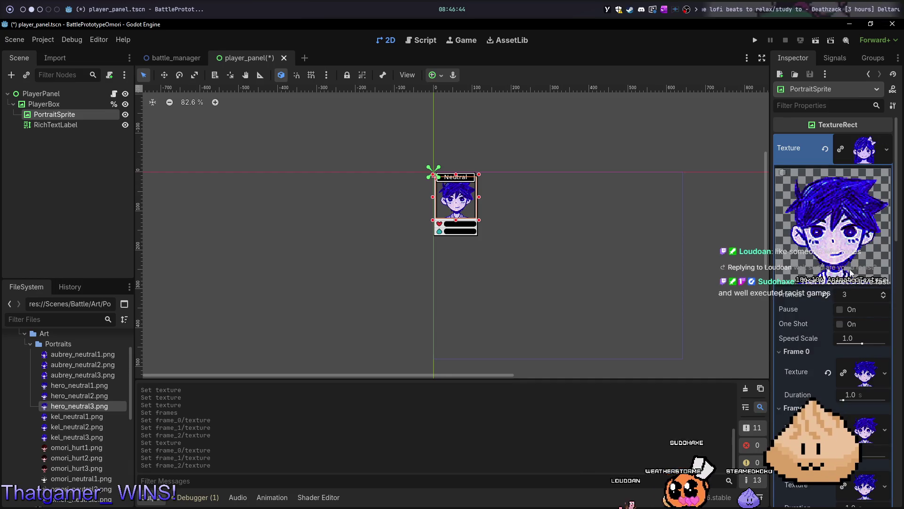
{"action": "left_click", "coordinate": [864, 149]}
{"action": "left_click", "coordinate": [865, 149]}
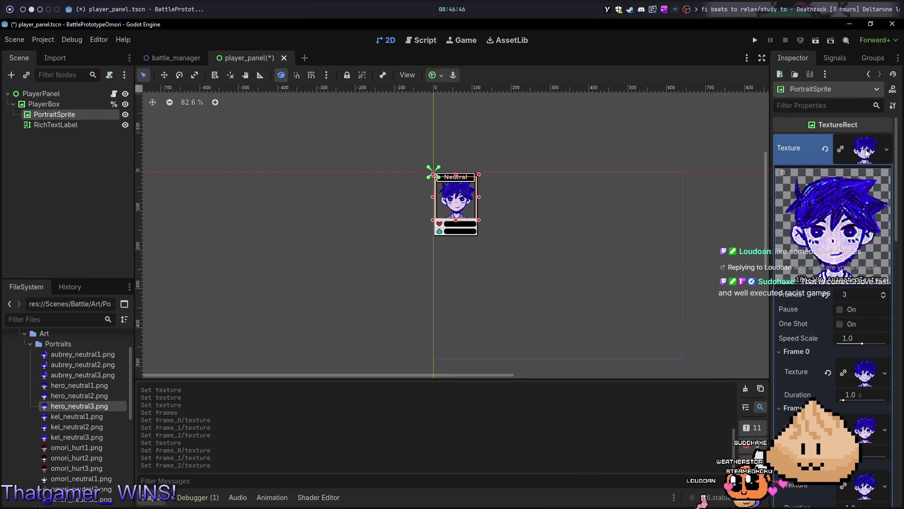
{"action": "left_click", "coordinate": [887, 150]}
{"action": "left_click", "coordinate": [796, 459]}
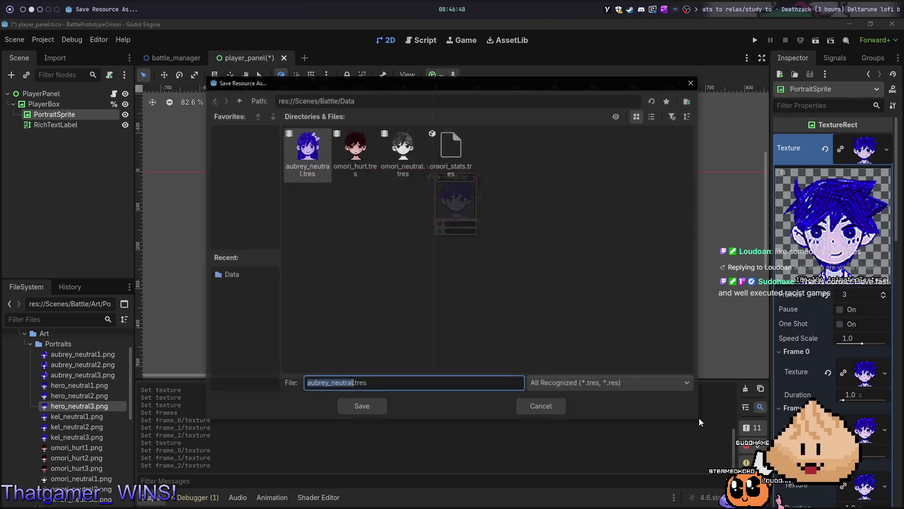
{"action": "left_click", "coordinate": [324, 384]}
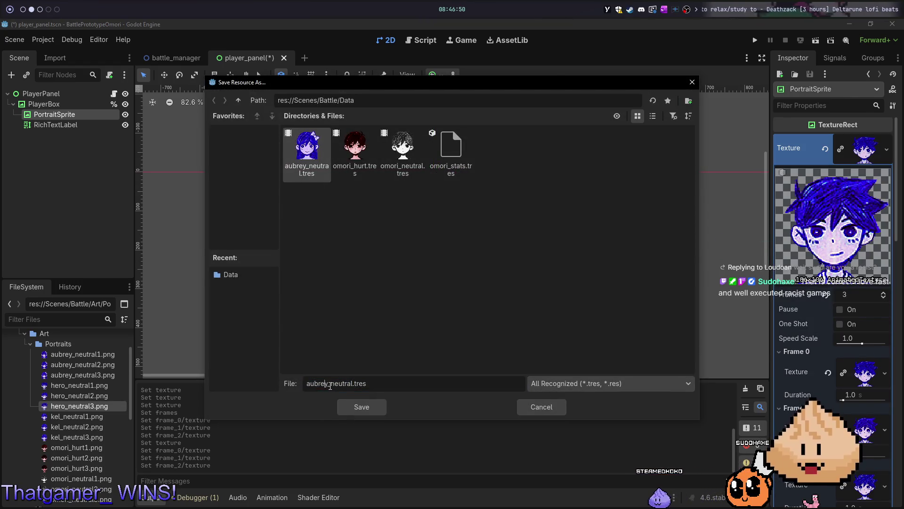
{"action": "left_click_drag", "start_coordinate": [330, 386], "coordinate": [320, 386]}
{"action": "type", "text": "hero"}
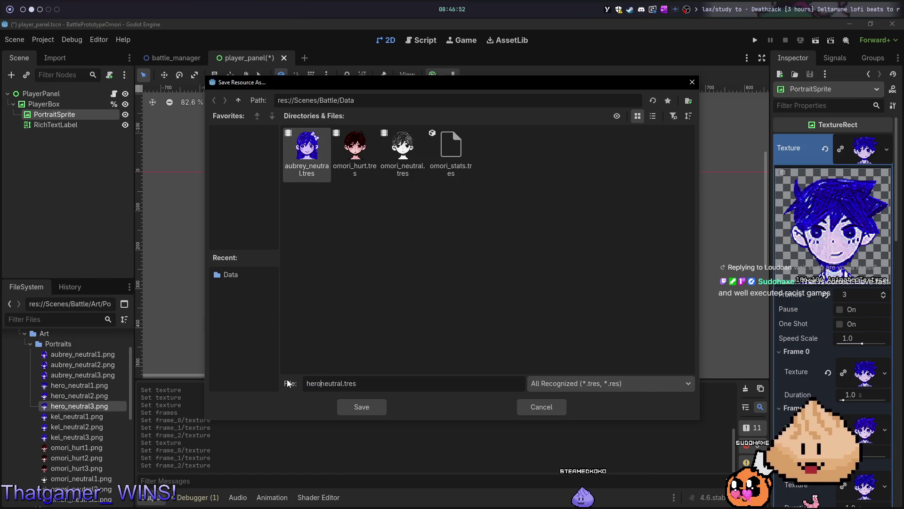
{"action": "key", "text": "Return"}
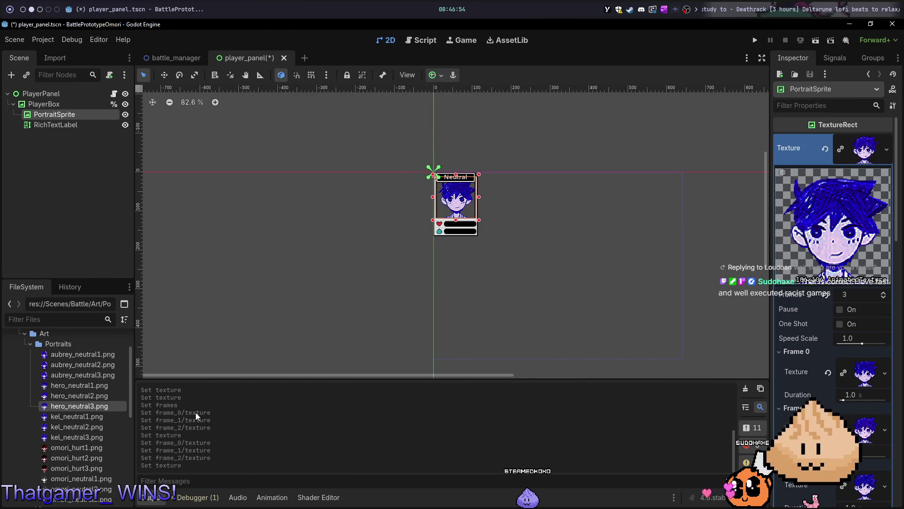
{"action": "mouse_move", "coordinate": [68, 417]}
{"action": "left_mouse_down"}
{"action": "mouse_move", "coordinate": [843, 378]}
{"action": "mouse_move", "coordinate": [317, 436]}
{"action": "left_mouse_up"}
Select the three kel_neutral images and try dropping them onto the texture at once
{"action": "left_click_drag", "start_coordinate": [84, 410], "coordinate": [79, 409]}
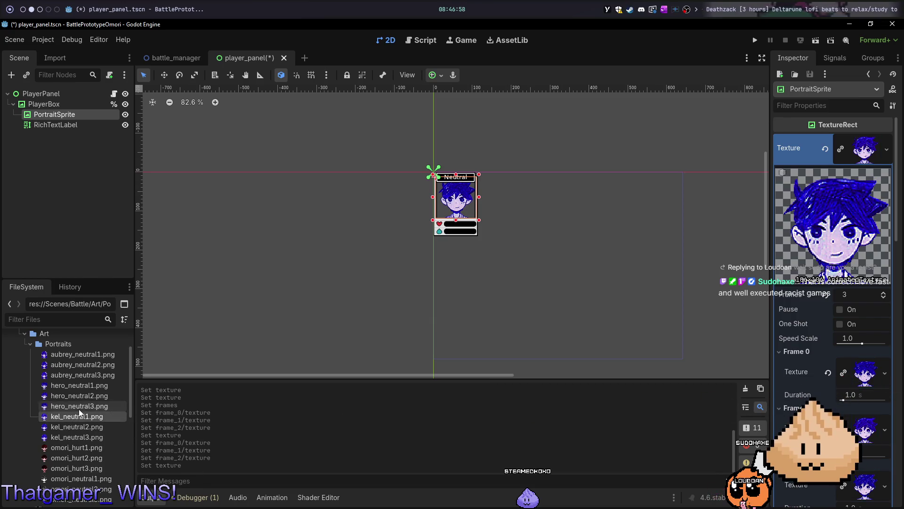
{"action": "left_click", "coordinate": [83, 433], "text": "shift"}
{"action": "mouse_move", "coordinate": [83, 433]}
{"action": "left_mouse_down"}
{"action": "mouse_move", "coordinate": [863, 369]}
{"action": "mouse_move", "coordinate": [850, 329]}
{"action": "mouse_move", "coordinate": [834, 346]}
{"action": "left_mouse_up"}
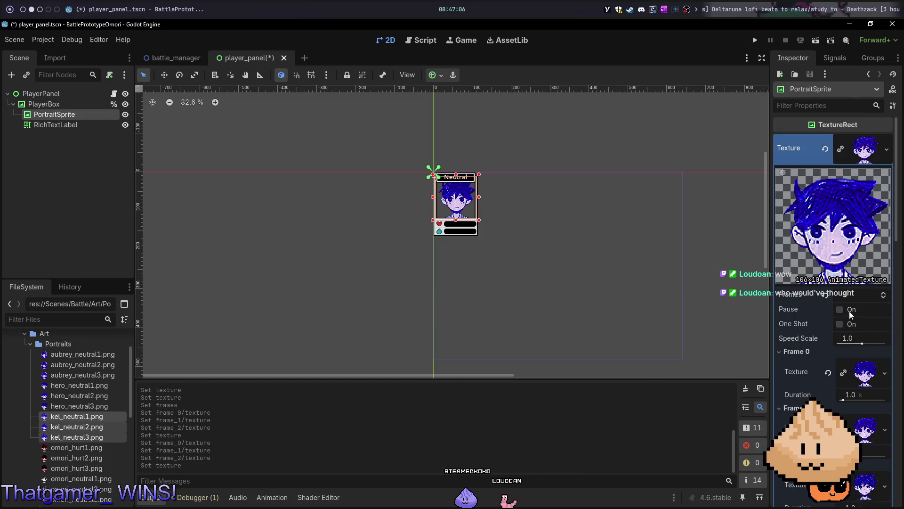
{"action": "mouse_move", "coordinate": [69, 419]}
{"action": "left_mouse_down"}
{"action": "mouse_move", "coordinate": [744, 297]}
{"action": "mouse_move", "coordinate": [861, 309]}
{"action": "mouse_move", "coordinate": [837, 207]}
{"action": "left_mouse_up"}
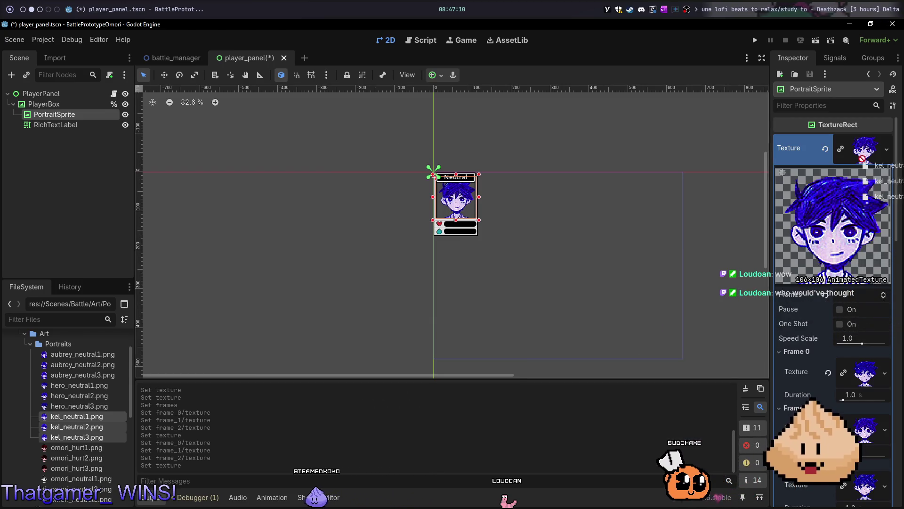
{"action": "left_click", "coordinate": [81, 417]}
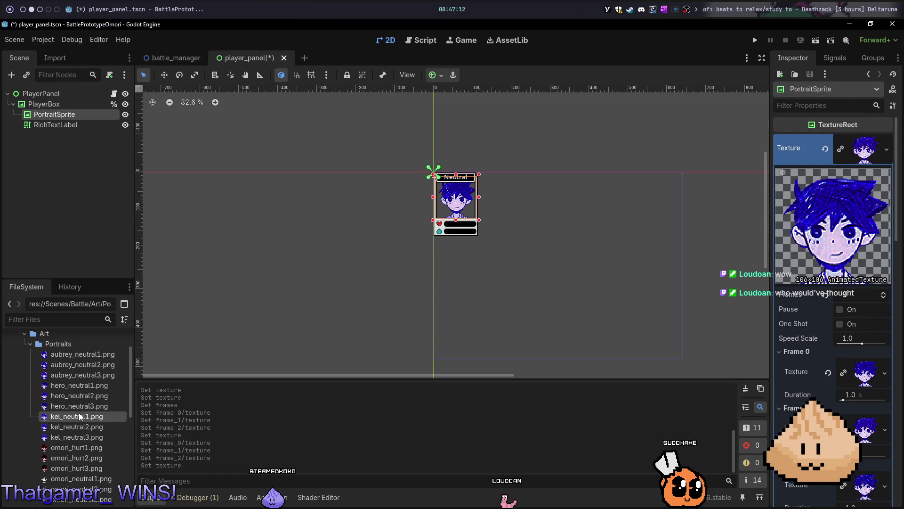
Set kel_neutral1.png, kel_neutral2.png and kel_neutral3.png as the textures of Frames 0–2
{"action": "left_click_drag", "start_coordinate": [81, 417], "coordinate": [747, 388]}
{"action": "left_click_drag", "start_coordinate": [865, 375], "coordinate": [864, 376]}
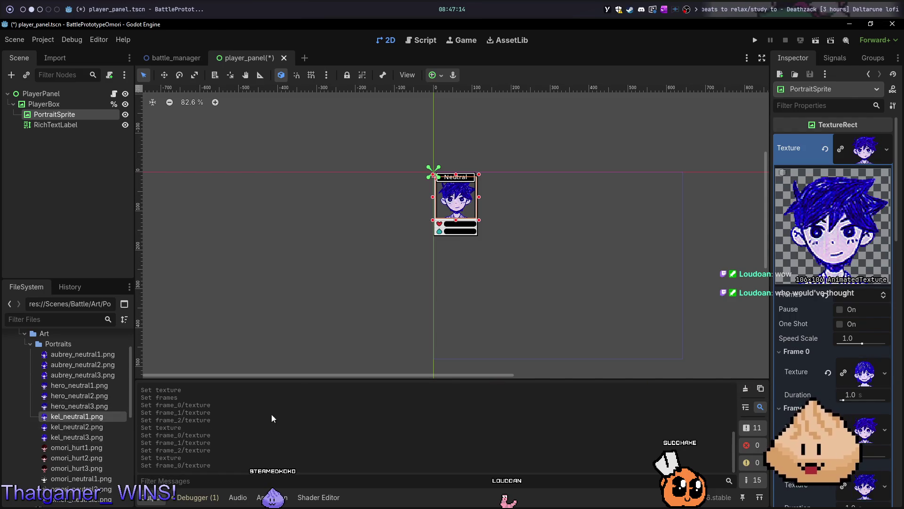
{"action": "left_click_drag", "start_coordinate": [56, 423], "coordinate": [376, 411]}
{"action": "left_click_drag", "start_coordinate": [717, 423], "coordinate": [864, 428]}
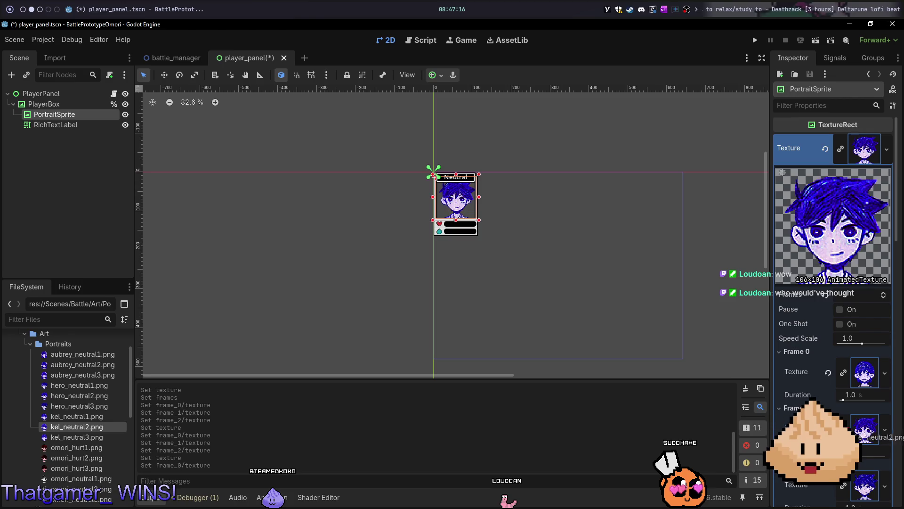
{"action": "left_click", "coordinate": [63, 437]}
{"action": "left_click_drag", "start_coordinate": [63, 437], "coordinate": [748, 471]}
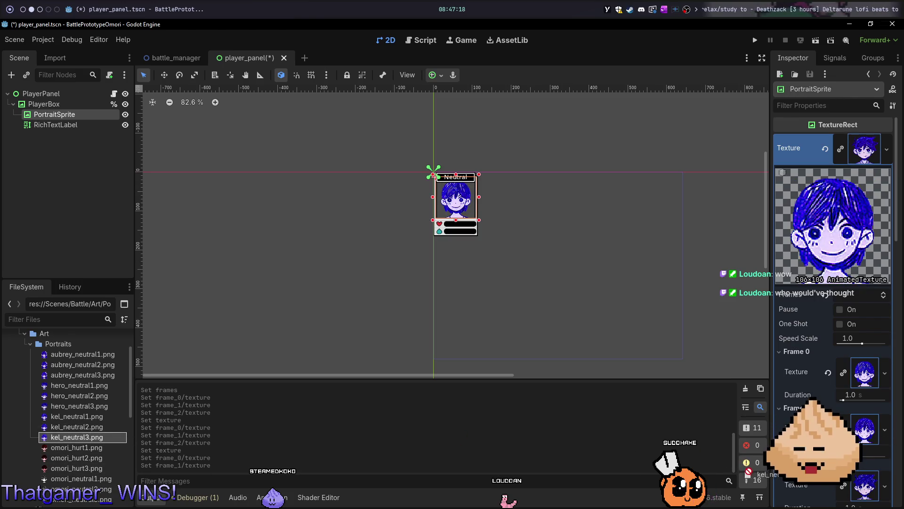
{"action": "left_click_drag", "start_coordinate": [854, 477], "coordinate": [862, 484]}
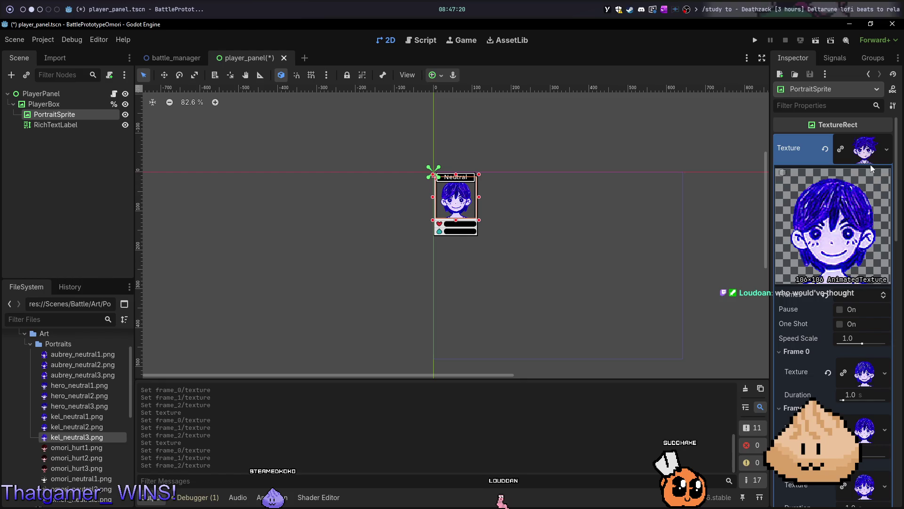
Save the Kel animated texture as kel_neutral.tres in the Data folder
{"action": "left_click", "coordinate": [887, 149]}
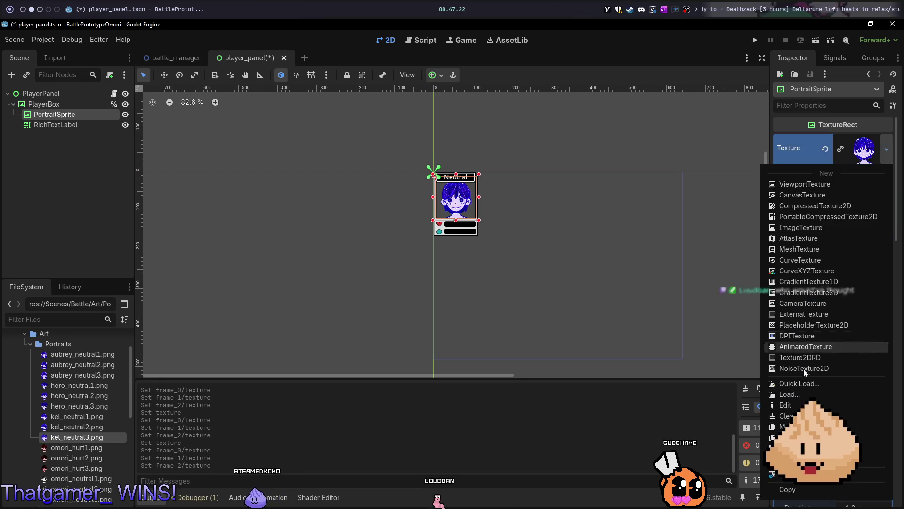
{"action": "left_click", "coordinate": [800, 459]}
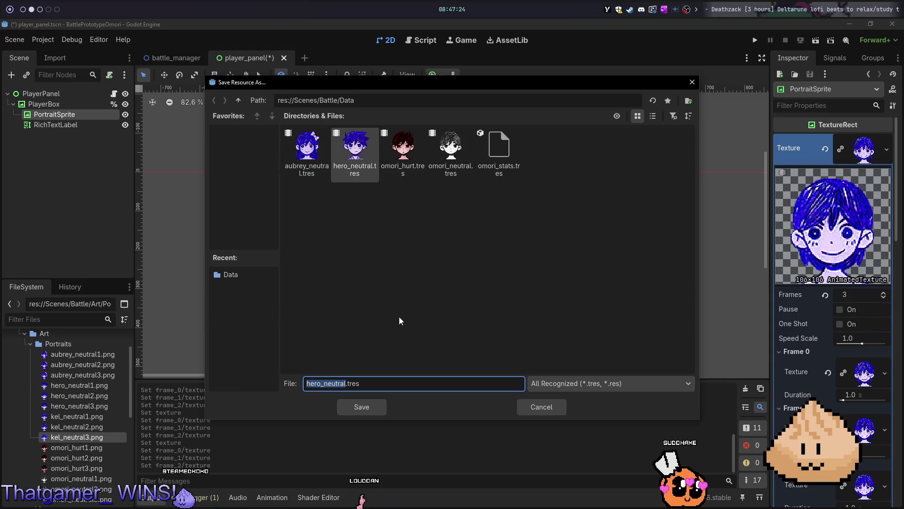
{"action": "left_click", "coordinate": [328, 386]}
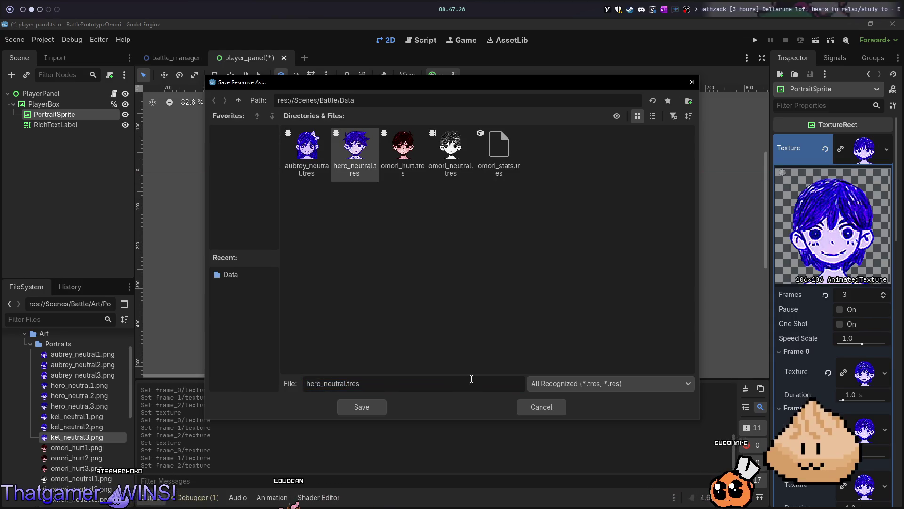
{"action": "key", "text": "BackSpace"}
{"action": "key", "text": "BackSpace"}
{"action": "key", "text": "BackSpace"}
{"action": "type", "text": "kel"}
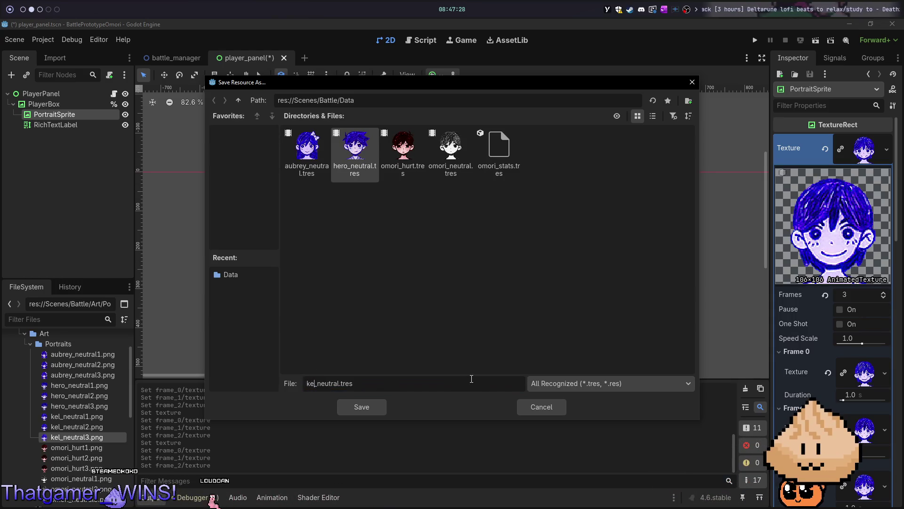
{"action": "key", "text": "Return"}
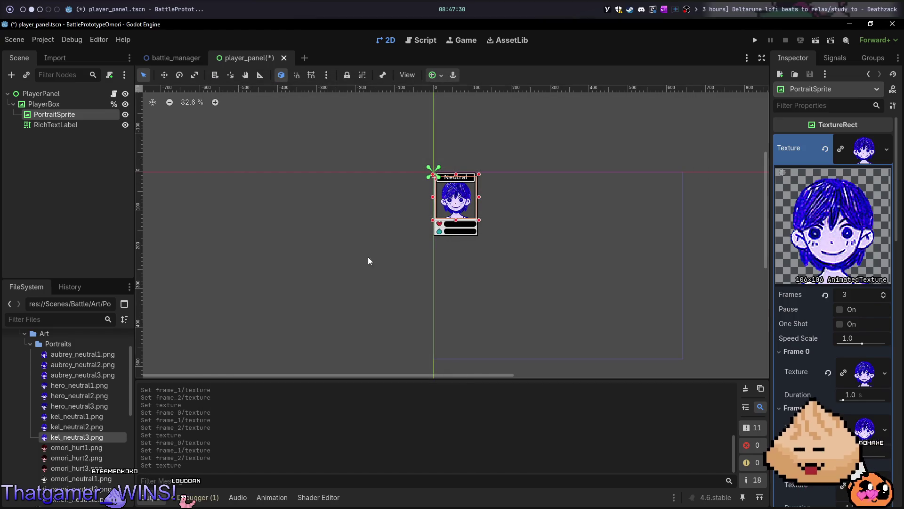
{"action": "scroll", "coordinate": [309, 237], "scroll_direction": "down", "scroll_amount": 5}
Test-run the battle_manager scene with F6, stop it with F8, and return to player_panel
{"action": "left_click", "coordinate": [188, 64]}
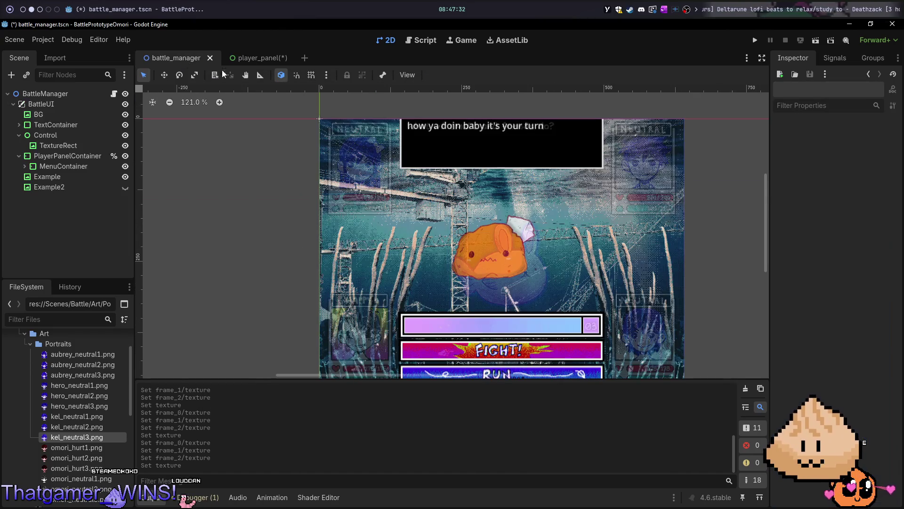
{"action": "key", "text": "F6"}
{"action": "key", "text": "F8"}
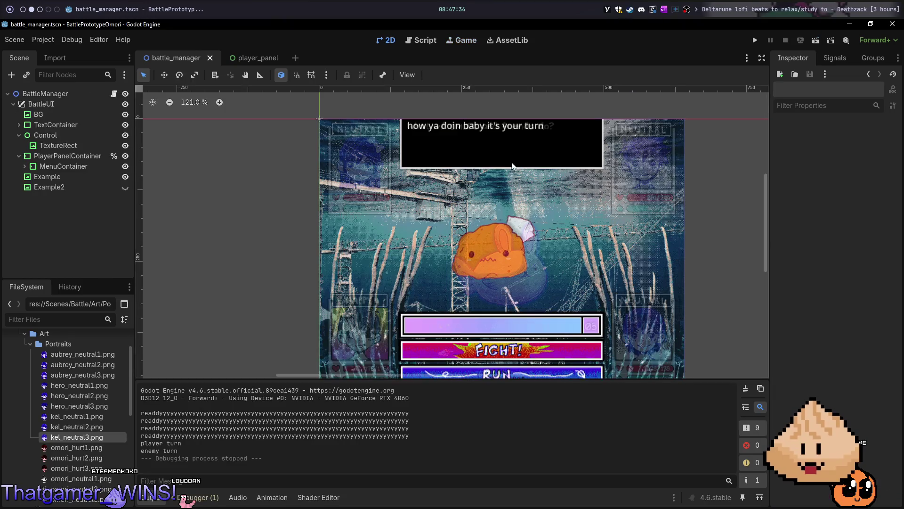
{"action": "left_click", "coordinate": [283, 60]}
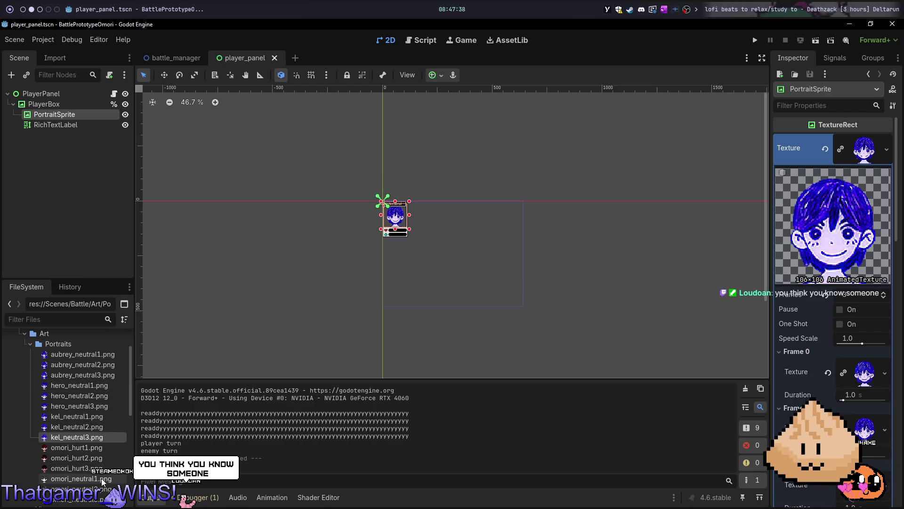
{"action": "mouse_move", "coordinate": [95, 462]}
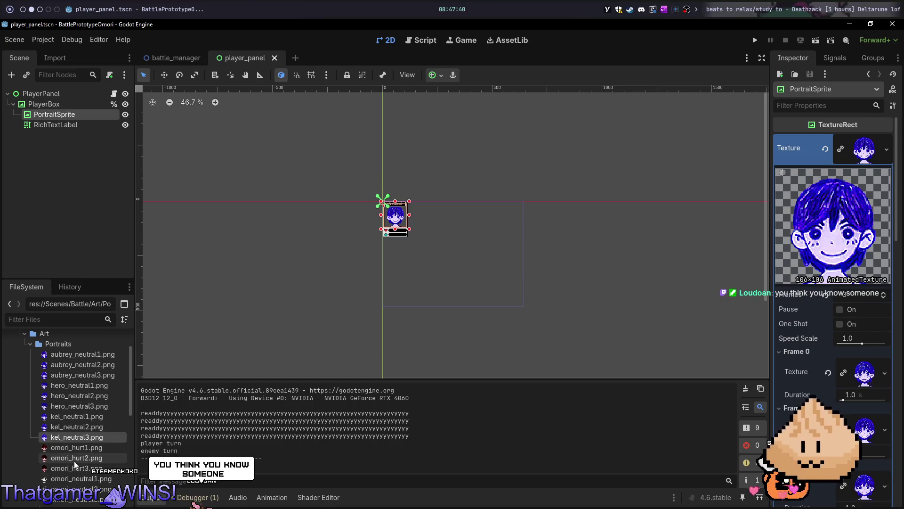
{"action": "key", "text": "alt+1"}
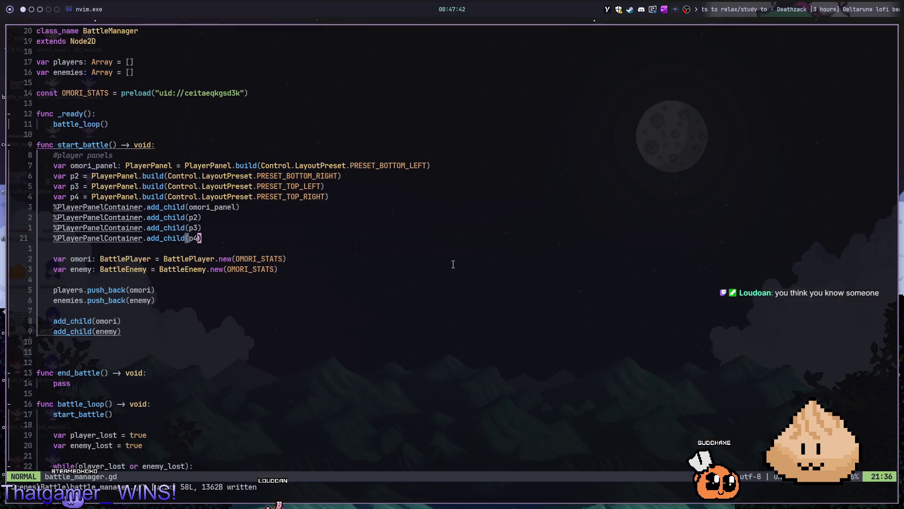
Cycle through the workspaces, glancing at the sprite sheet in the browser, and return to Neovim
{"action": "key", "text": "alt+3"}
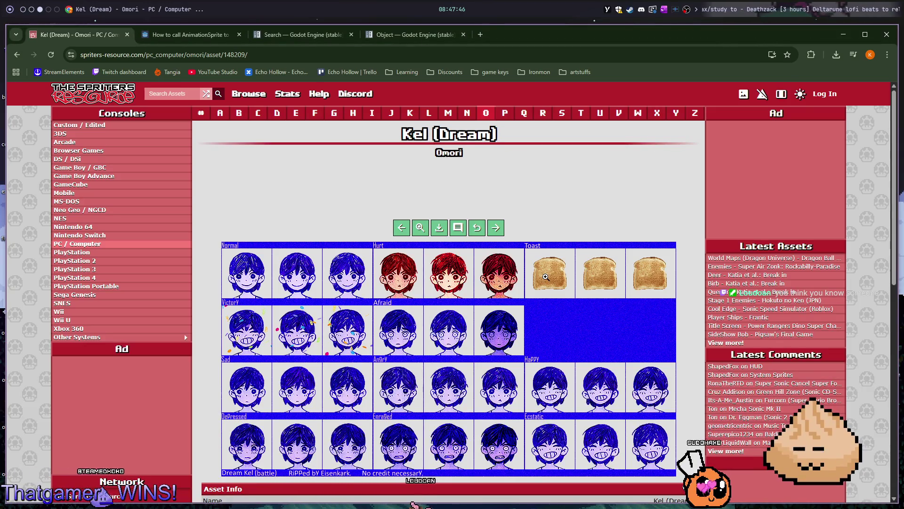
{"action": "key", "text": "alt+1"}
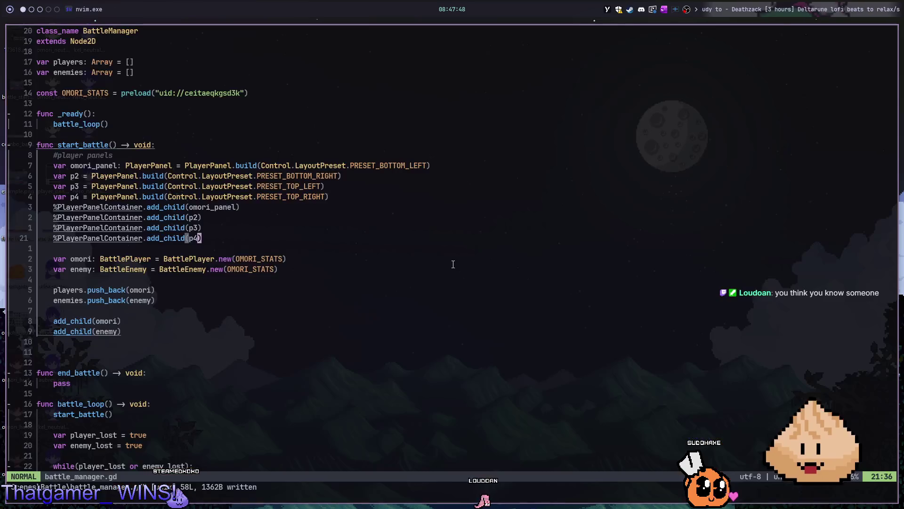
{"action": "key", "text": "alt+2"}
{"action": "key", "text": "alt+3"}
{"action": "key", "text": "alt+2"}
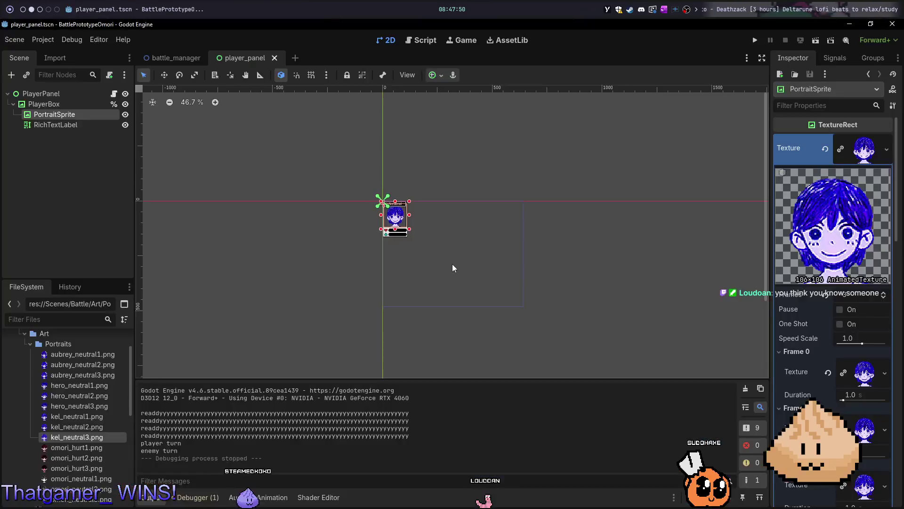
{"action": "key", "text": "alt+1"}
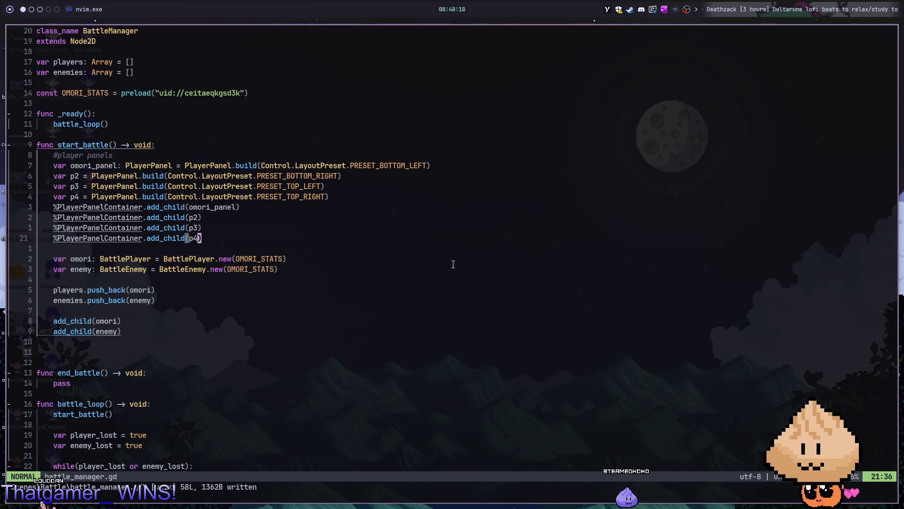
Step through start_battle's add_child lines in battle_manager.gd, then switch back to Godot
{"action": "key", "text": "j"}
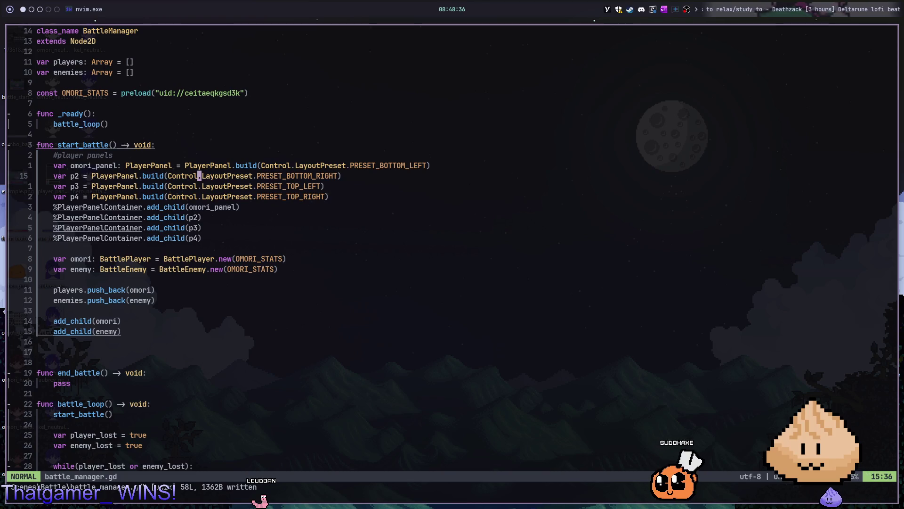
{"action": "key", "text": "j"}
{"action": "key", "text": "j"}
{"action": "key", "text": "j"}
{"action": "key", "text": "j"}
{"action": "key", "text": "j"}
{"action": "key", "text": "j"}
{"action": "key", "text": "l"}
{"action": "key", "text": "l"}
{"action": "key", "text": "l"}
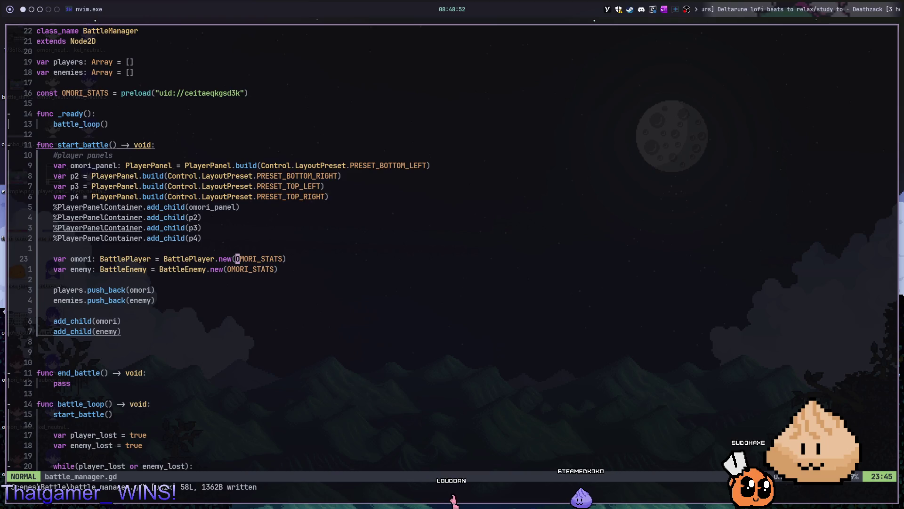
{"action": "key", "text": "alt+2"}
{"action": "key", "text": "alt+1"}
{"action": "key", "text": "alt+2"}
{"action": "key", "text": "alt+1"}
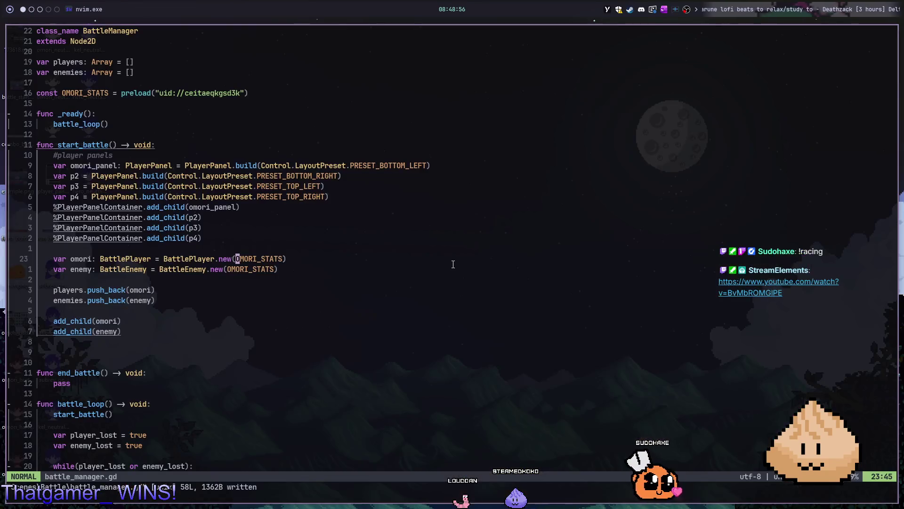
{"action": "key", "text": "alt+2"}
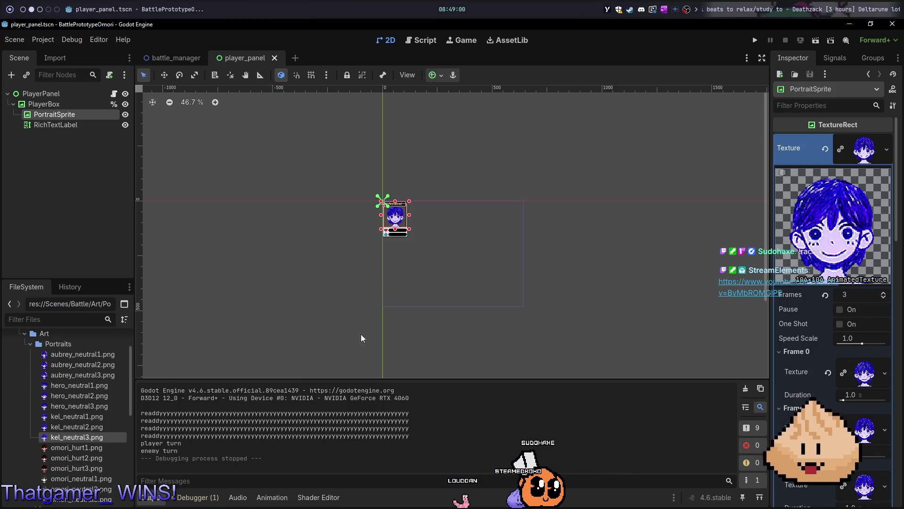
Collapse Portraits and inspect omori_neutral, hero_neutral and aubrey_neutral .tres resources, then switch to Neovim
{"action": "scroll", "coordinate": [100, 362], "scroll_direction": "up", "scroll_amount": 1}
{"action": "left_click", "coordinate": [30, 365]}
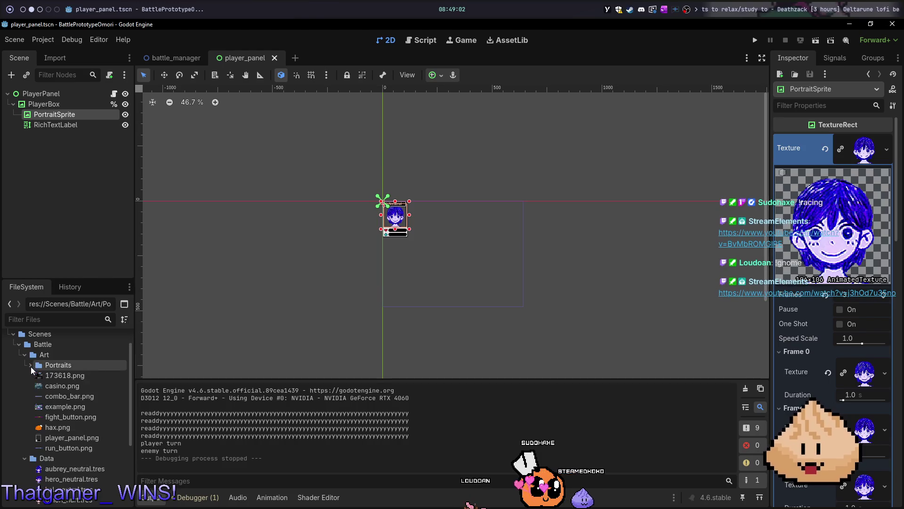
{"action": "scroll", "coordinate": [66, 463], "scroll_direction": "down", "scroll_amount": 2}
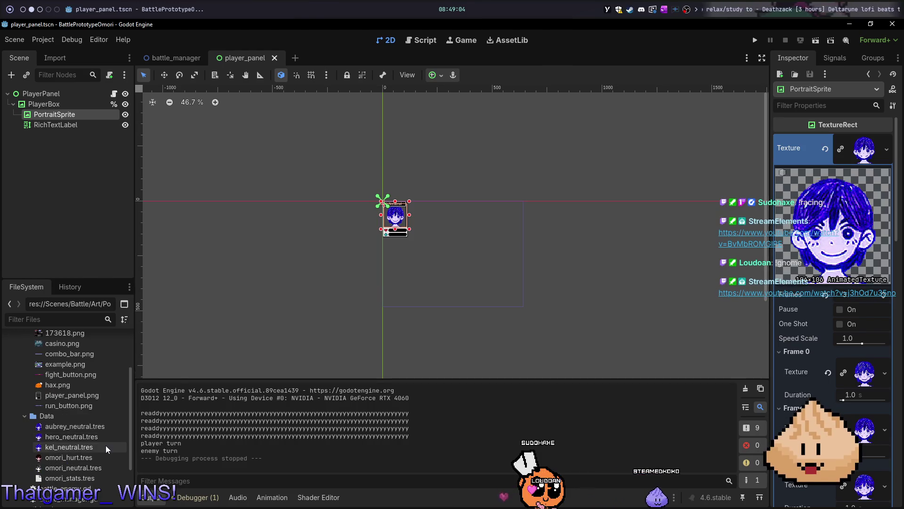
{"action": "left_click", "coordinate": [97, 466]}
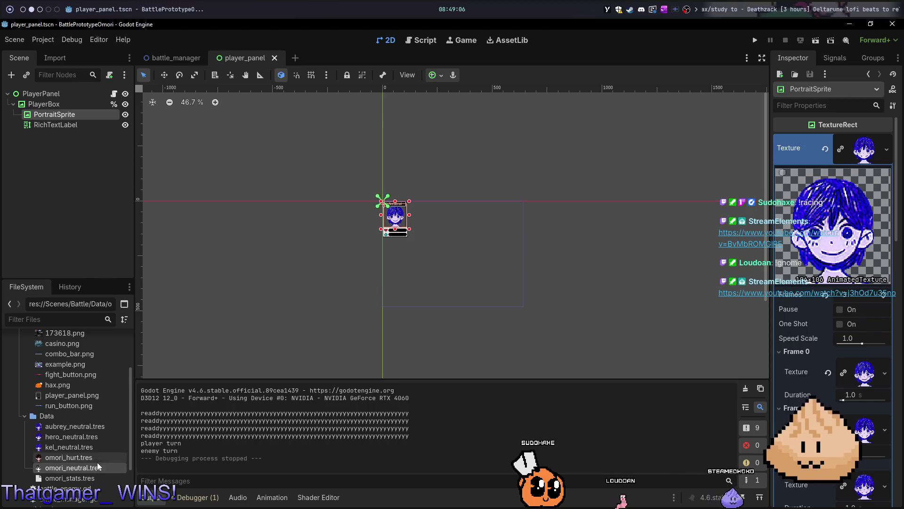
{"action": "left_click", "coordinate": [86, 434]}
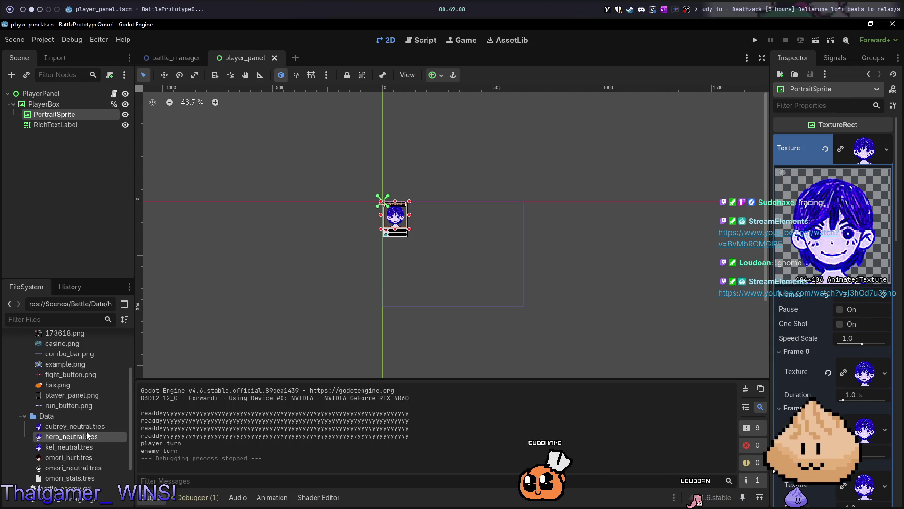
{"action": "left_click", "coordinate": [89, 427]}
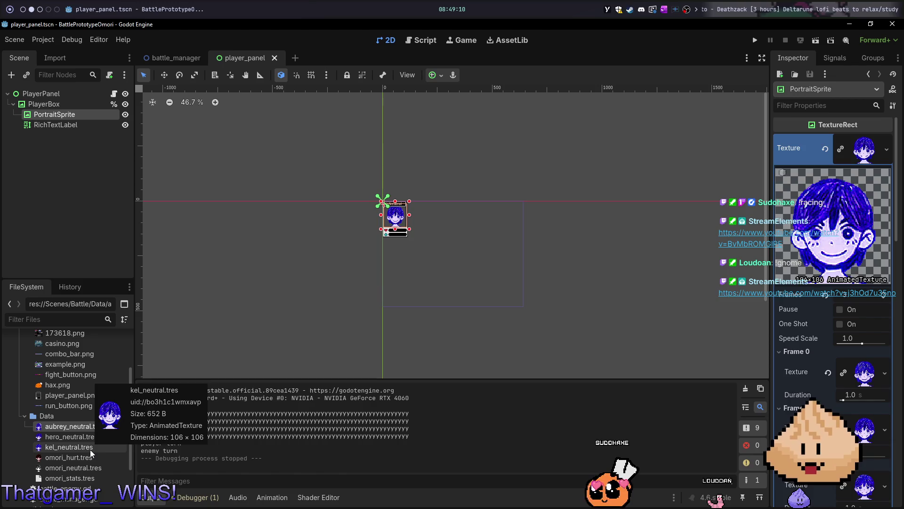
{"action": "mouse_move", "coordinate": [103, 465]}
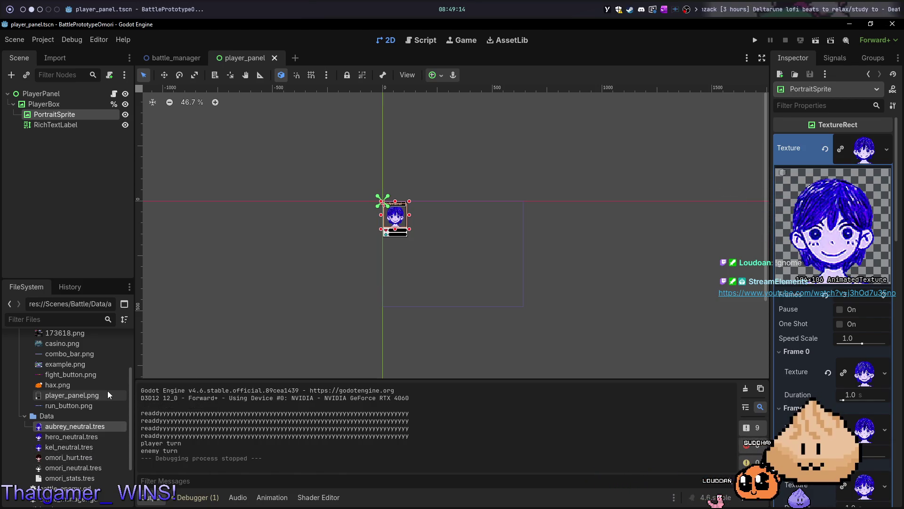
{"action": "mouse_move", "coordinate": [106, 426]}
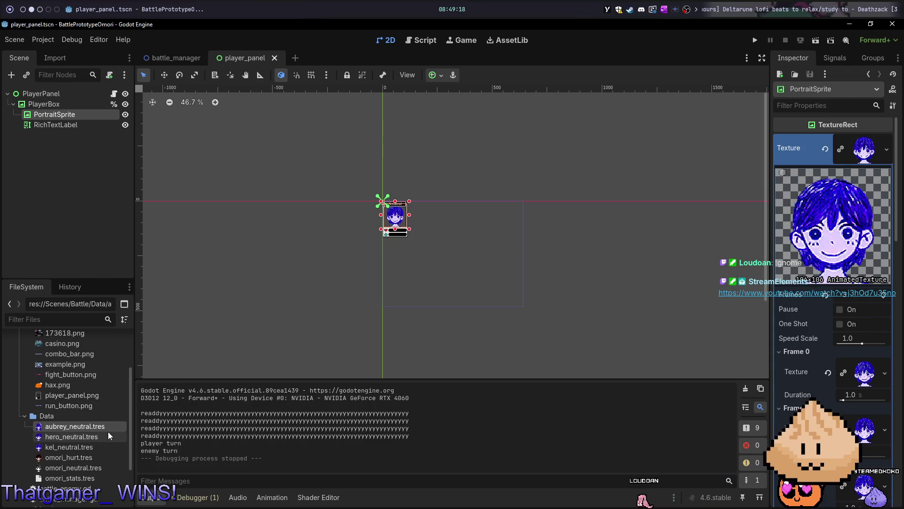
{"action": "key", "text": "alt+1"}
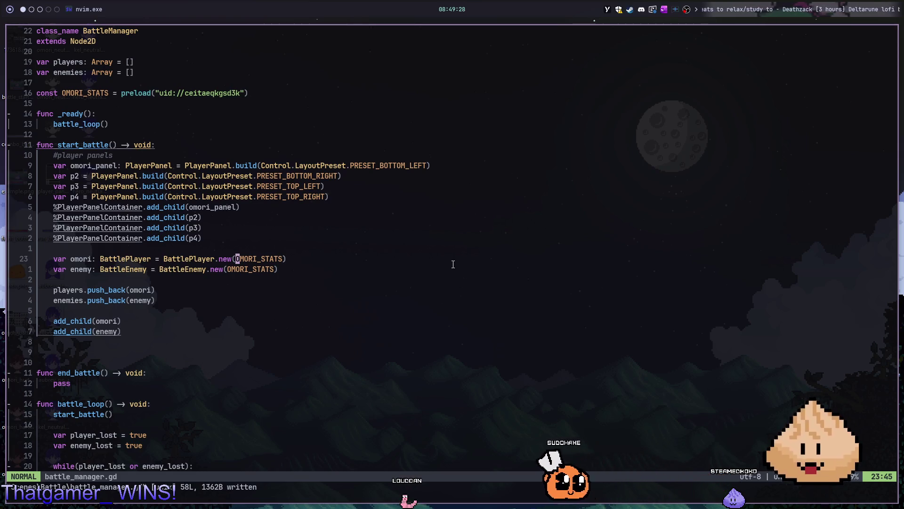
Move back along line 23 of battle_manager.gd and return to the Godot editor
{"action": "key", "text": "b"}
{"action": "key", "text": "b"}
{"action": "key", "text": "b"}
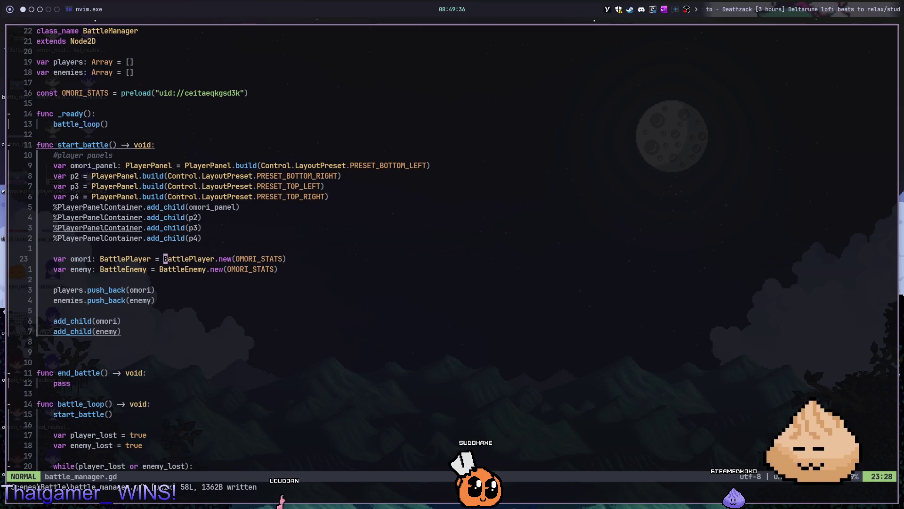
{"action": "key", "text": "alt+2"}
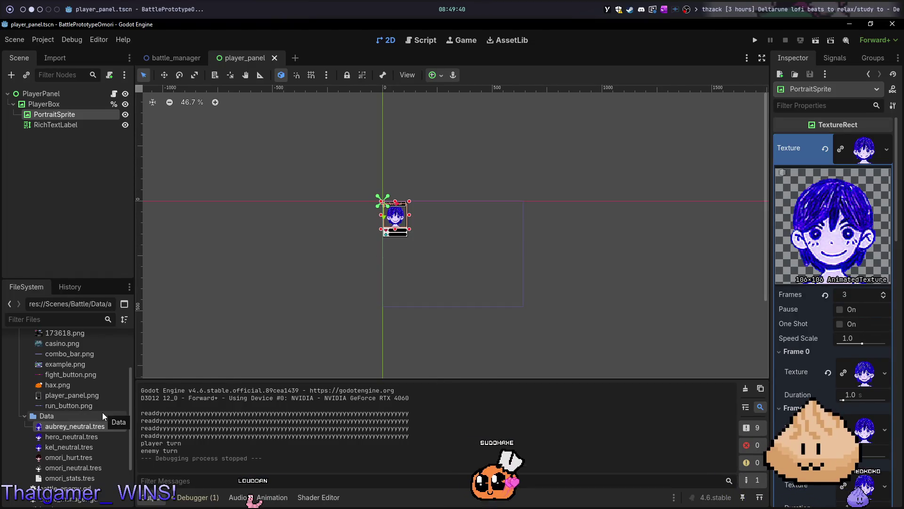
Flip between Neovim and the Godot editor, ending in Godot
{"action": "key", "text": "alt+1"}
{"action": "key", "text": "alt+2"}
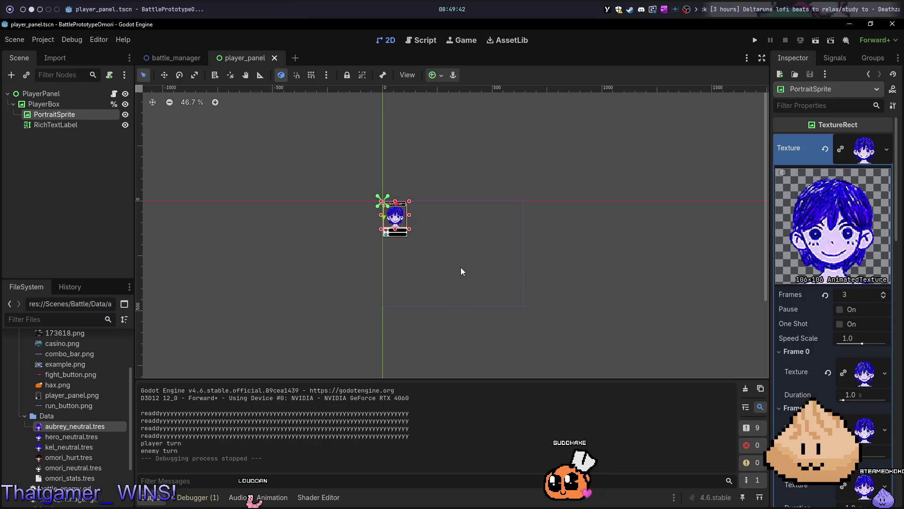
{"action": "key", "text": "alt+1"}
{"action": "key", "text": "alt+2"}
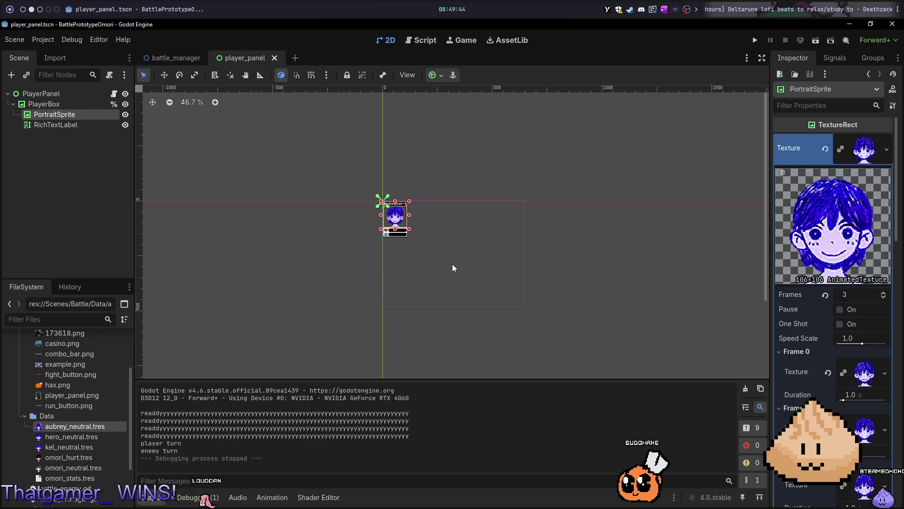
Collapse the Art and Data folders under Scenes/Battle and open the Battle folder's context menu
{"action": "scroll", "coordinate": [113, 402], "scroll_direction": "up", "scroll_amount": 5}
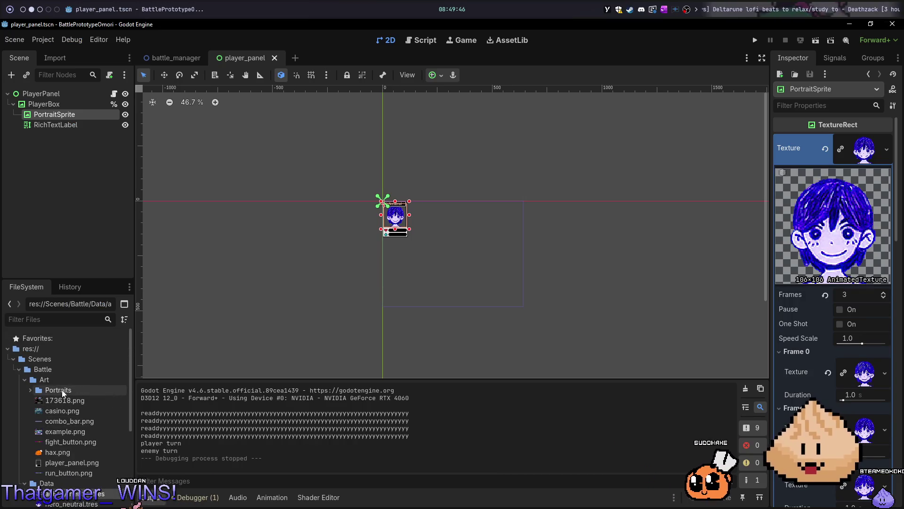
{"action": "left_click", "coordinate": [24, 381]}
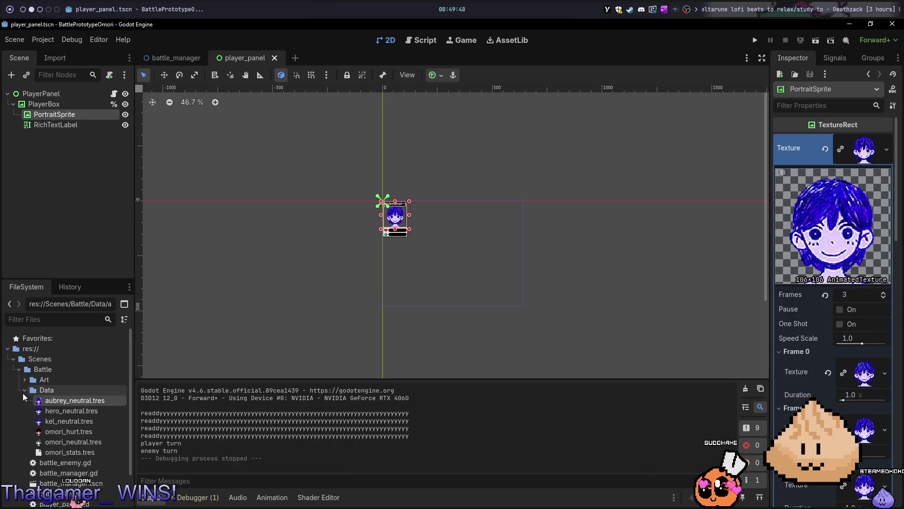
{"action": "left_click", "coordinate": [24, 391]}
{"action": "left_click", "coordinate": [23, 394]}
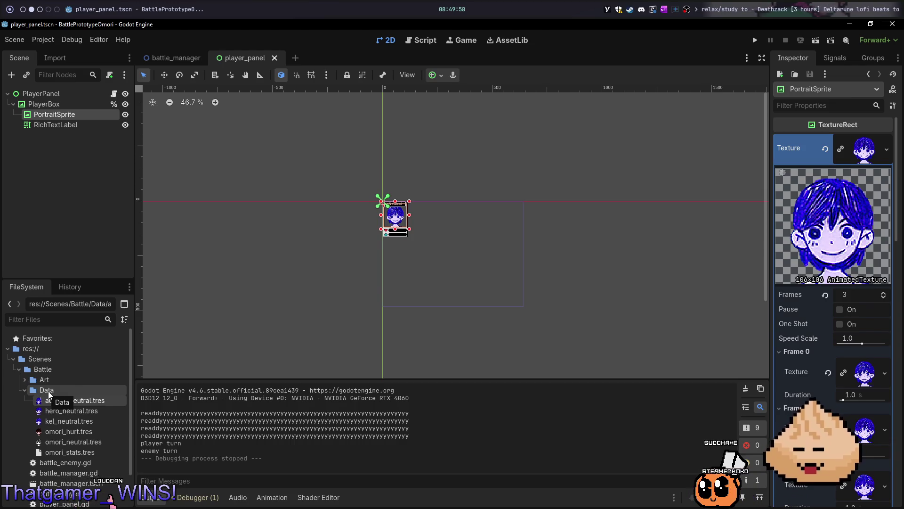
{"action": "double_click", "coordinate": [36, 390]}
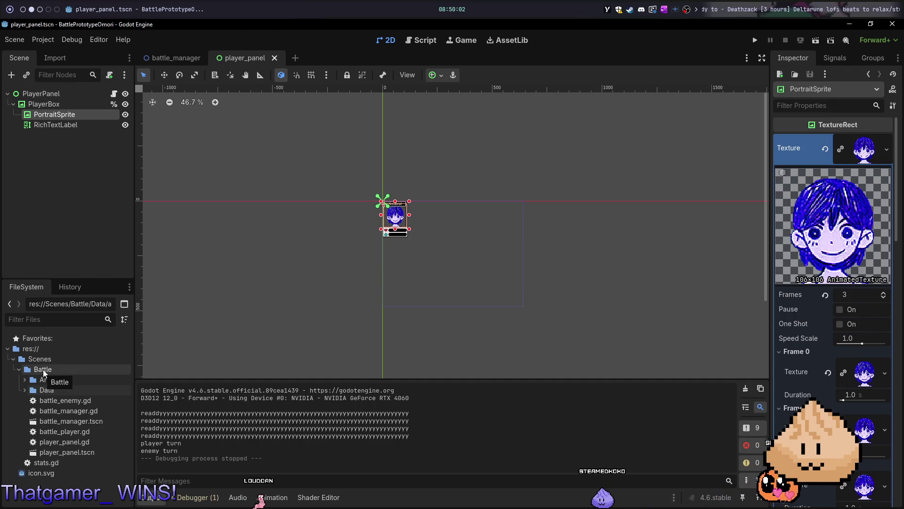
{"action": "right_click", "coordinate": [44, 373]}
Create a player_data.gd script extending Node in the Scenes/Battle folder
{"action": "mouse_move", "coordinate": [141, 341]}
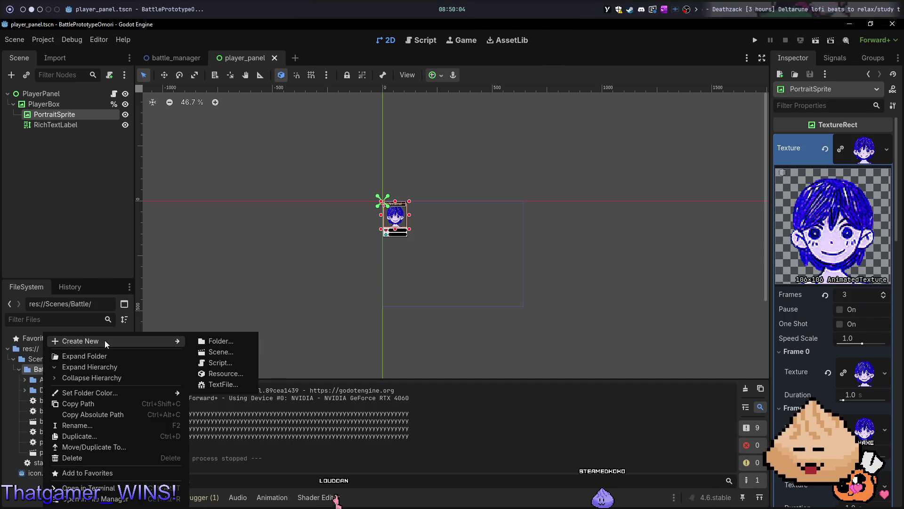
{"action": "left_click", "coordinate": [225, 373]}
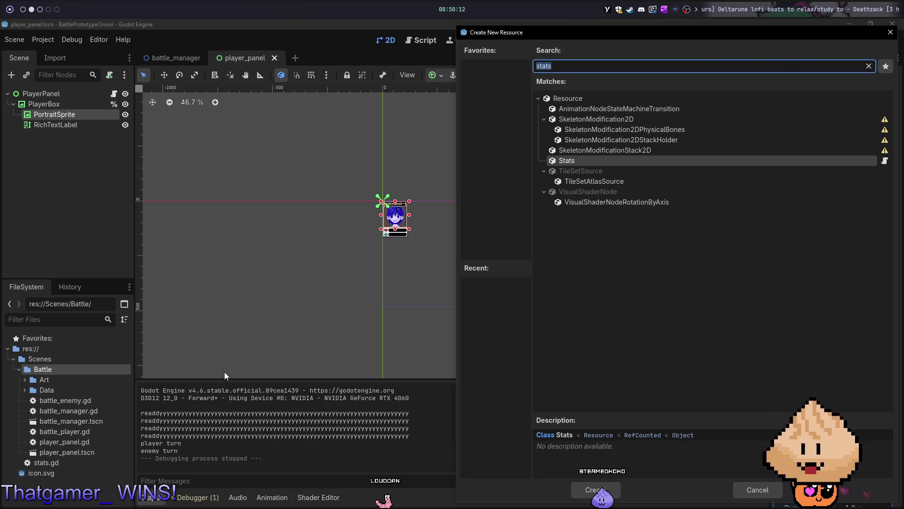
{"action": "key", "text": "Escape"}
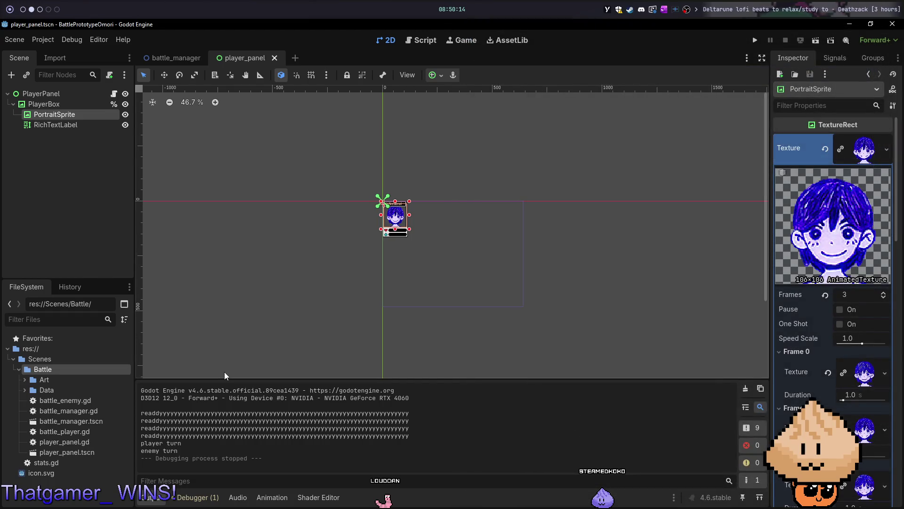
{"action": "right_click", "coordinate": [42, 377]}
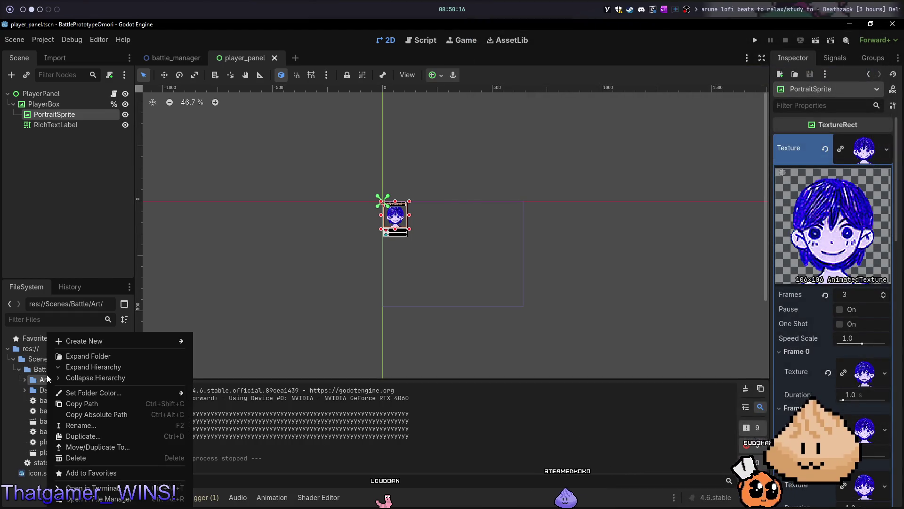
{"action": "left_click", "coordinate": [36, 369]}
{"action": "right_click", "coordinate": [36, 369]}
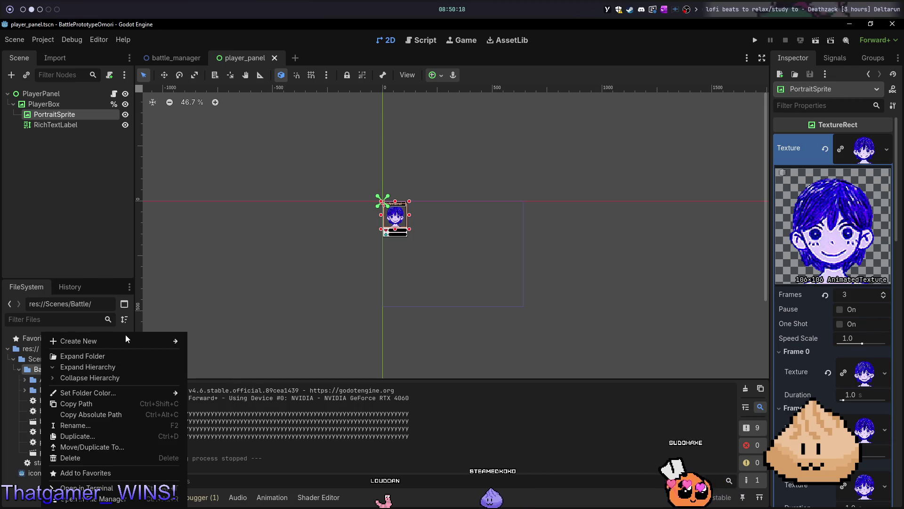
{"action": "mouse_move", "coordinate": [145, 344]}
{"action": "left_click", "coordinate": [221, 362]}
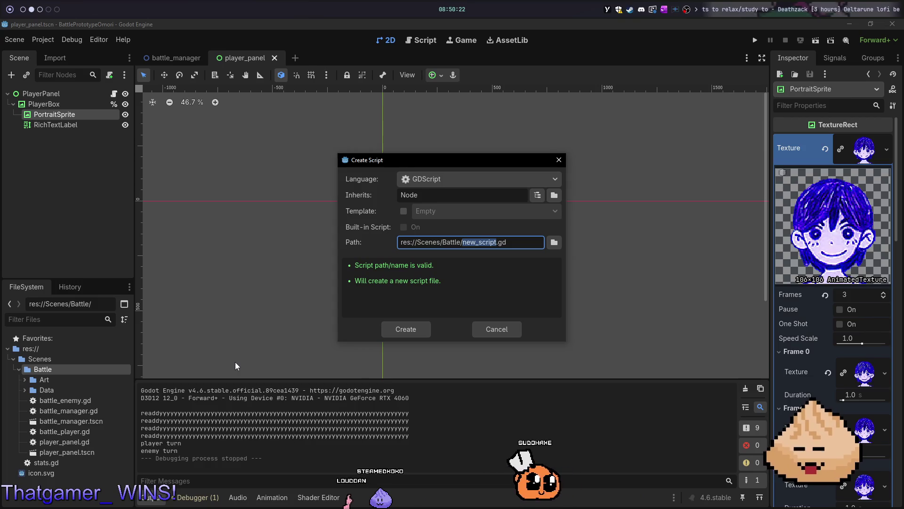
{"action": "type", "text": "player_"}
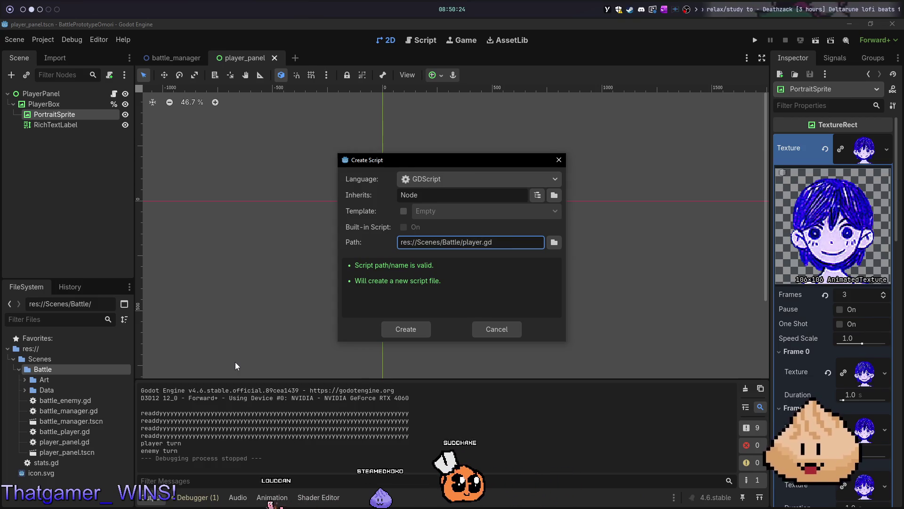
{"action": "type", "text": "data"}
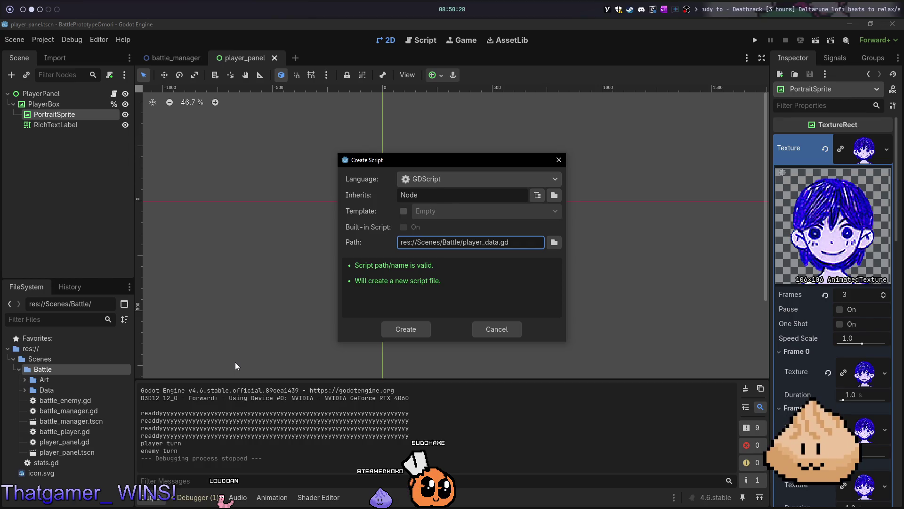
{"action": "key", "text": "Return"}
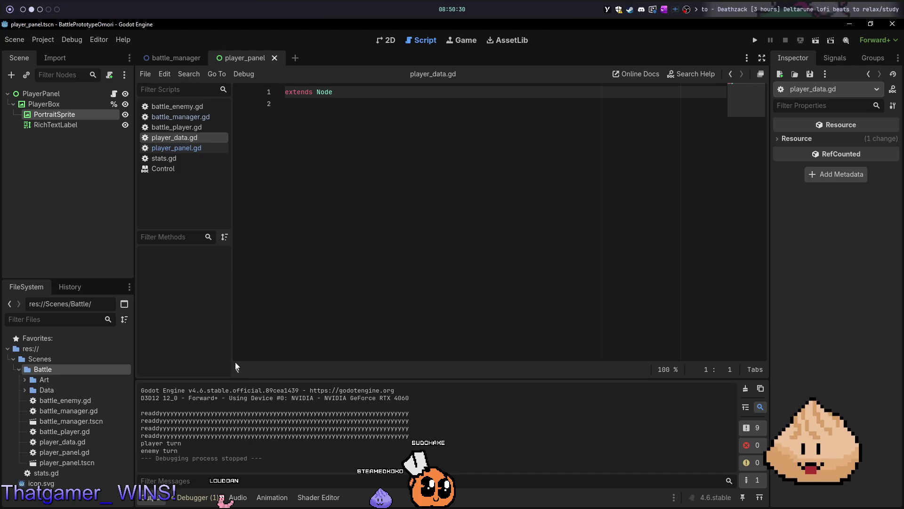
{"action": "key", "text": "alt+1"}
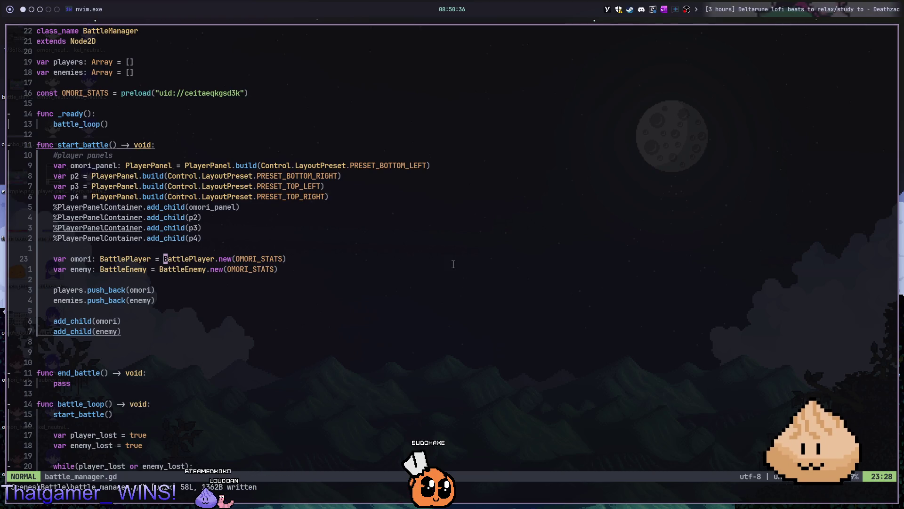
Open player_data.gd, add 'class_name PlayerData' above extends Node, and save it
{"action": "key", "text": "space"}
{"action": "key", "text": "f"}
{"action": "key", "text": "f"}
{"action": "type", "text": "player"}
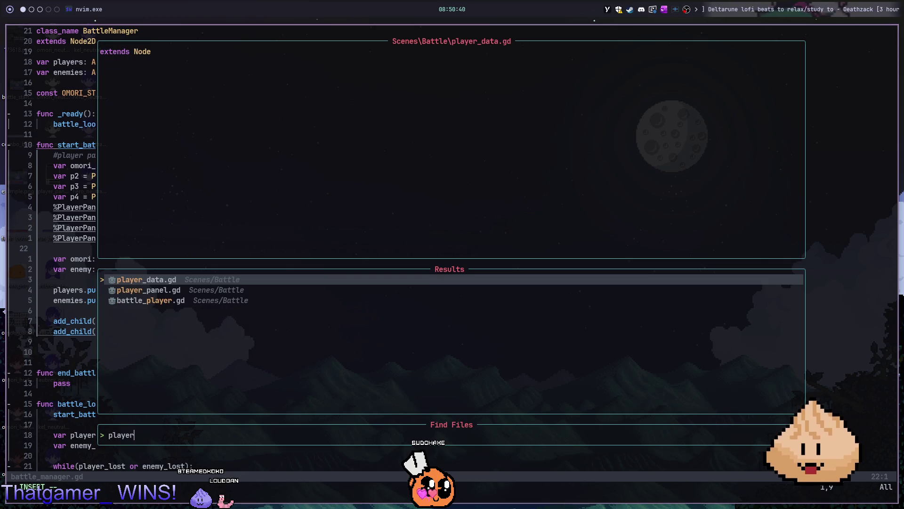
{"action": "key", "text": "Return"}
{"action": "type", "text": "O"}
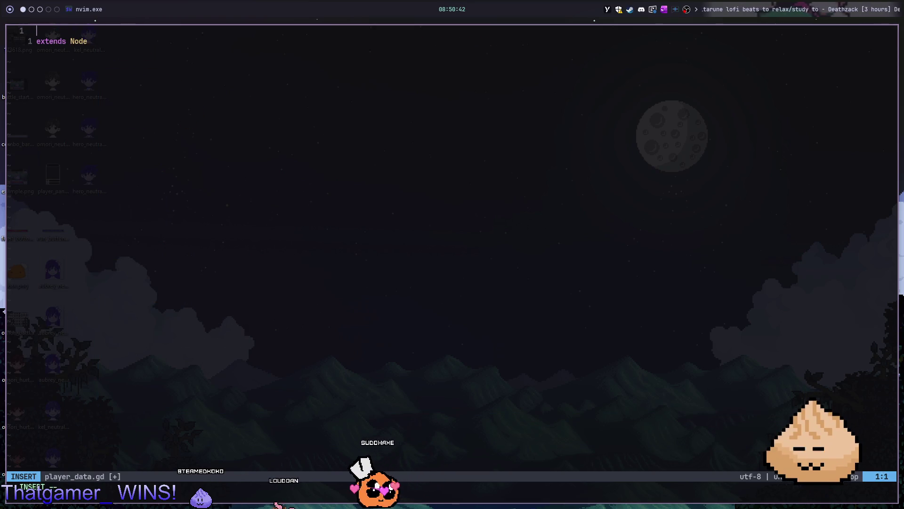
{"action": "type", "text": "class_name PlayerData"}
{"action": "key", "text": "Down"}
{"action": "key", "text": "Return"}
{"action": "key", "text": "Return"}
{"action": "key", "text": "Escape"}
{"action": "type", "text": ":w"}
{"action": "key", "text": "Return"}
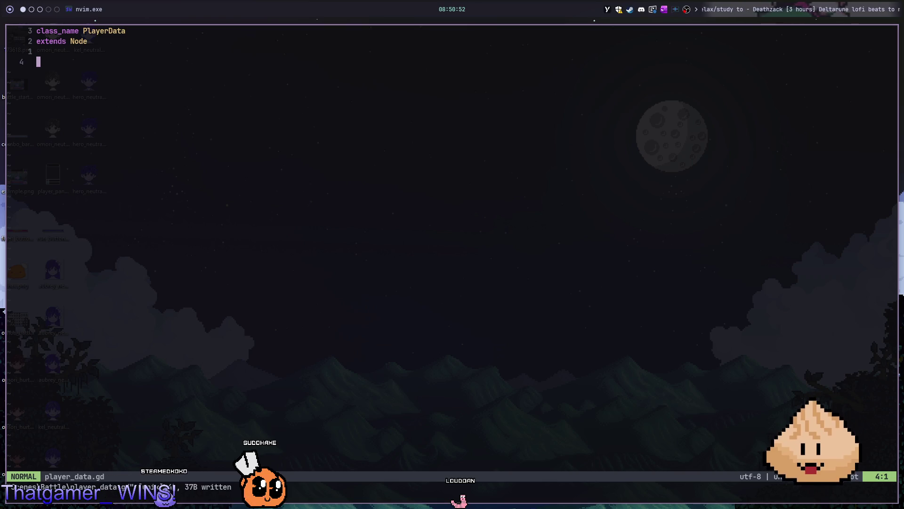
Add exports 'player_name: String' and 'player_stats: Stats', and begin a third export line
{"action": "key", "text": "i"}
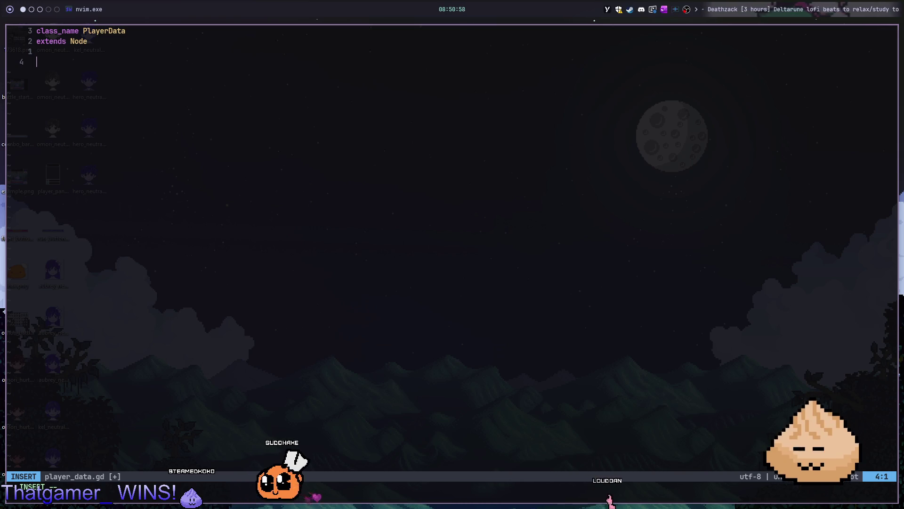
{"action": "type", "text": "var"}
{"action": "key", "text": "BackSpace"}
{"action": "key", "text": "BackSpace"}
{"action": "key", "text": "BackSpace"}
{"action": "type", "text": "@export var player_"}
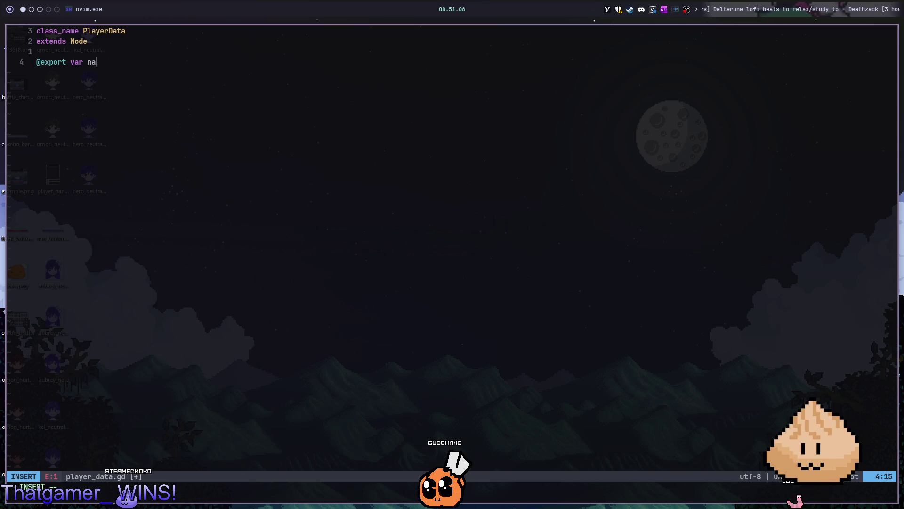
{"action": "type", "text": "name: "}
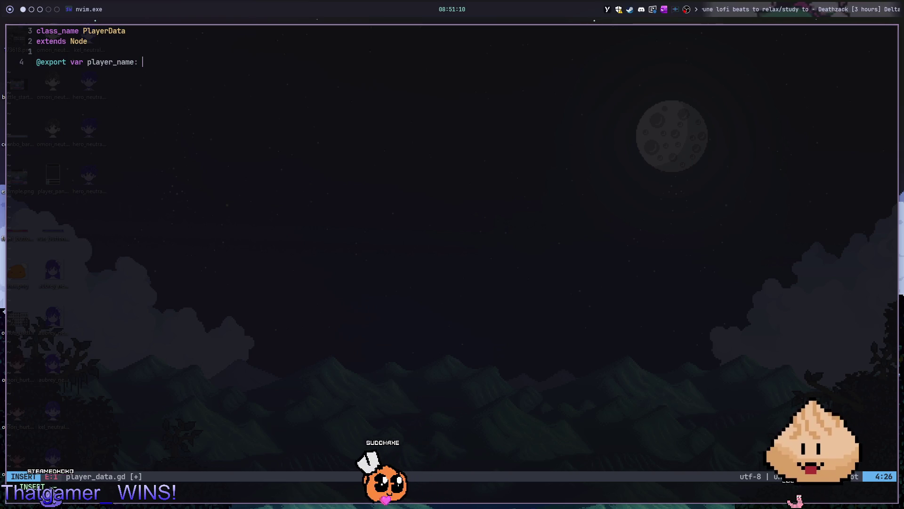
{"action": "type", "text": "String"}
{"action": "key", "text": "Escape"}
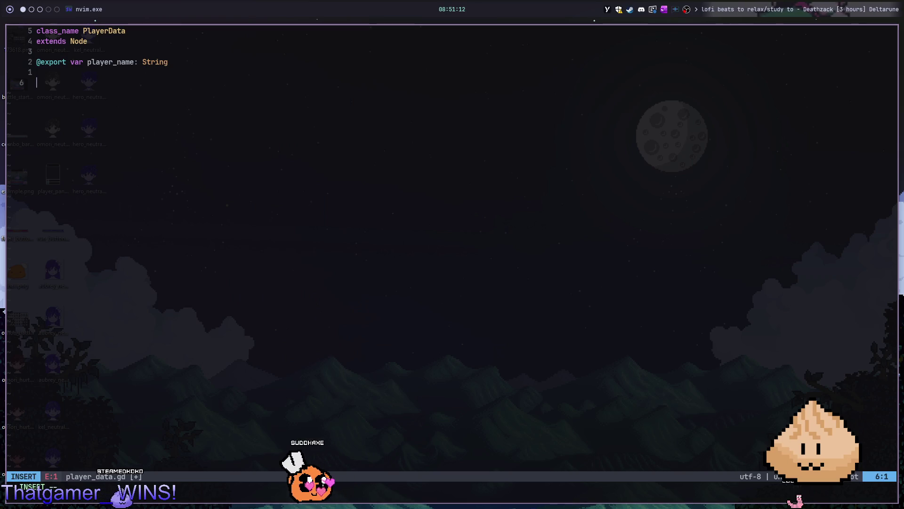
{"action": "type", "text": "o@export var player_stat"}
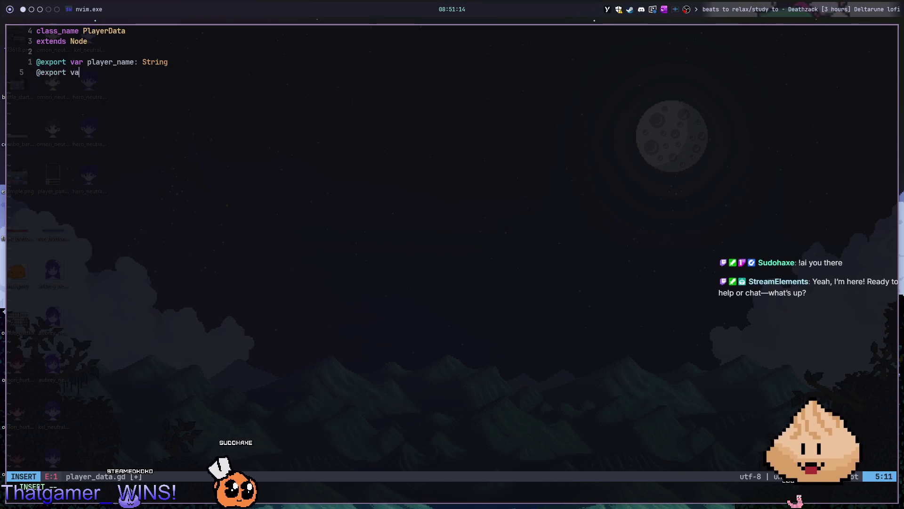
{"action": "type", "text": "s:"}
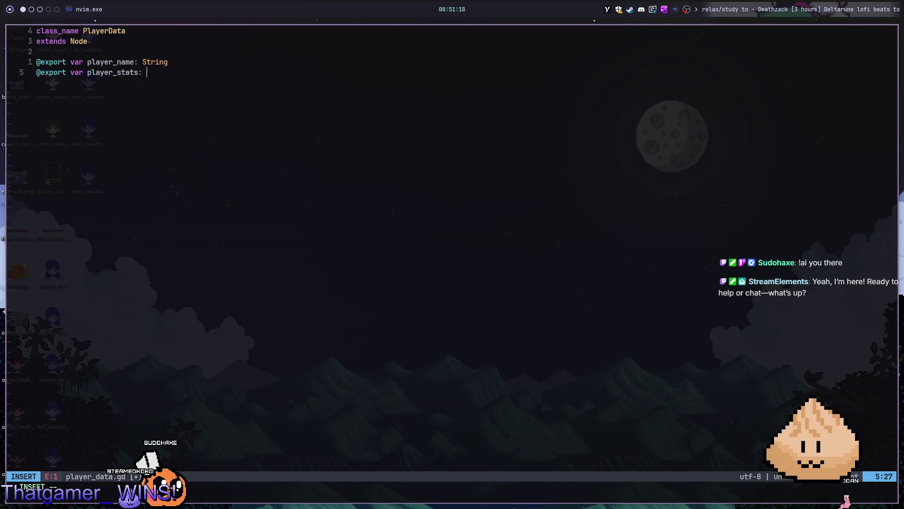
{"action": "type", "text": "tats"}
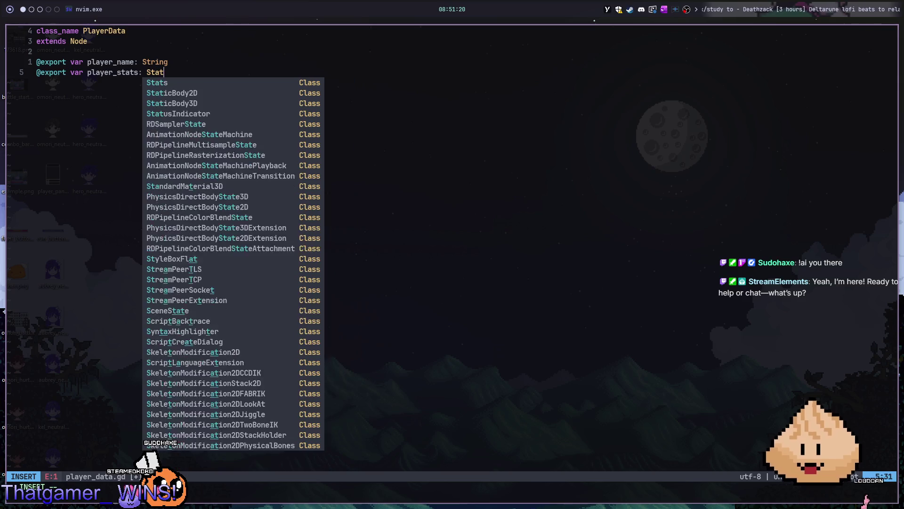
{"action": "key", "text": "Return"}
{"action": "key", "text": "Return"}
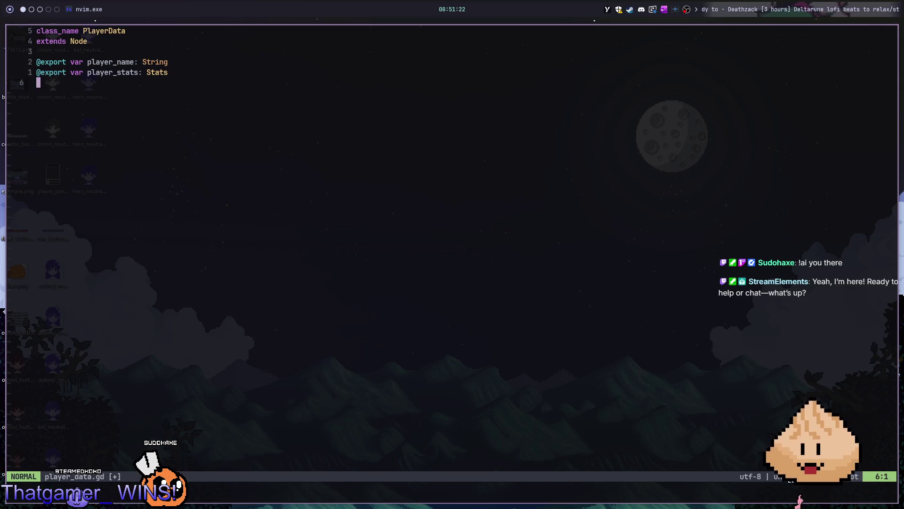
{"action": "type", "text": "@export "}
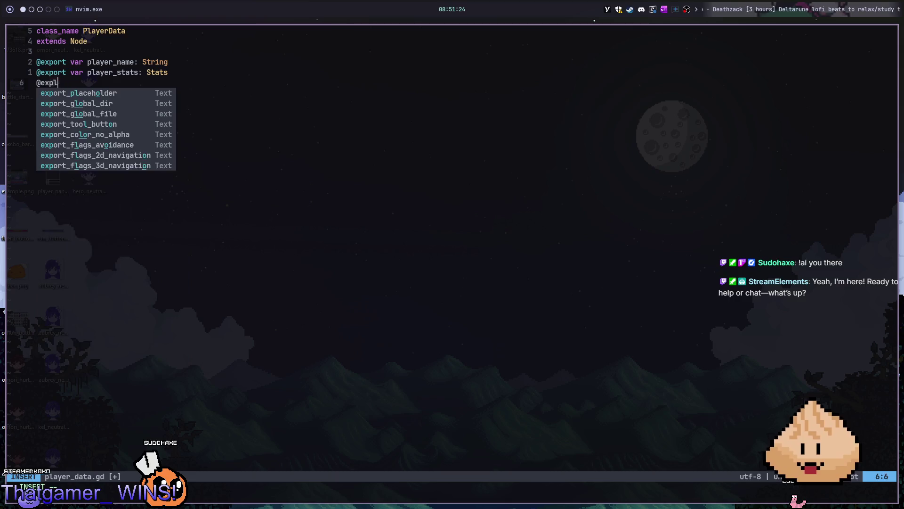
{"action": "type", "text": "var"}
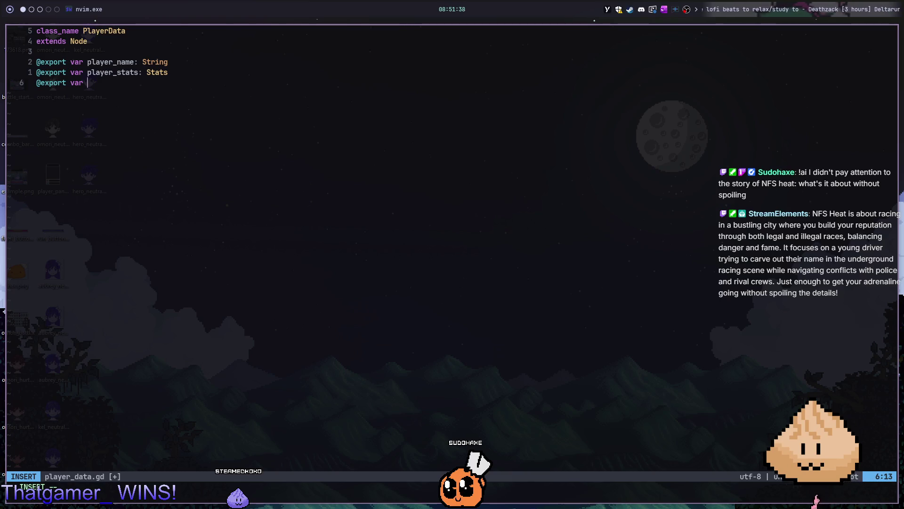
{"action": "key", "text": "Escape"}
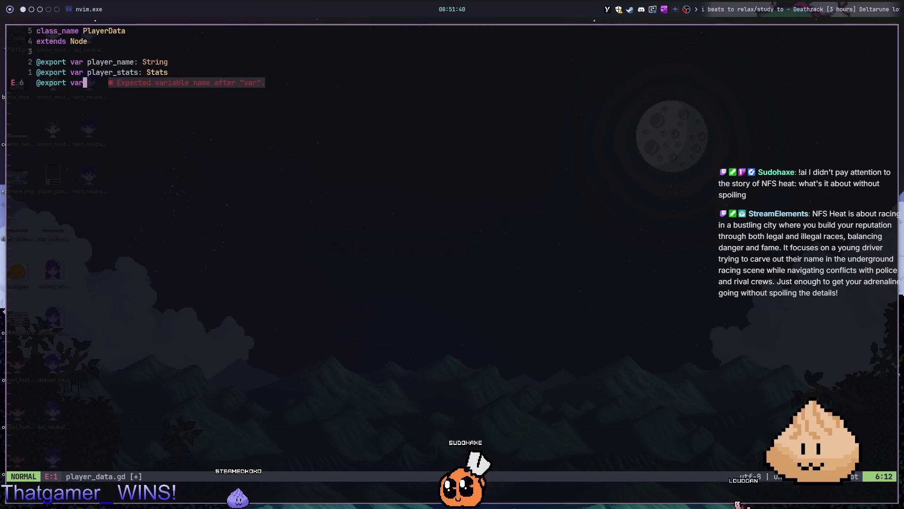
Switch workspaces to bring the Godot editor into view
{"action": "key", "text": "alt+2"}
{"action": "key", "text": "alt+1"}
{"action": "key", "text": "alt+3"}
{"action": "key", "text": "alt+1"}
{"action": "key", "text": "alt+3"}
{"action": "key", "text": "alt+2"}
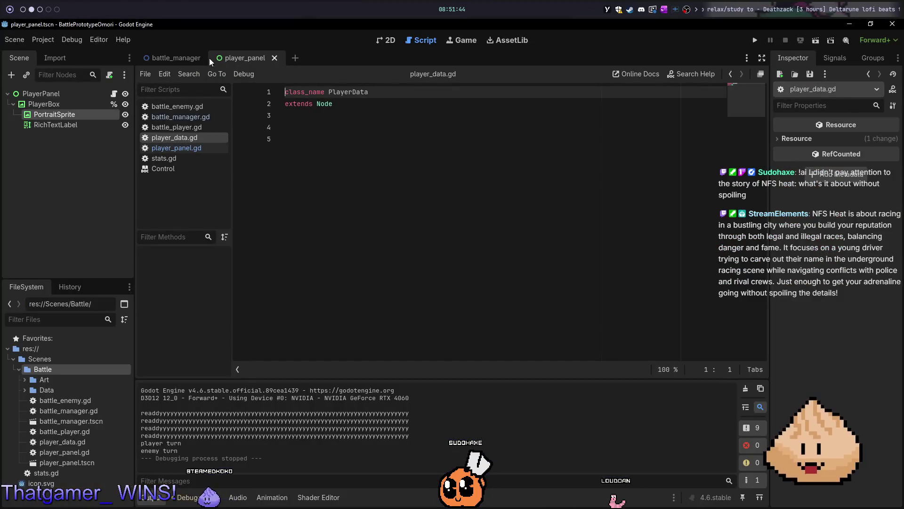
Check PortraitSprite's animated texture in the player_panel scene, then resume editing player_data.gd
{"action": "left_click", "coordinate": [208, 60]}
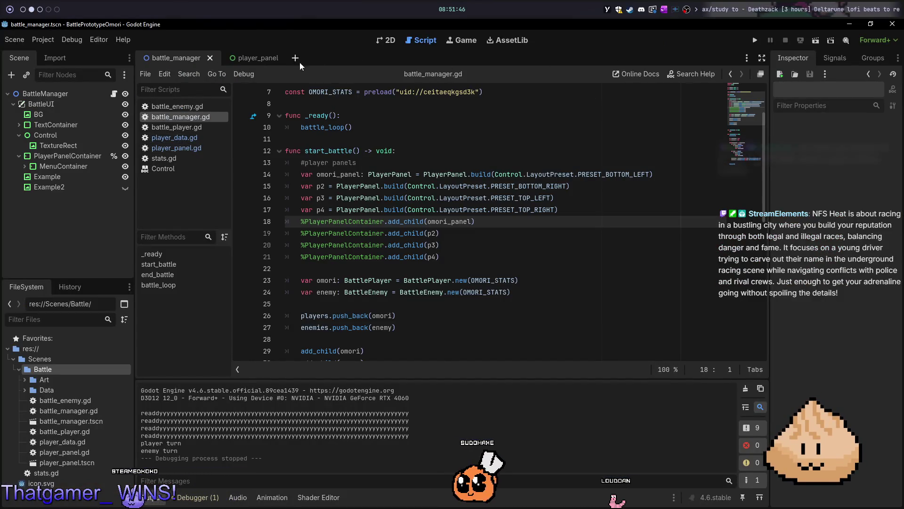
{"action": "key", "text": "ctrl+F1"}
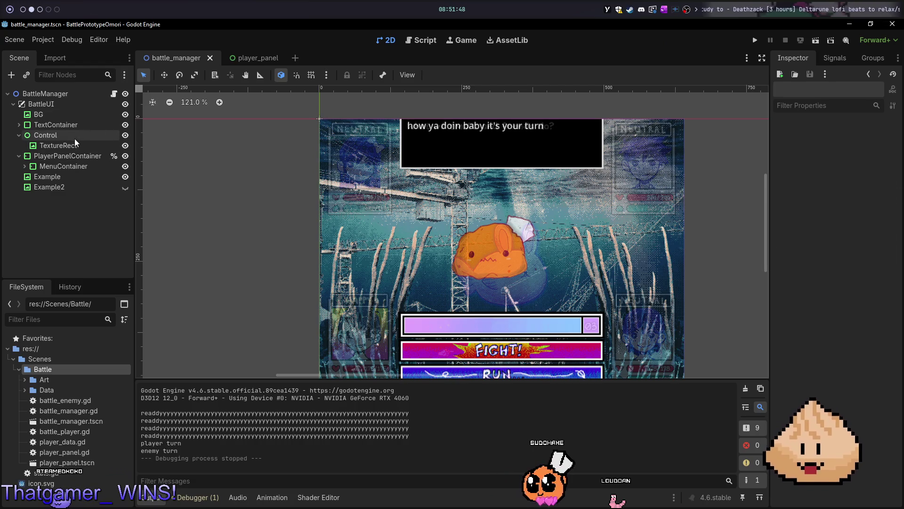
{"action": "left_click", "coordinate": [245, 57]}
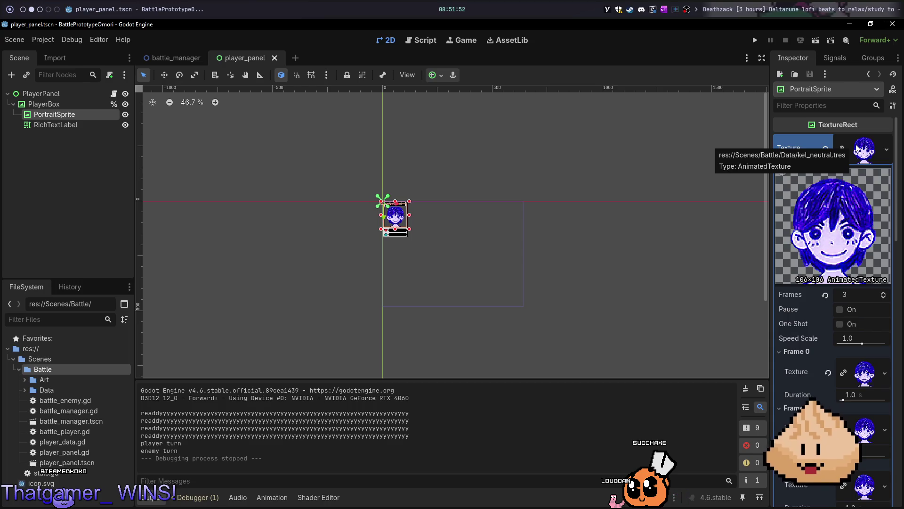
{"action": "key", "text": "alt+1"}
{"action": "key", "text": "a"}
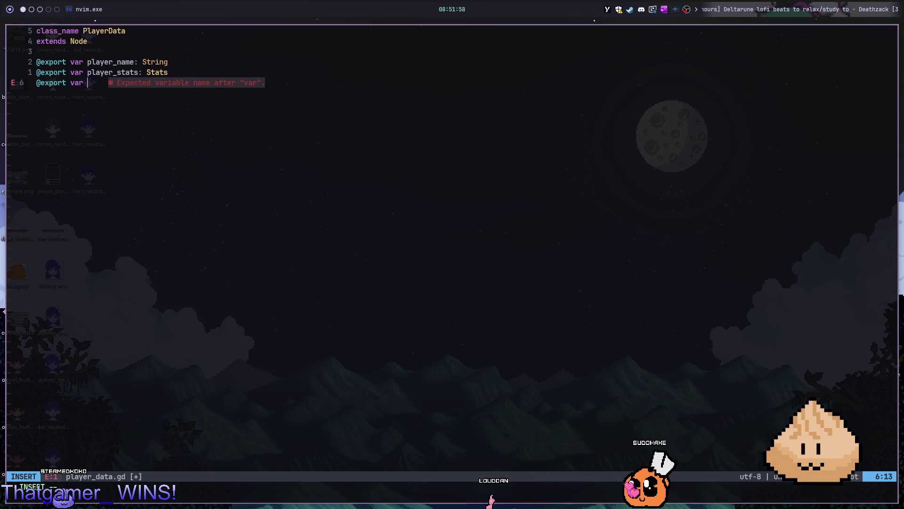
Complete line 6 as the export 'battle_sprites: Dictionary'
{"action": "type", "text": "battle"}
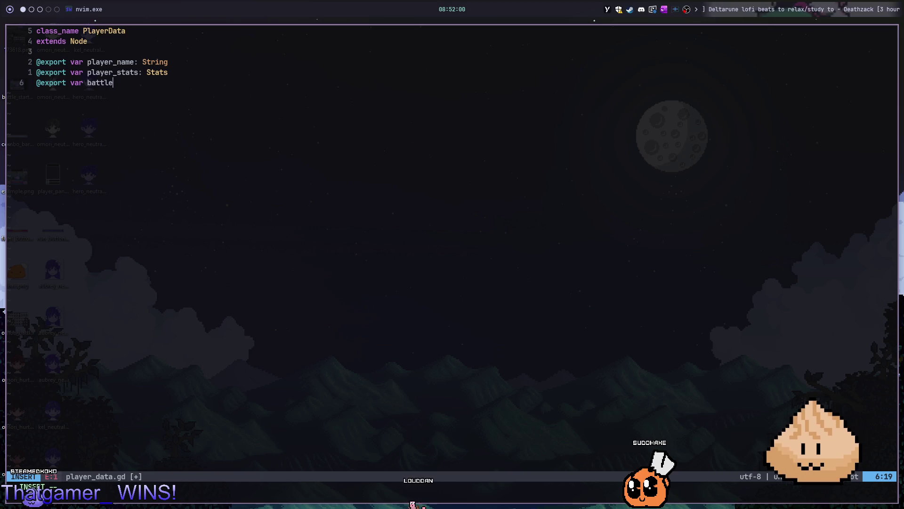
{"action": "type", "text": "_sprites:"}
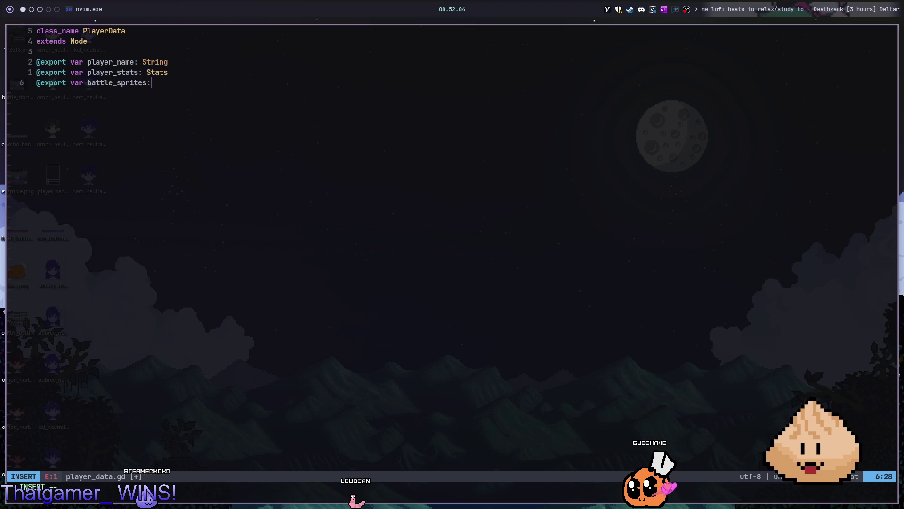
{"action": "type", "text": " Dictionary"}
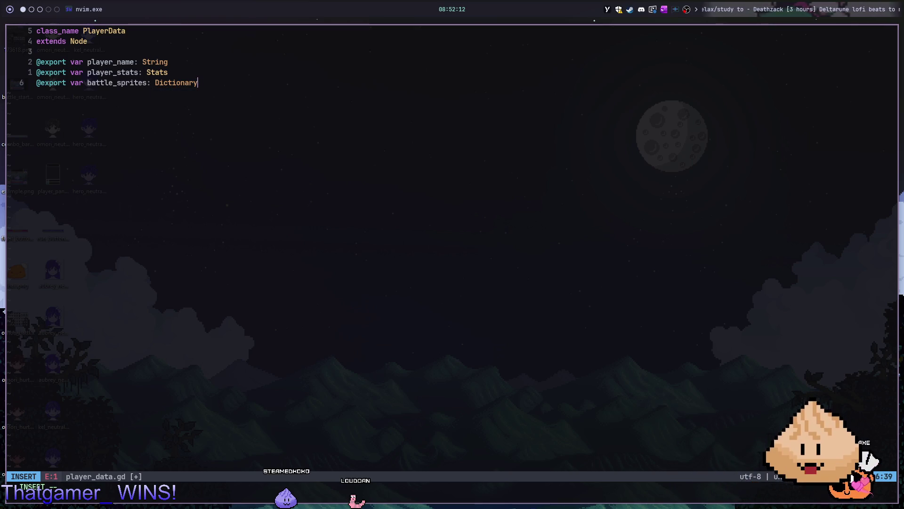
{"action": "key", "text": "ctrl+space"}
{"action": "key", "text": "Return"}
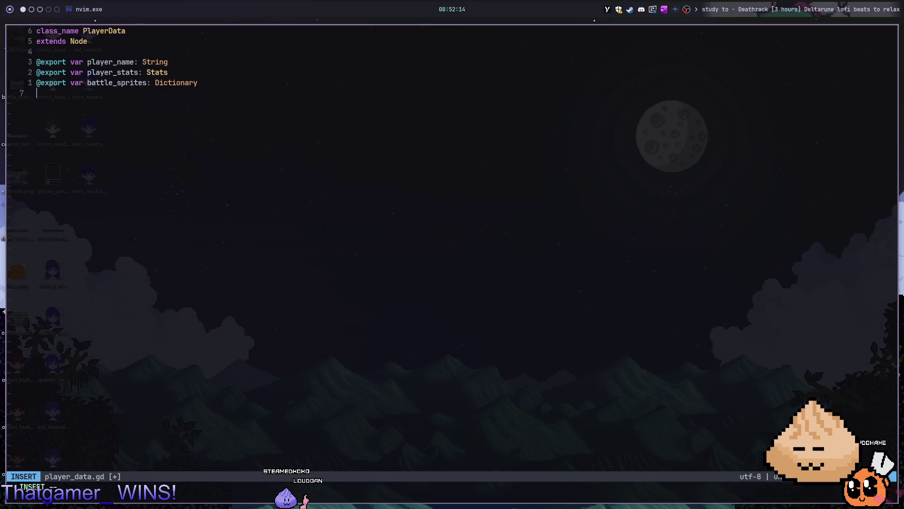
Declare enum BattleSpriteStates with HURT as its first value and start the next value
{"action": "type", "text": "enum "}
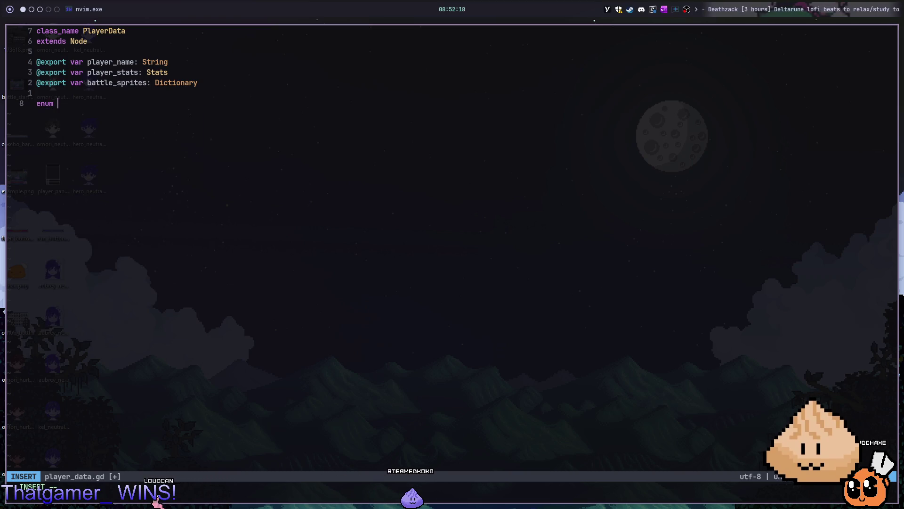
{"action": "type", "text": "Battle"}
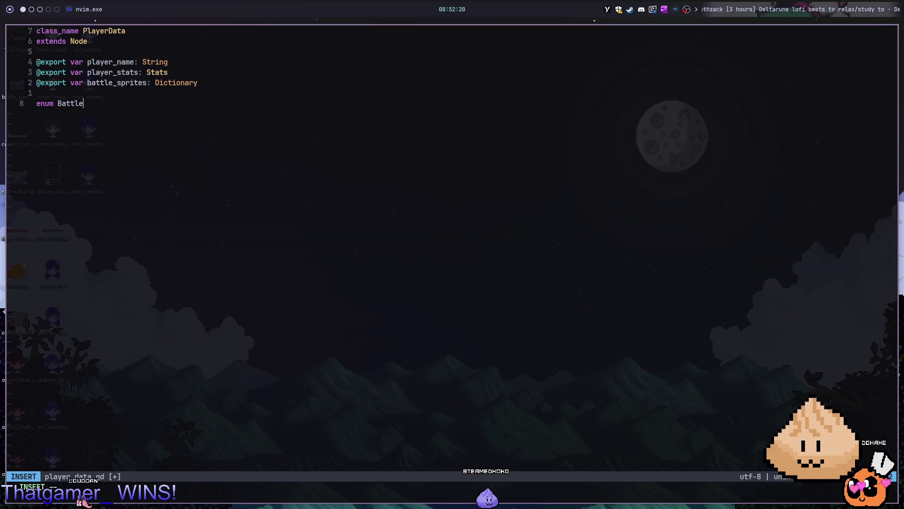
{"action": "type", "text": "SpriteSt"}
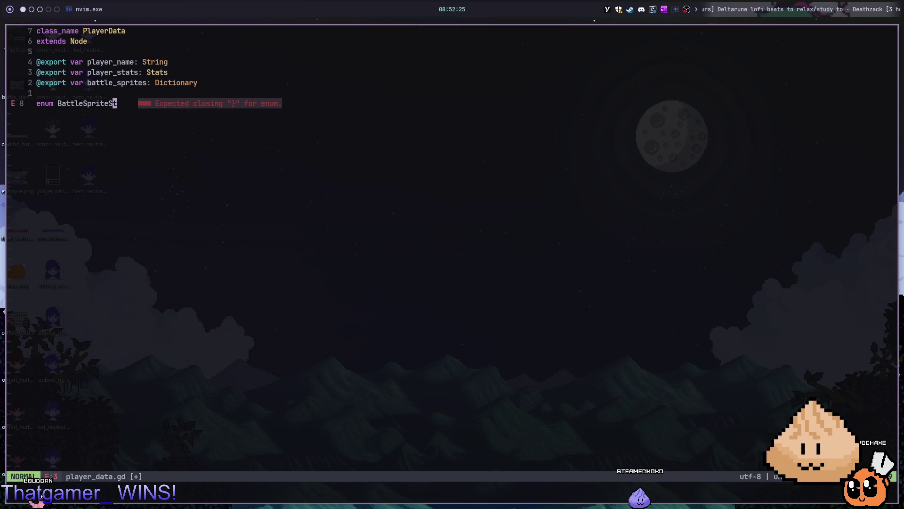
{"action": "key", "text": "ctrl+w"}
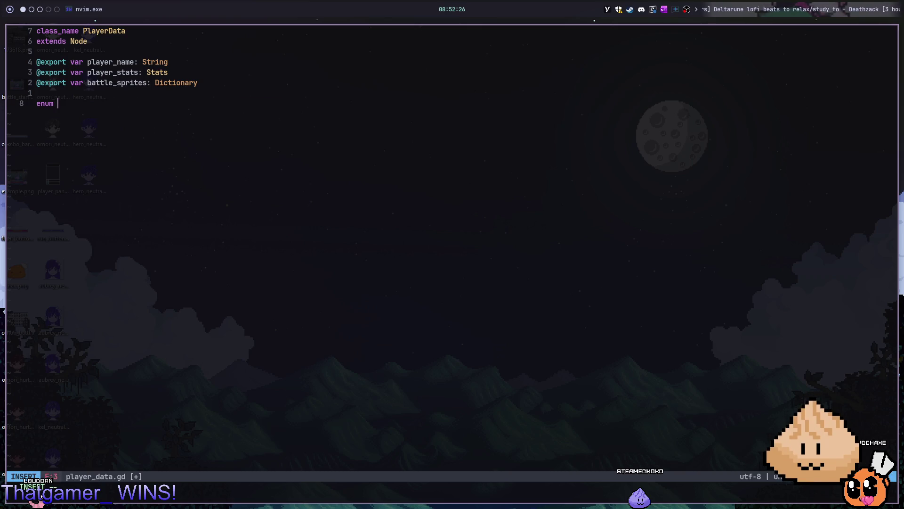
{"action": "key", "text": "Escape"}
{"action": "type", "text": "u"}
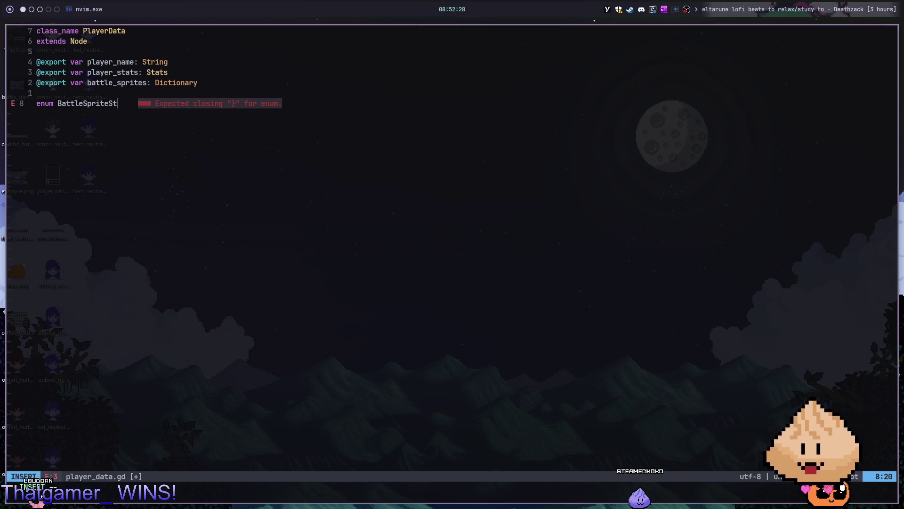
{"action": "type", "text": "ates {"}
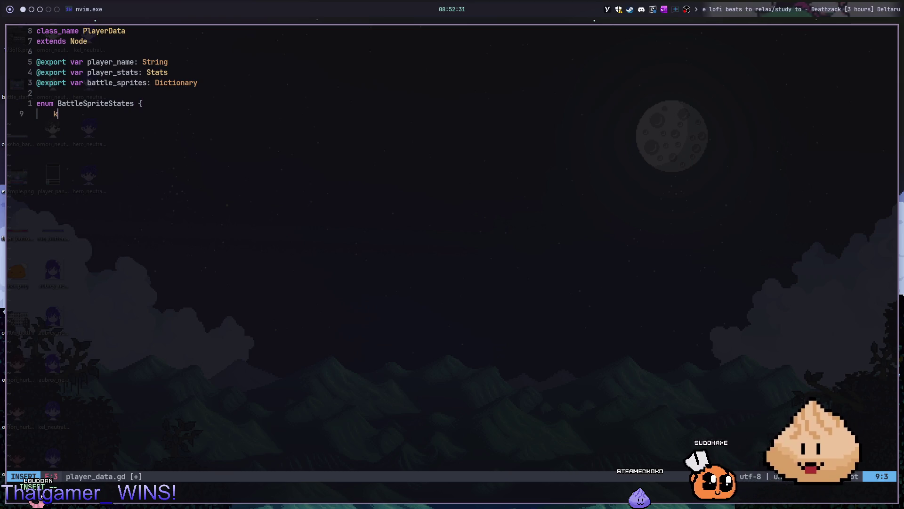
{"action": "key", "text": "BackSpace"}
{"action": "key", "text": "Return"}
{"action": "type", "text": "}"}
{"action": "key", "text": "Escape"}
{"action": "type", "text": "kS"}
{"action": "type", "text": "HURT"}
{"action": "type", "text": ","}
{"action": "key", "text": "Return"}
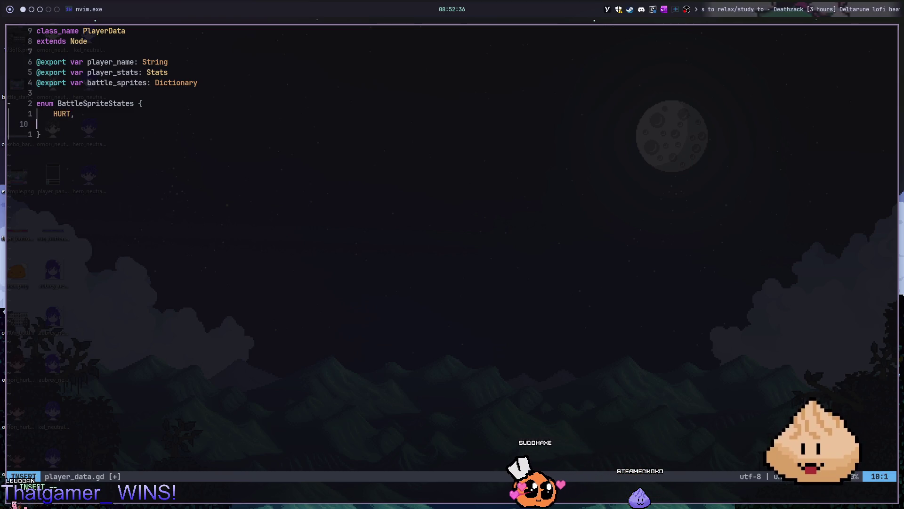
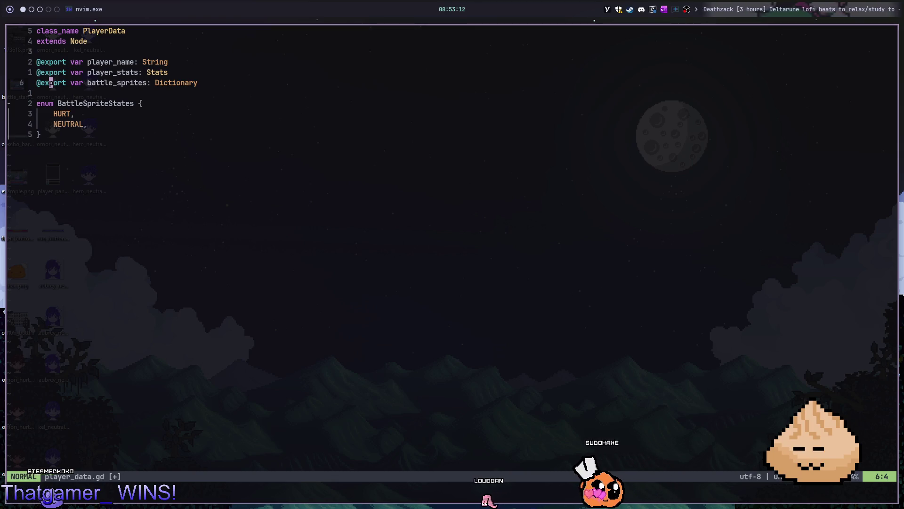
Type battle_sprites as Dictionary[BattleSpriteStates, AnimatedTexture] in player_data.gd using autocompletion
{"action": "key", "text": "shift+a"}
{"action": "type", "text": "["}
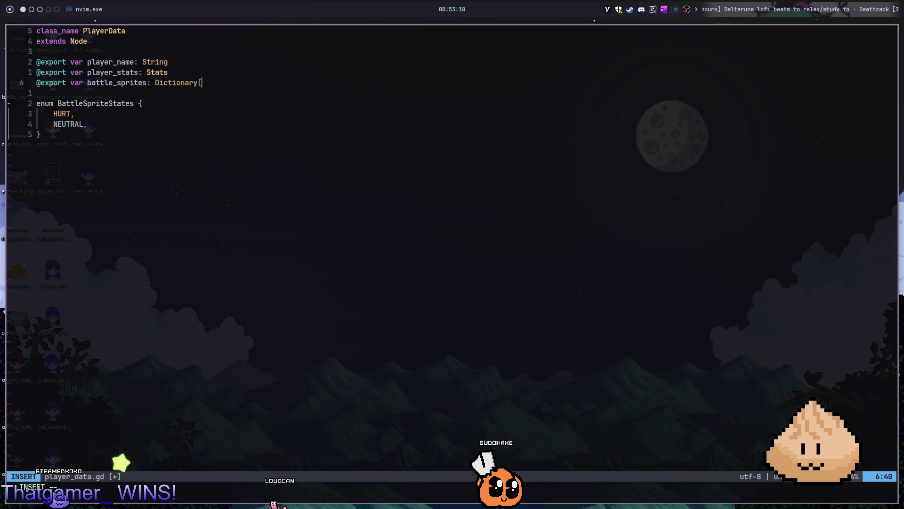
{"action": "type", "text": "Battlesp"}
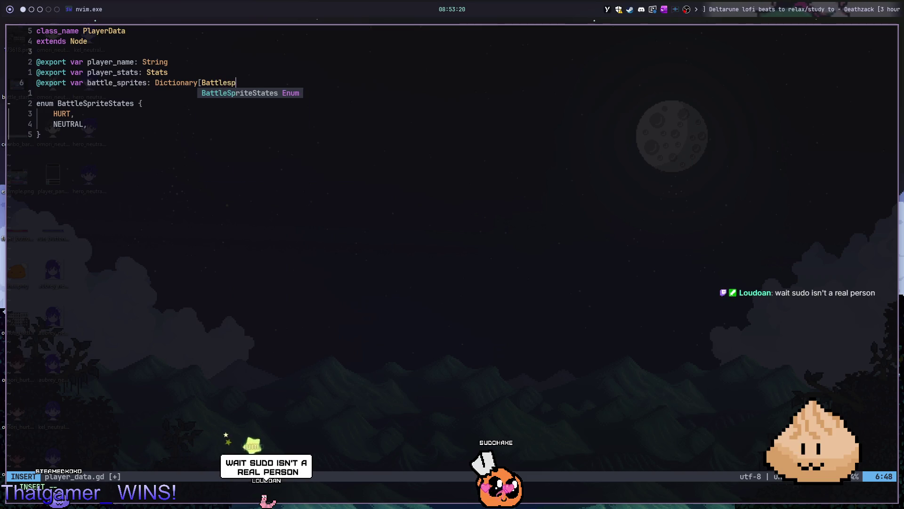
{"action": "key", "text": "Return"}
{"action": "type", "text": ","}
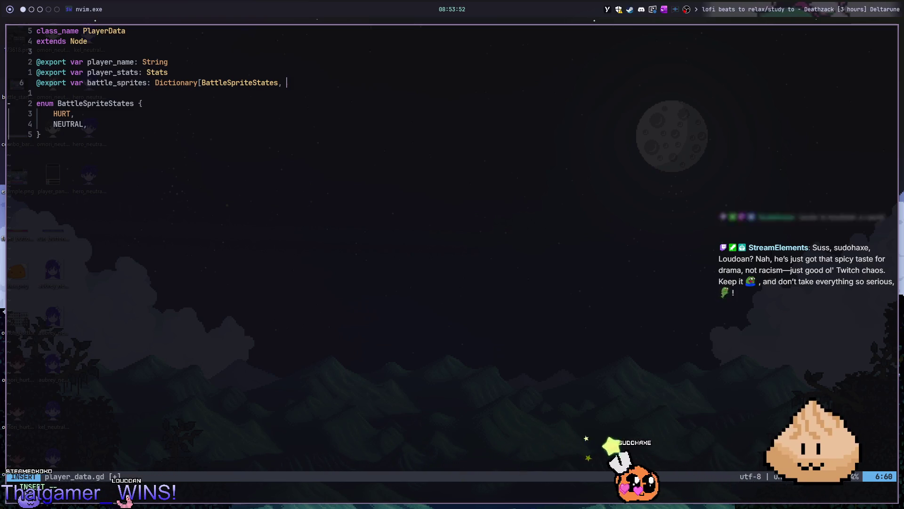
{"action": "type", "text": "Animatedb"}
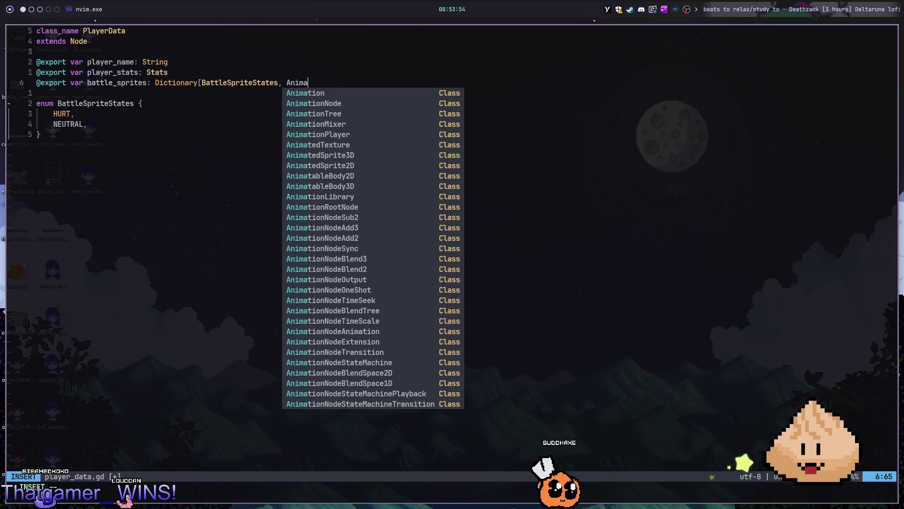
{"action": "type", "text": "at"}
{"action": "key", "text": "BackSpace"}
{"action": "key", "text": "BackSpace"}
{"action": "key", "text": "BackSpace"}
{"action": "type", "text": "nimated"}
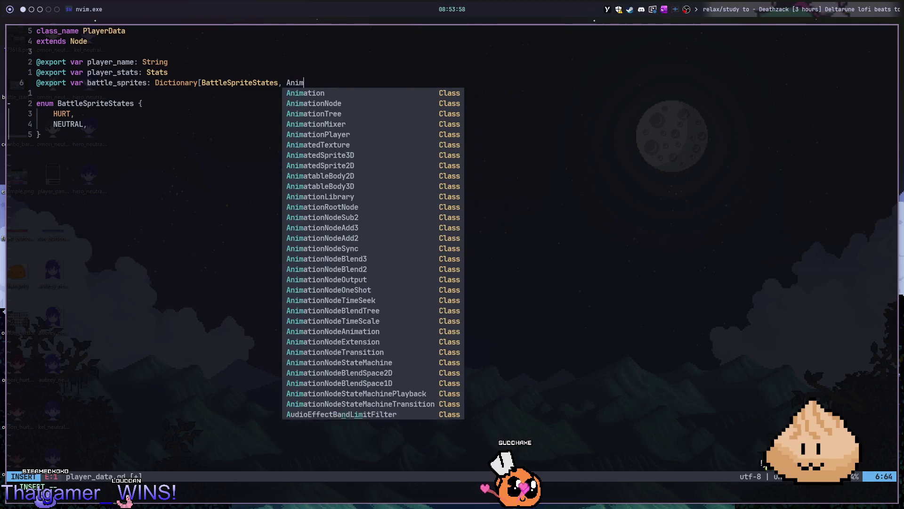
{"action": "type", "text": "T"}
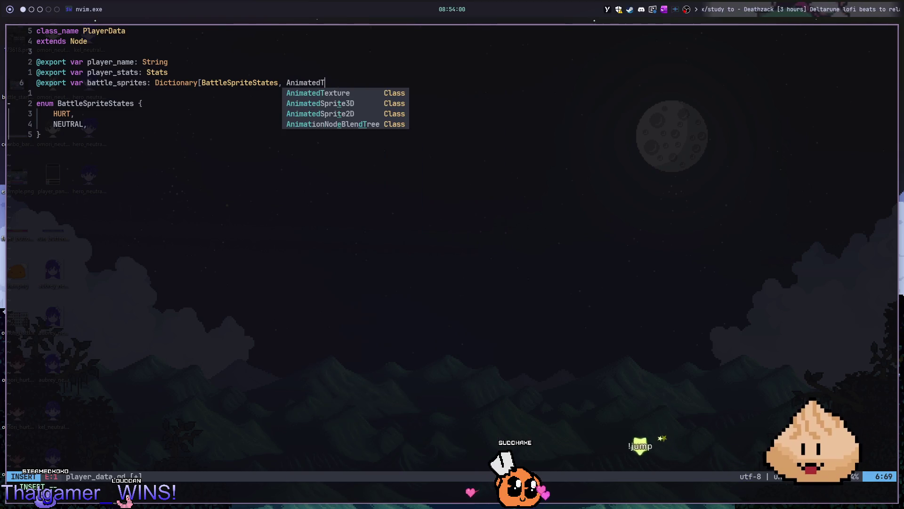
{"action": "key", "text": "Return"}
{"action": "type", "text": "]"}
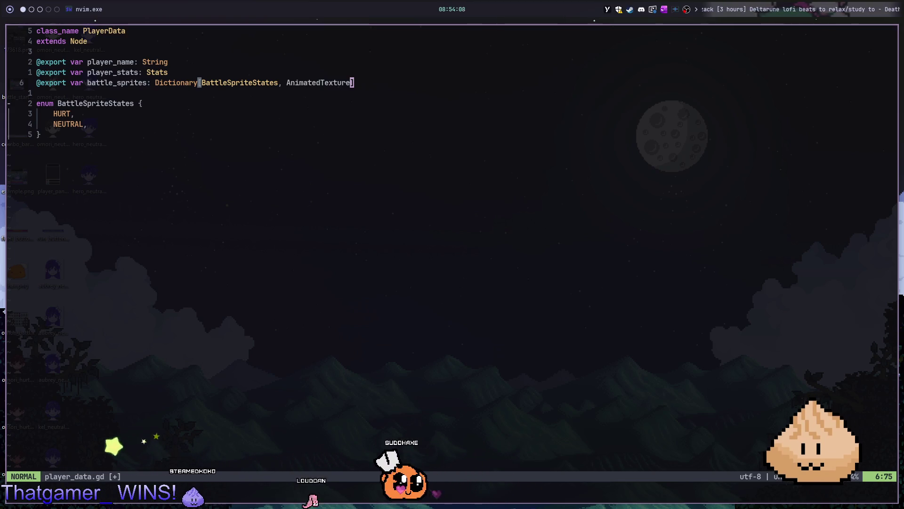
Save player_data.gd with :w and go back to Godot
{"action": "type", "text": ":w"}
{"action": "key", "text": "Return"}
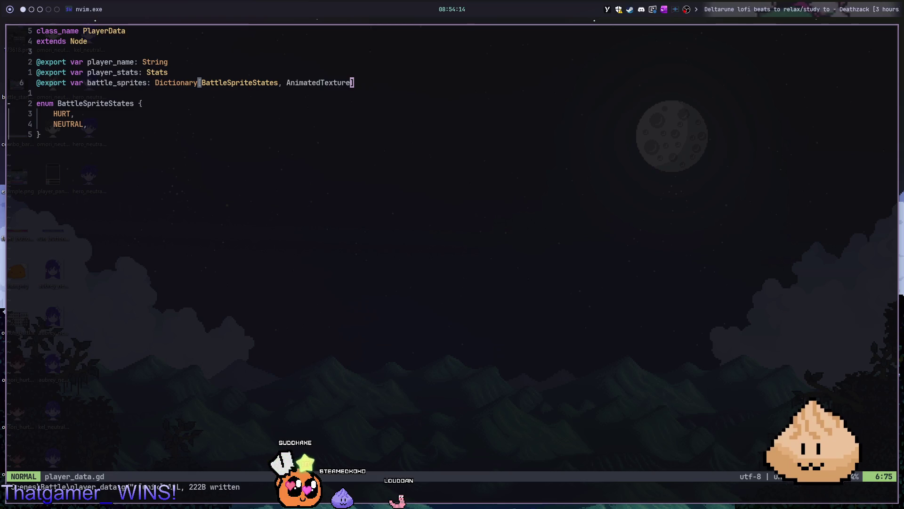
{"action": "key", "text": "alt+2"}
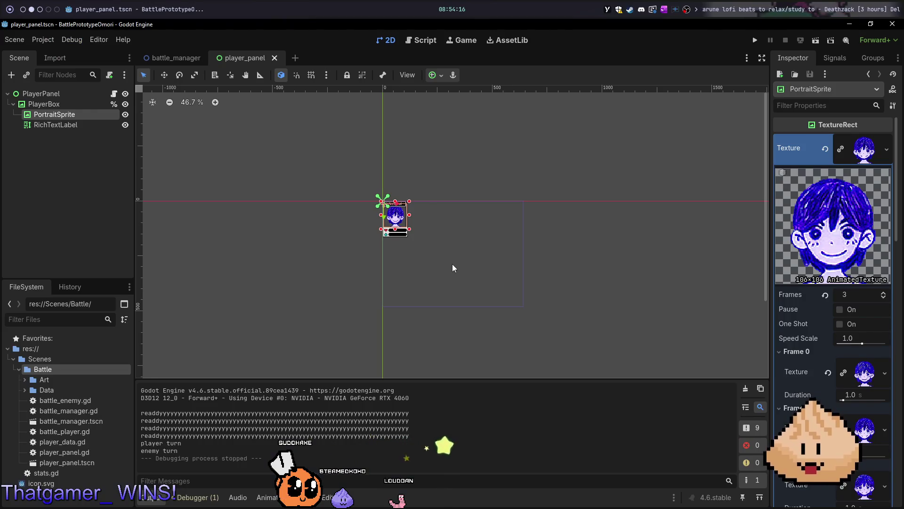
Try creating a new resource in the Data folder, searching 'playerd' and 'player' without success
{"action": "right_click", "coordinate": [38, 390]}
{"action": "mouse_move", "coordinate": [126, 344]}
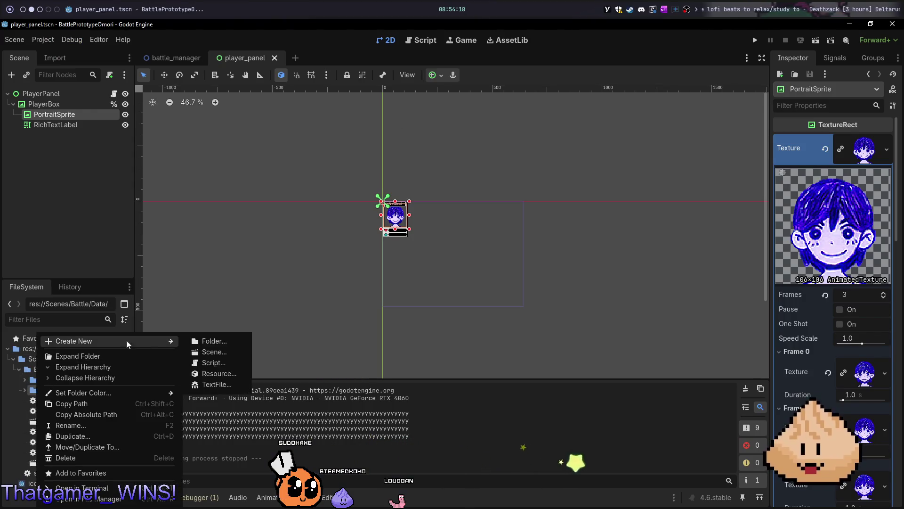
{"action": "left_click", "coordinate": [231, 373]}
{"action": "type", "text": "playerd"}
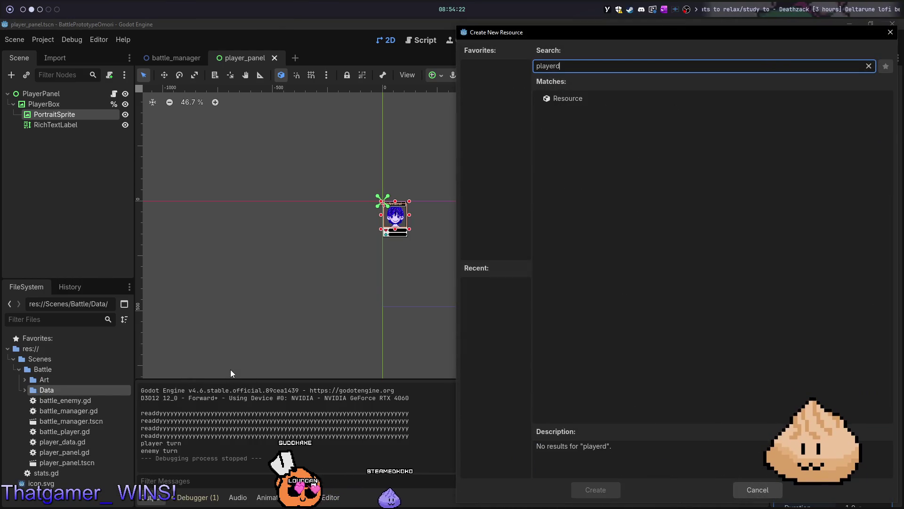
{"action": "key", "text": "Escape"}
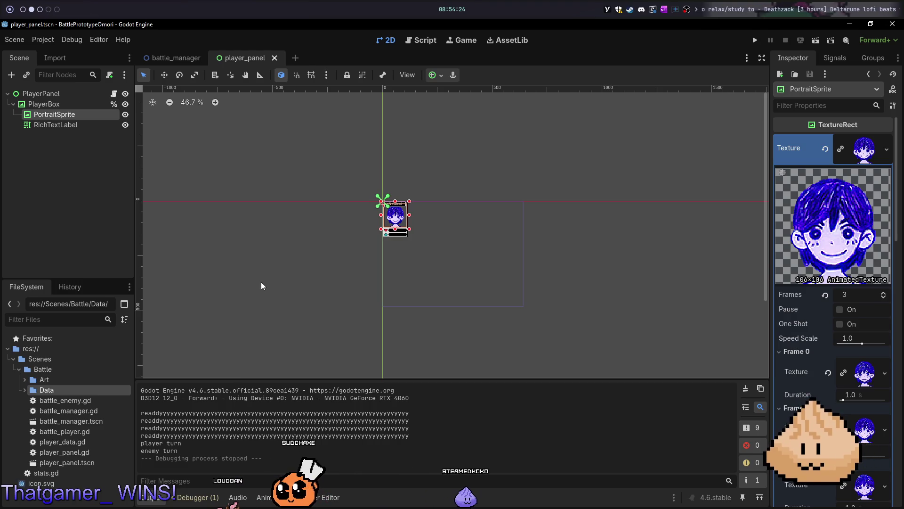
{"action": "right_click", "coordinate": [80, 388]}
{"action": "mouse_move", "coordinate": [172, 341]}
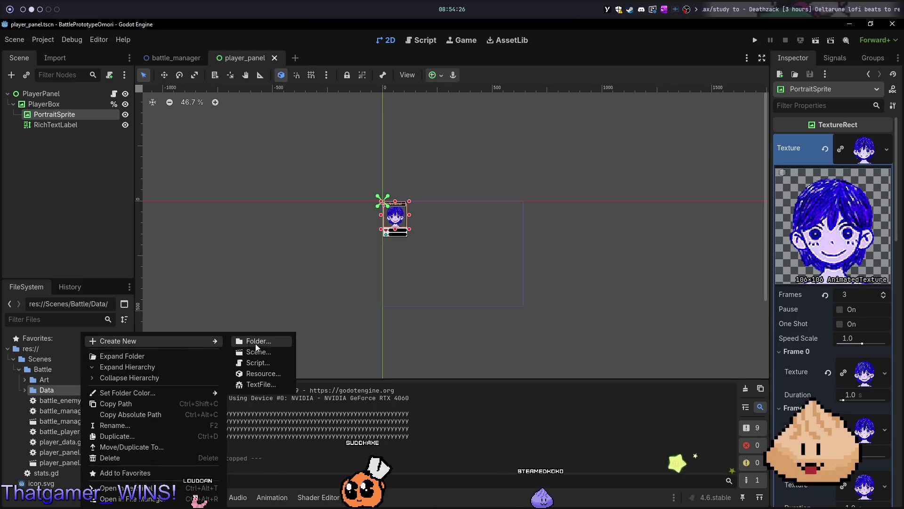
{"action": "left_click", "coordinate": [279, 371]}
{"action": "type", "text": "data"}
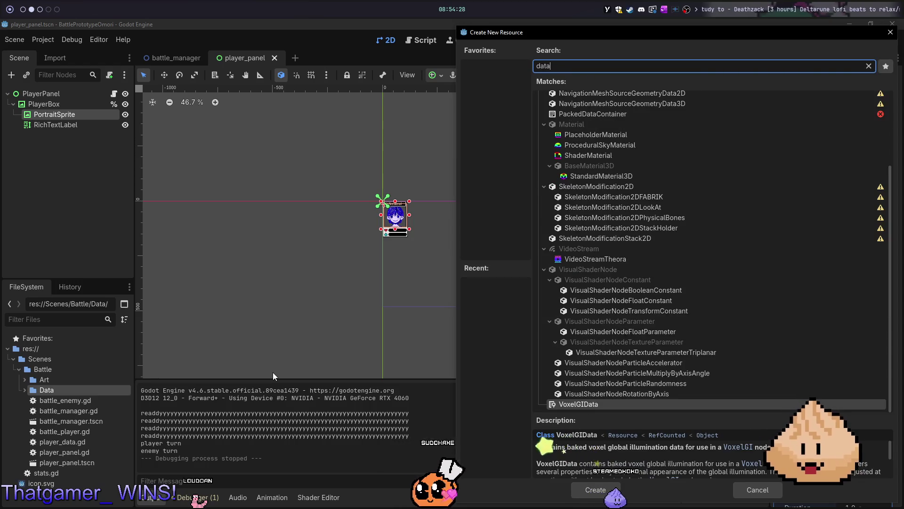
{"action": "key", "text": "BackSpace"}
{"action": "key", "text": "BackSpace"}
{"action": "key", "text": "BackSpace"}
{"action": "type", "text": "player"}
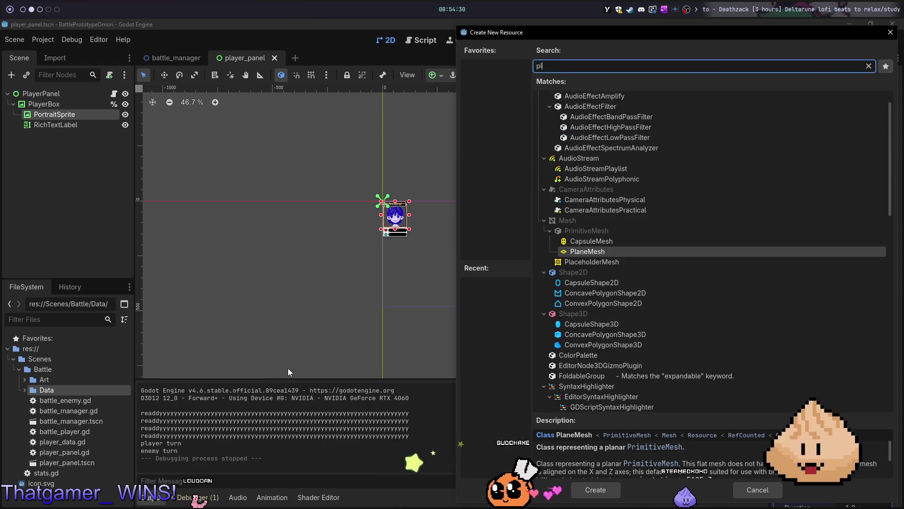
{"action": "key", "text": "Escape"}
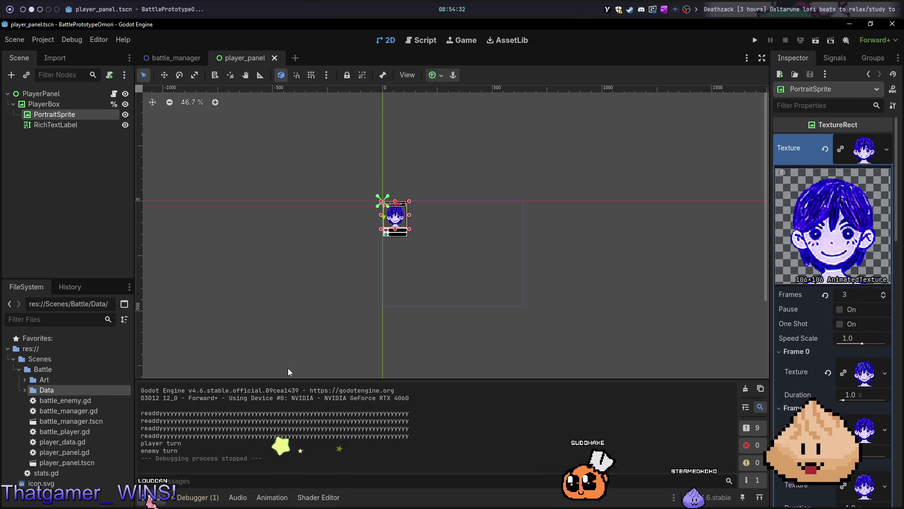
Change player_data.gd to extend Resource instead of Node and save it
{"action": "key", "text": "alt+Tab"}
{"action": "type", "text": "w"}
{"action": "key", "text": "Return"}
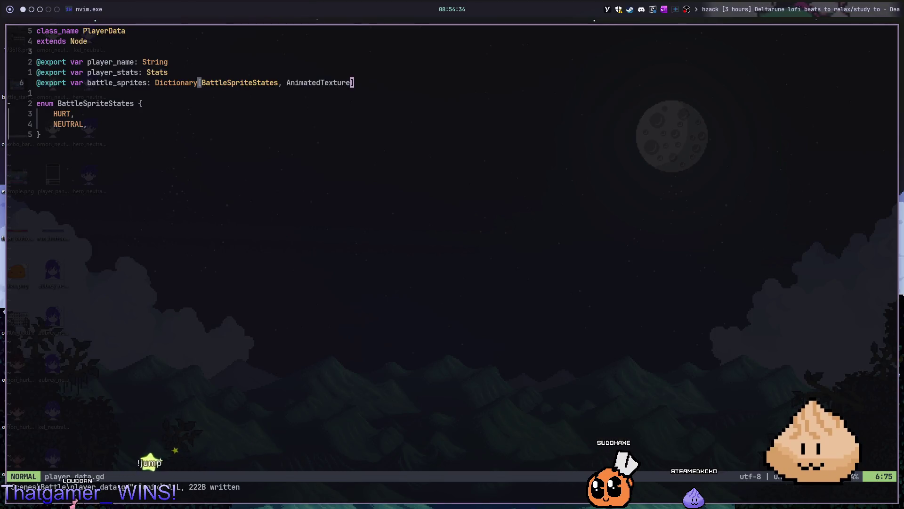
{"action": "type", "text": "ciw"}
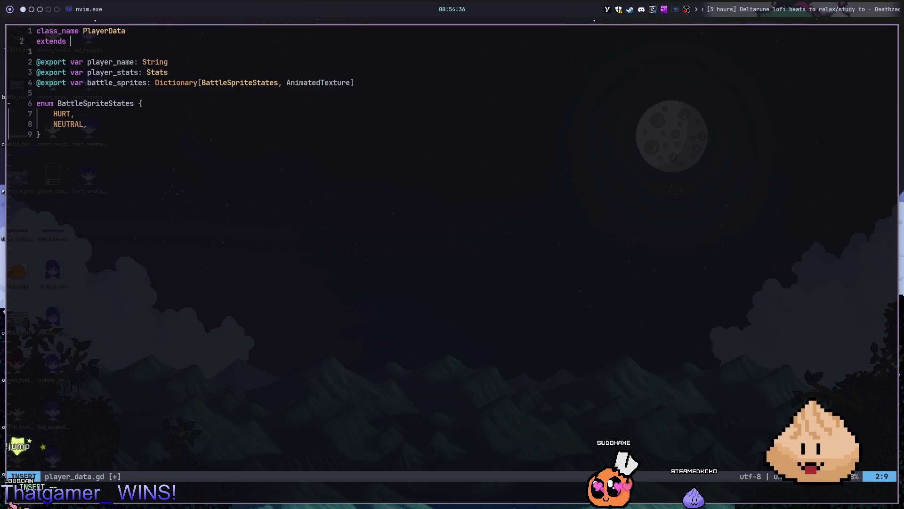
{"action": "type", "text": "Resource"}
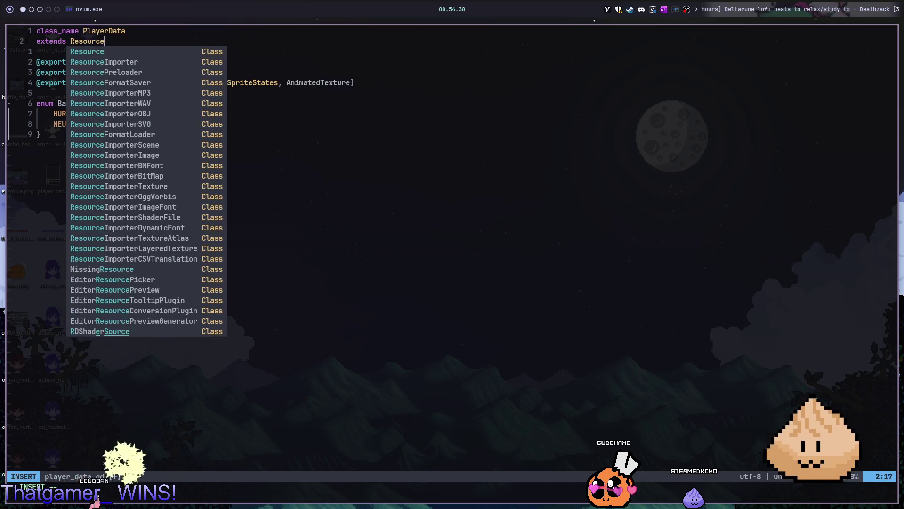
{"action": "key", "text": "Escape"}
{"action": "type", "text": ":w"}
{"action": "key", "text": "Return"}
{"action": "key", "text": "alt+2"}
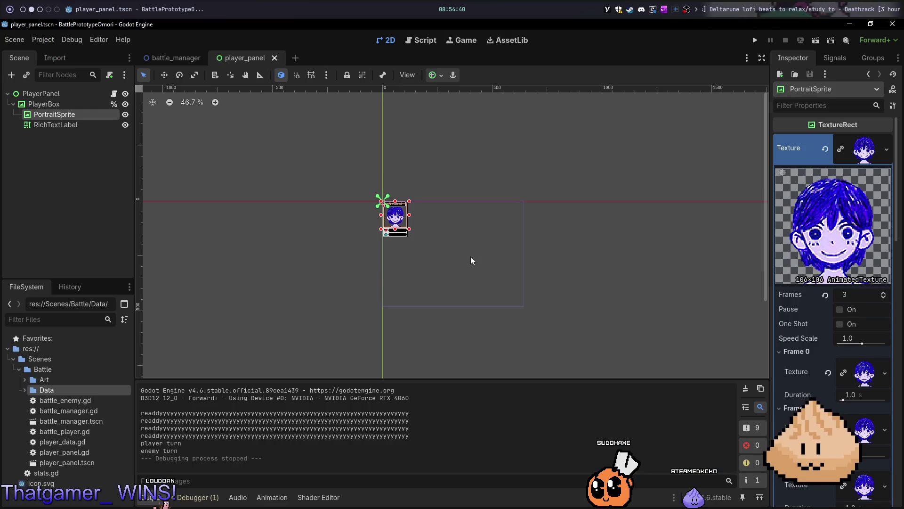
Create a new PlayerData resource in the Data folder saved as omori_data.tres
{"action": "right_click", "coordinate": [105, 390]}
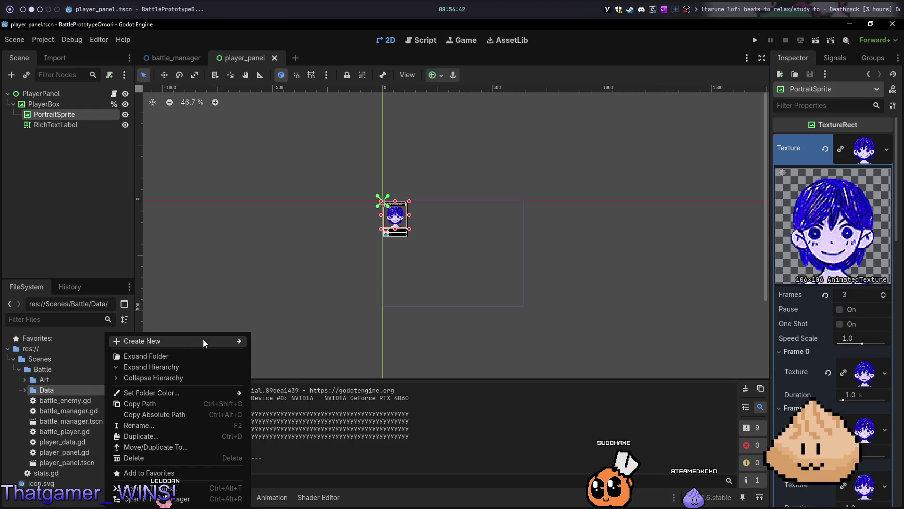
{"action": "mouse_move", "coordinate": [205, 342]}
{"action": "left_click", "coordinate": [301, 370]}
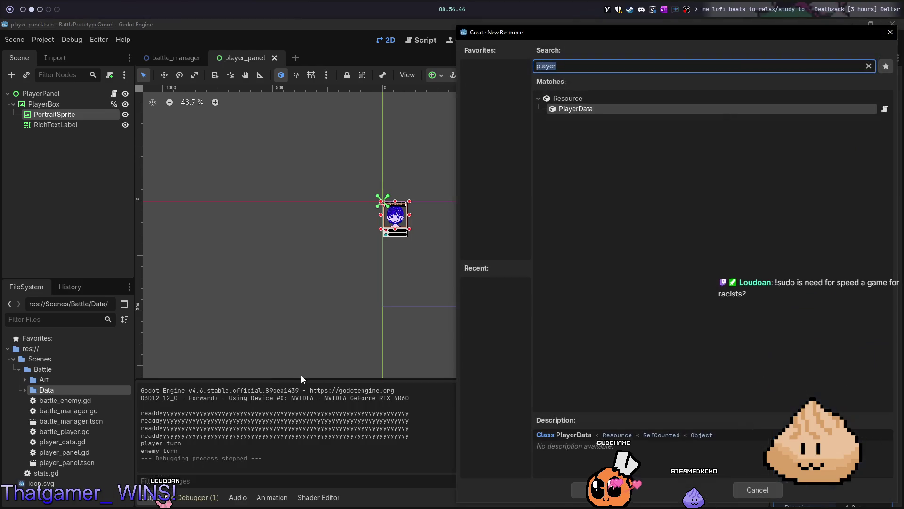
{"action": "key", "text": "Return"}
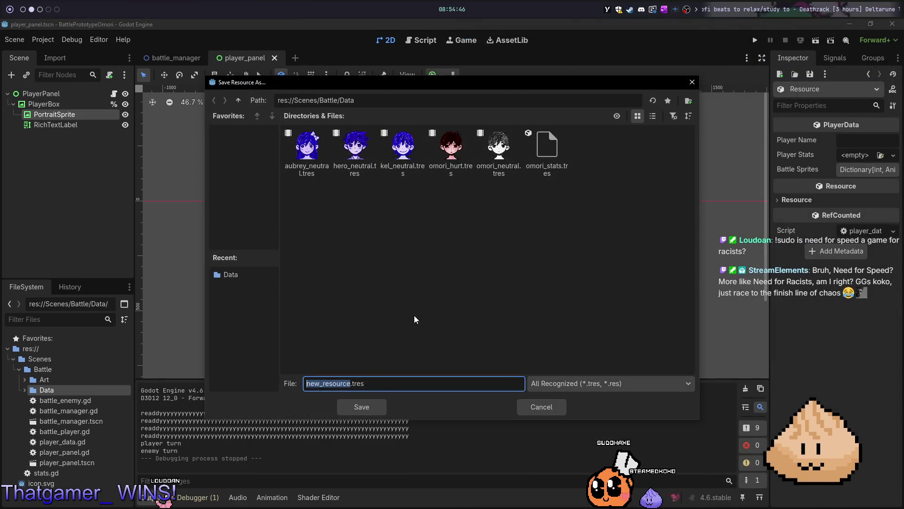
{"action": "type", "text": "omori_data"}
{"action": "key", "text": "Return"}
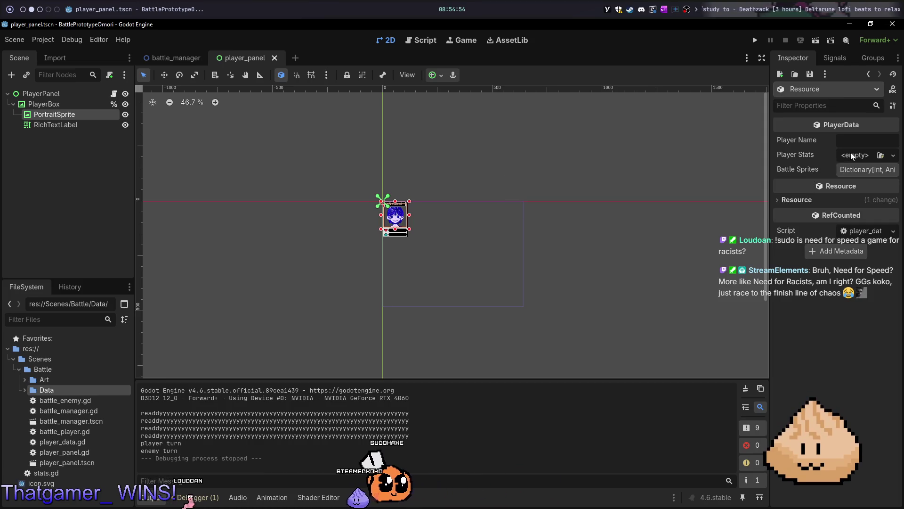
Assign omori_stats.tres as Player Stats and set the player name to Omori
{"action": "left_click", "coordinate": [25, 391]}
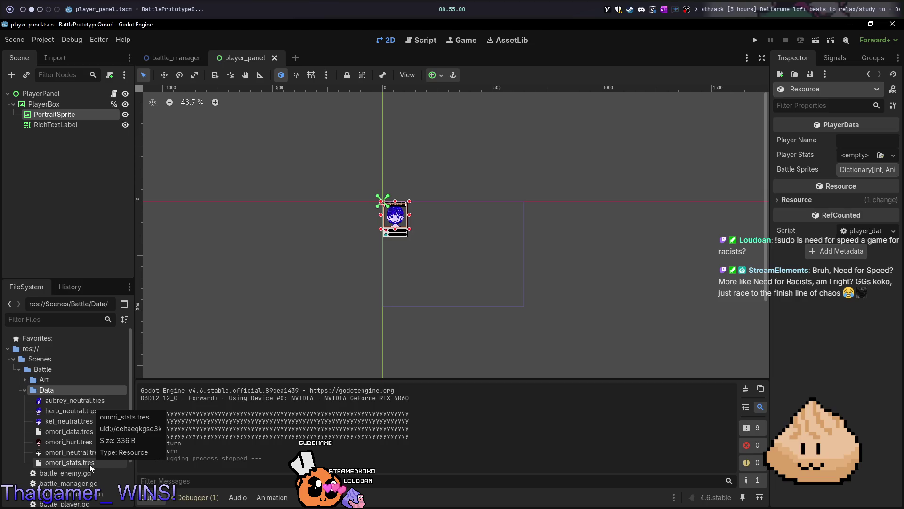
{"action": "left_click_drag", "start_coordinate": [81, 463], "coordinate": [748, 222]}
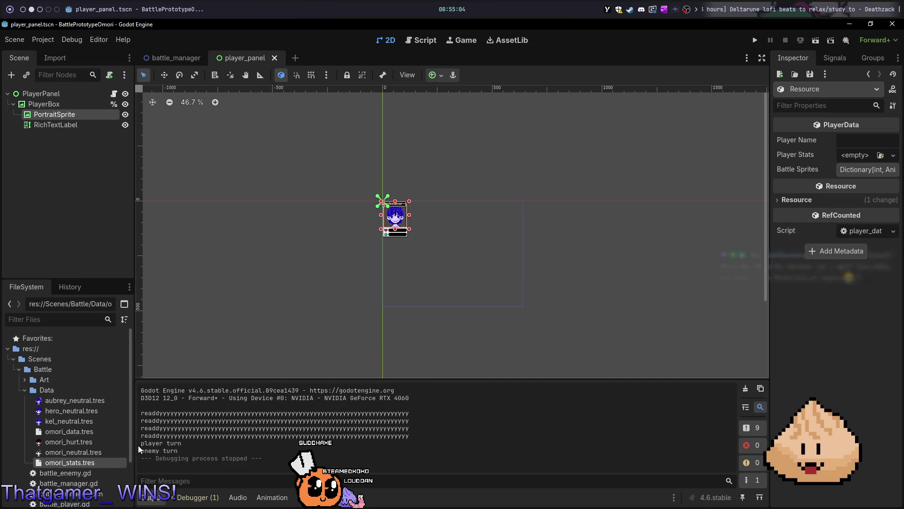
{"action": "left_click_drag", "start_coordinate": [75, 462], "coordinate": [784, 170]}
{"action": "left_click_drag", "start_coordinate": [854, 165], "coordinate": [855, 157]}
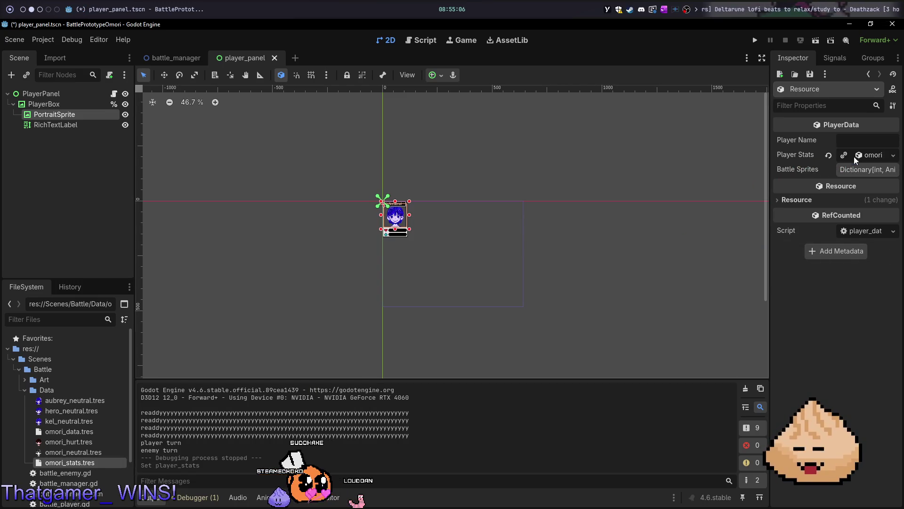
{"action": "left_click", "coordinate": [893, 141]}
{"action": "type", "text": "Omori"}
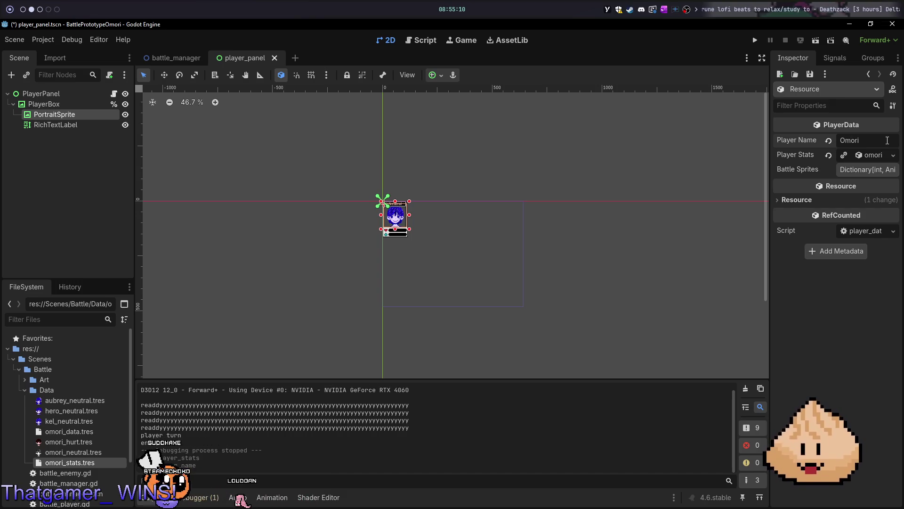
Add a Neutral entry with the neutral sprite to Battle Sprites, then stage the hurt sprite
{"action": "left_click", "coordinate": [871, 170]}
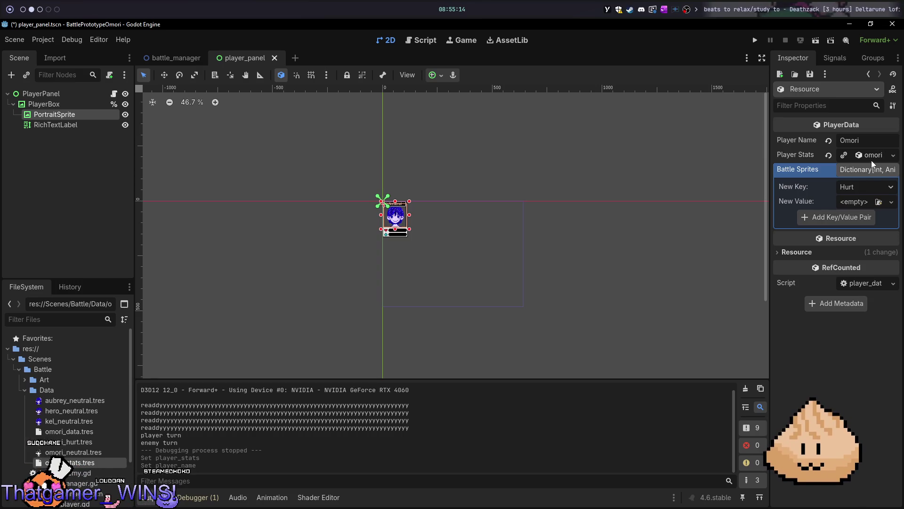
{"action": "left_click", "coordinate": [891, 188]}
{"action": "left_click", "coordinate": [892, 193]}
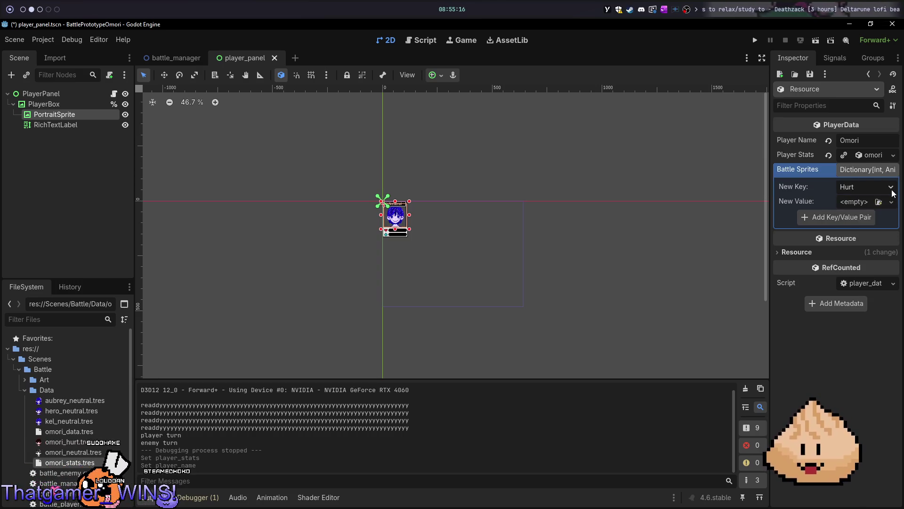
{"action": "left_click", "coordinate": [893, 192]}
{"action": "left_click", "coordinate": [847, 213]}
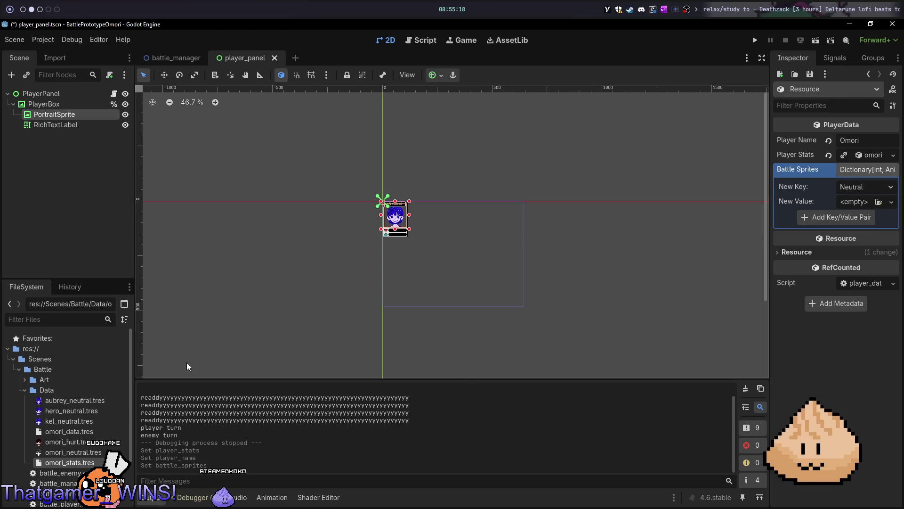
{"action": "mouse_move", "coordinate": [70, 452]}
{"action": "left_mouse_down"}
{"action": "mouse_move", "coordinate": [353, 416]}
{"action": "mouse_move", "coordinate": [864, 206]}
{"action": "left_mouse_up"}
{"action": "left_click", "coordinate": [893, 190]}
{"action": "left_click", "coordinate": [839, 237]}
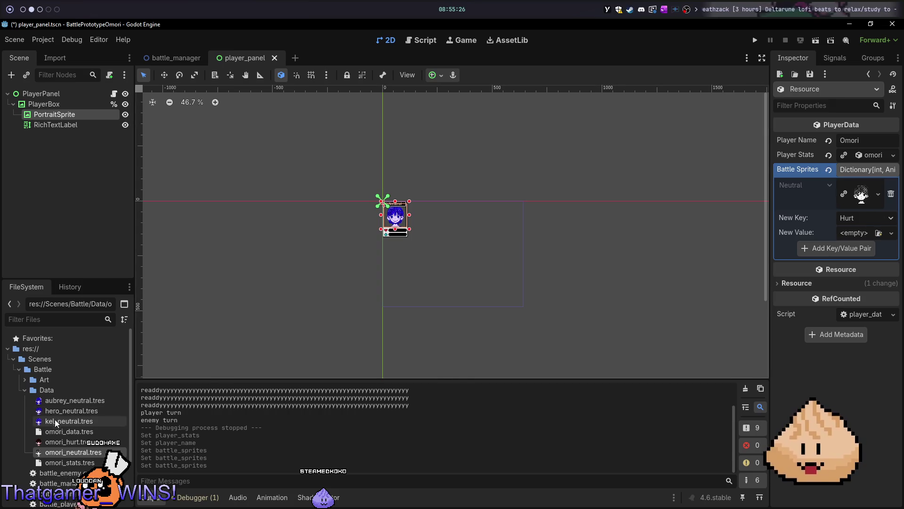
{"action": "mouse_move", "coordinate": [80, 442]}
{"action": "left_mouse_down"}
{"action": "mouse_move", "coordinate": [682, 310]}
{"action": "mouse_move", "coordinate": [837, 245]}
{"action": "left_mouse_up"}
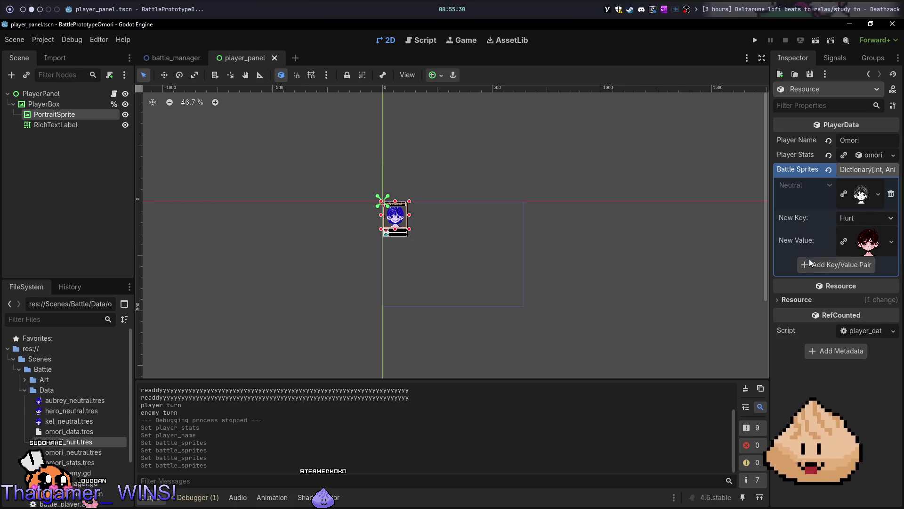
{"action": "key", "text": "super+1"}
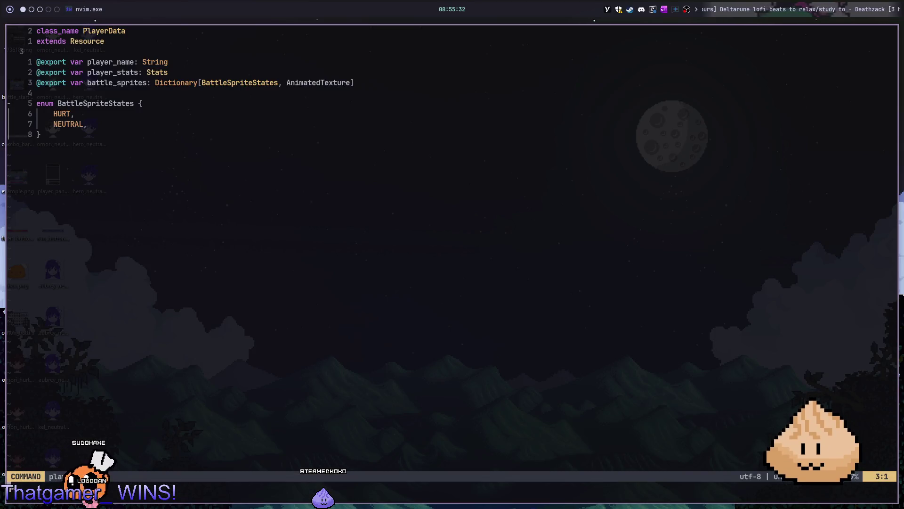
{"action": "key", "text": "j"}
{"action": "key", "text": "j"}
{"action": "key", "text": "j"}
{"action": "key", "text": "j"}
{"action": "key", "text": "j"}
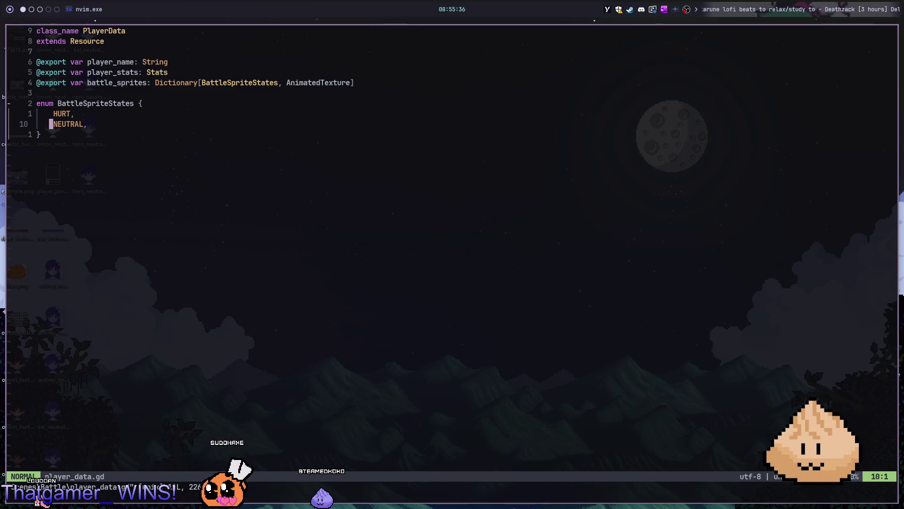
{"action": "key", "text": "super+2"}
{"action": "key", "text": "super+3"}
{"action": "key", "text": "super+1"}
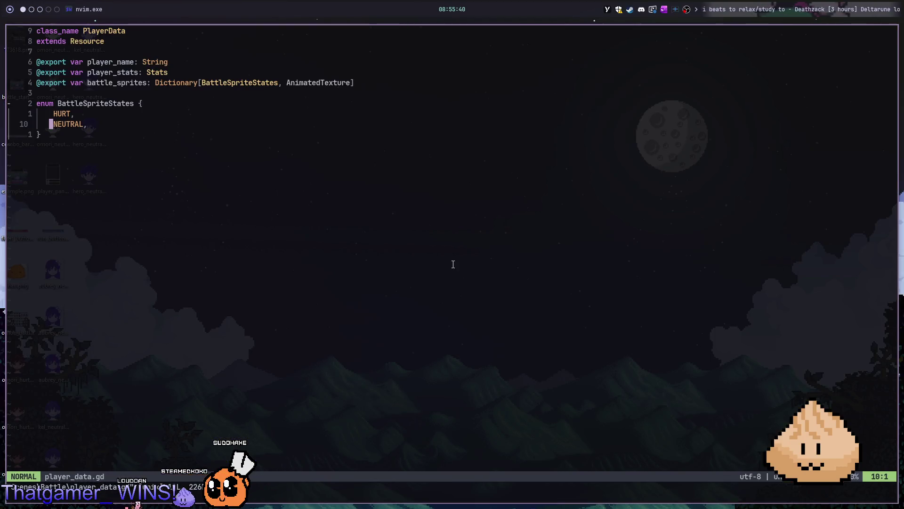
{"action": "key", "text": "super+3"}
{"action": "key", "text": "super+2"}
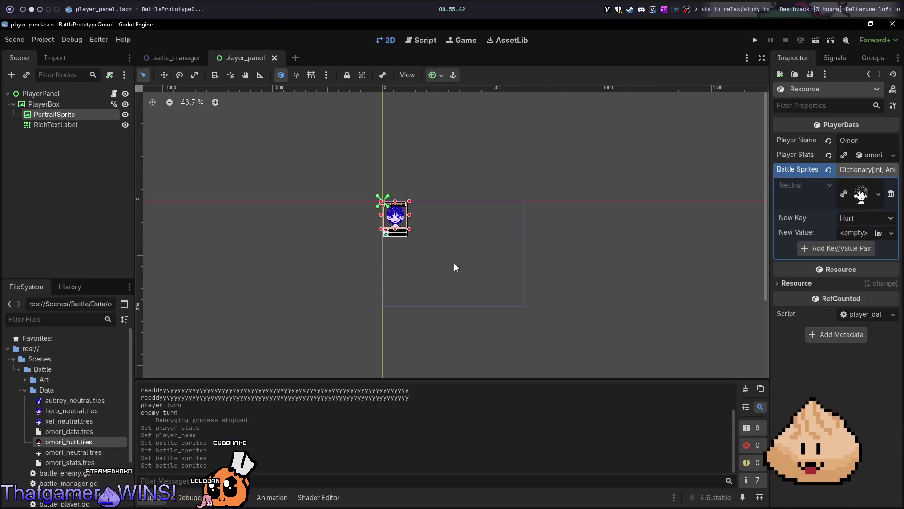
Open battle_manager.gd and delete the OMORI_STATS preload line
{"action": "left_click", "coordinate": [174, 58]}
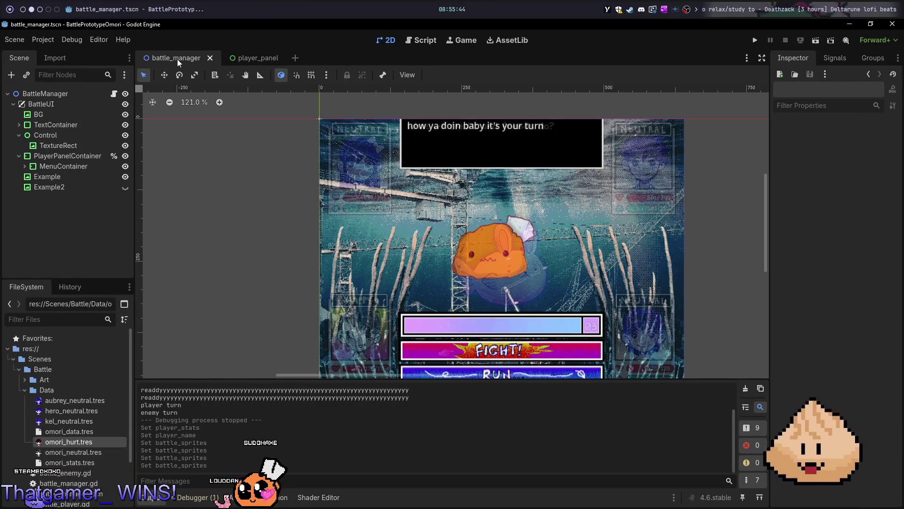
{"action": "left_click", "coordinate": [113, 94]}
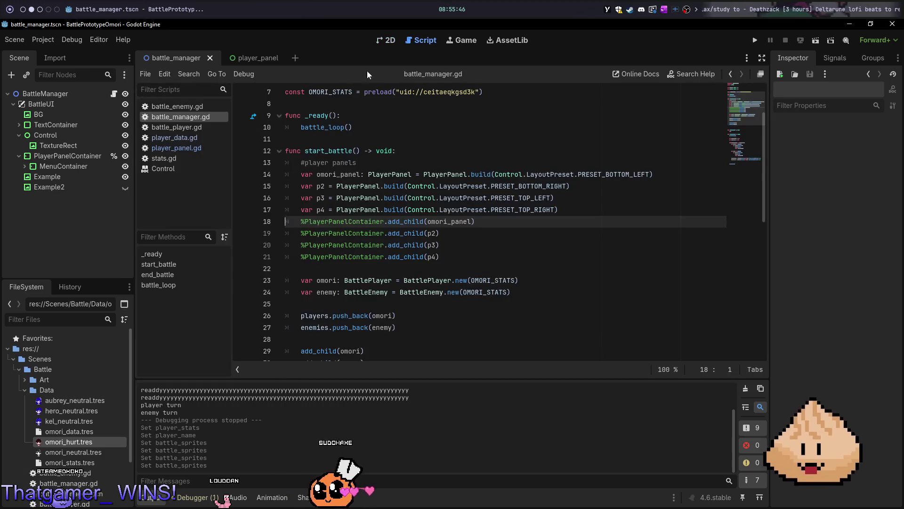
{"action": "scroll", "coordinate": [440, 195], "scroll_direction": "up", "scroll_amount": 2}
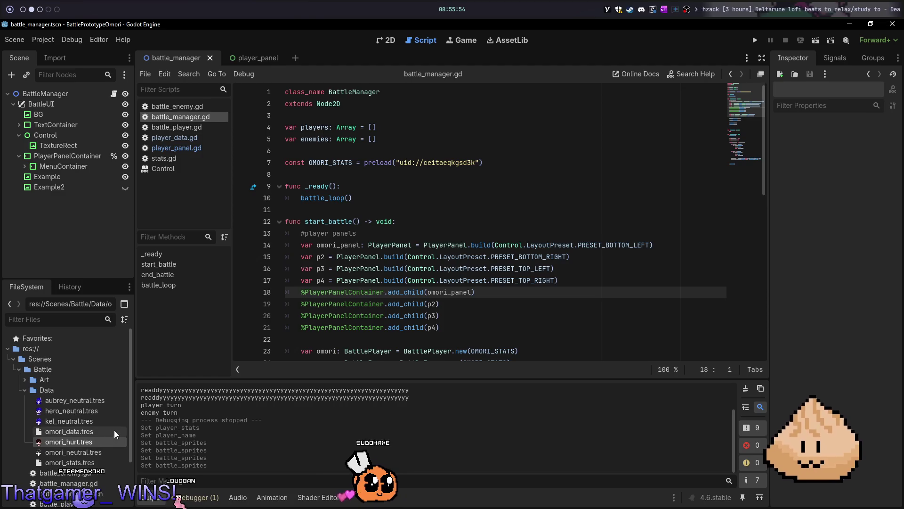
{"action": "left_click", "coordinate": [504, 154]}
{"action": "left_click_drag", "start_coordinate": [503, 160], "coordinate": [285, 162]}
{"action": "key", "text": "BackSpace"}
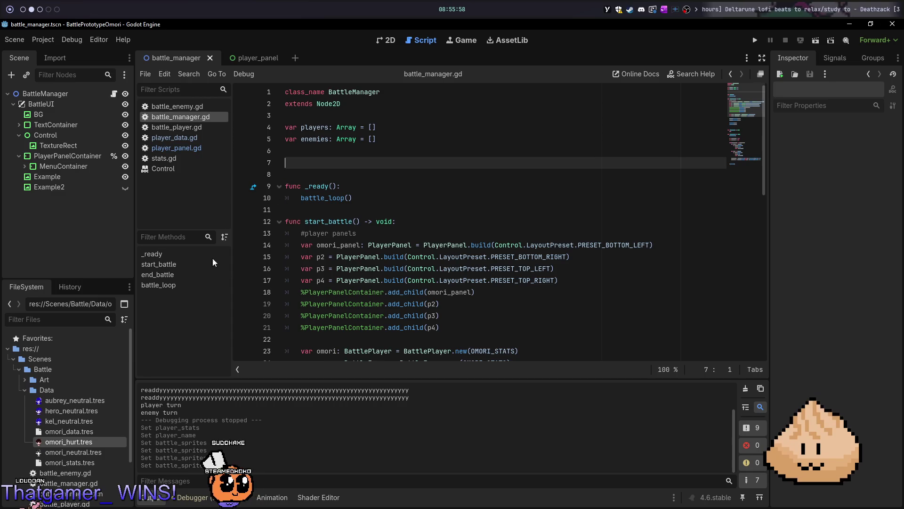
{"action": "key", "text": "BackSpace"}
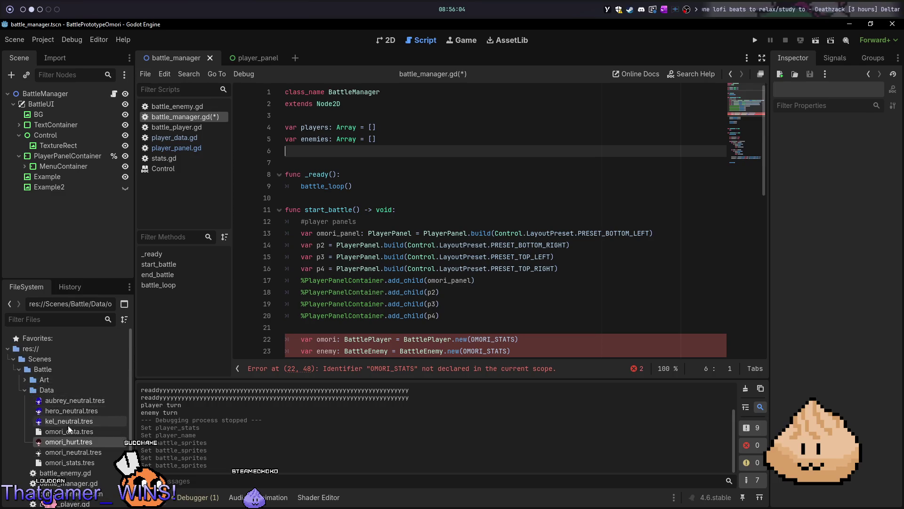
Drag in omori_data.tres to preload it as OMORI_DATA and save the script
{"action": "mouse_move", "coordinate": [91, 431]}
{"action": "left_mouse_down"}
{"action": "mouse_move", "coordinate": [397, 212]}
{"action": "mouse_move", "coordinate": [386, 165]}
{"action": "left_mouse_up"}
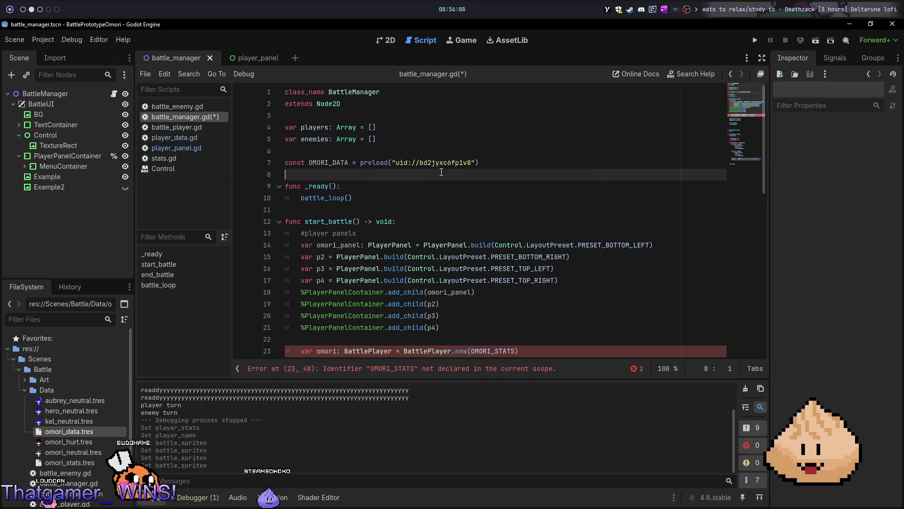
{"action": "key", "text": "ctrl+s"}
{"action": "key", "text": "alt+Tab"}
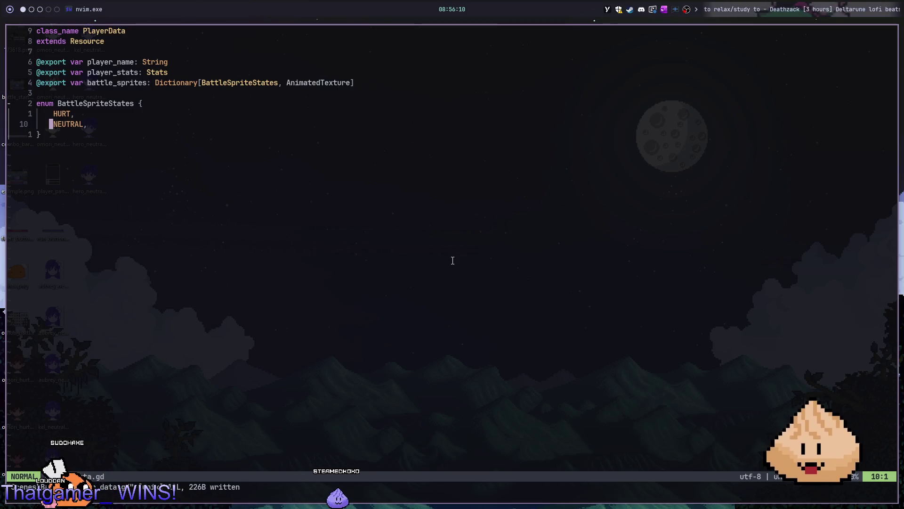
Open battle_manager.gd in Neovim
{"action": "key", "text": "space"}
{"action": "key", "text": "f"}
{"action": "key", "text": "f"}
{"action": "type", "text": "batt"}
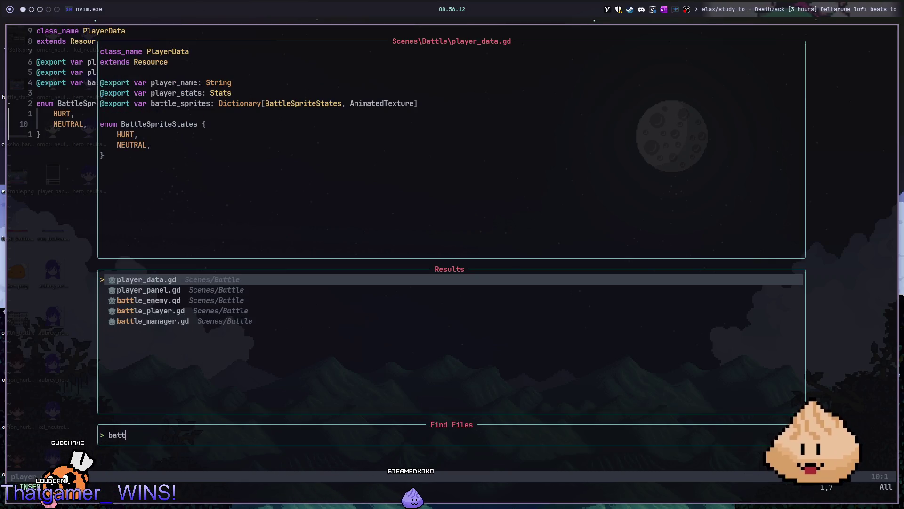
{"action": "key", "text": "Escape"}
{"action": "key", "text": "ctrl+6"}
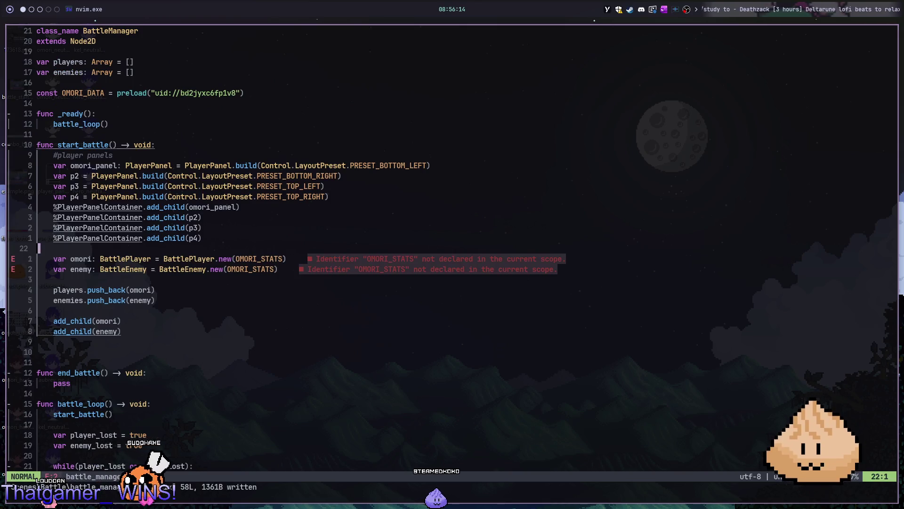
Change the player constructor call to BattlePlayer.new(OMORI_DATA)
{"action": "key", "text": "j"}
{"action": "key", "text": "w"}
{"action": "key", "text": "w"}
{"action": "key", "text": "w"}
{"action": "key", "text": "w"}
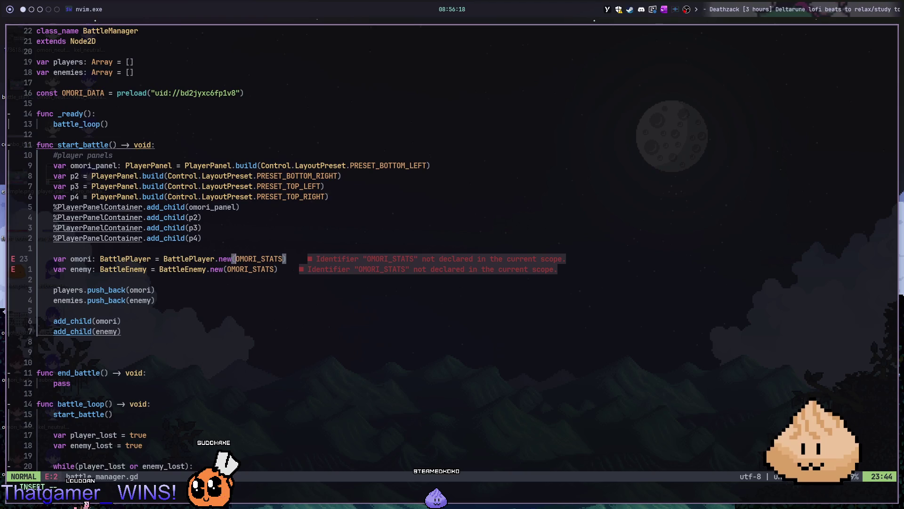
{"action": "type", "text": "ayer.new(omori"}
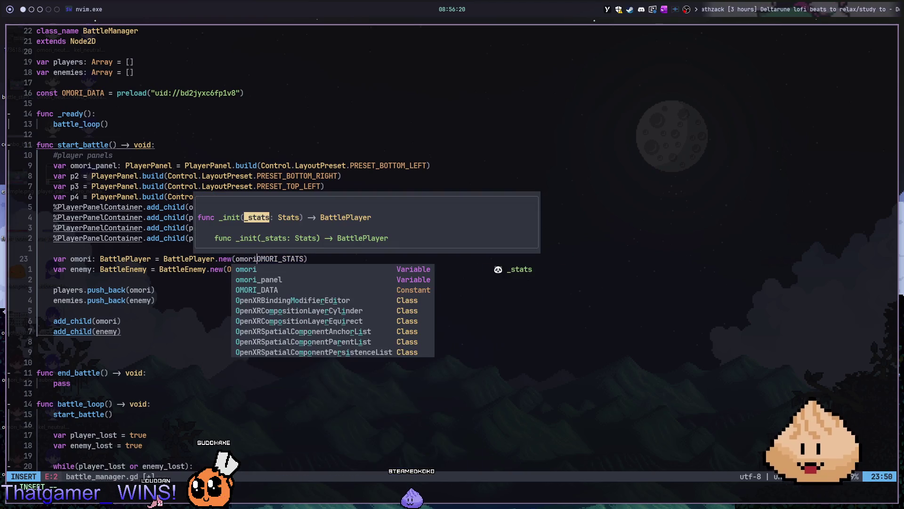
{"action": "type", "text": "_data"}
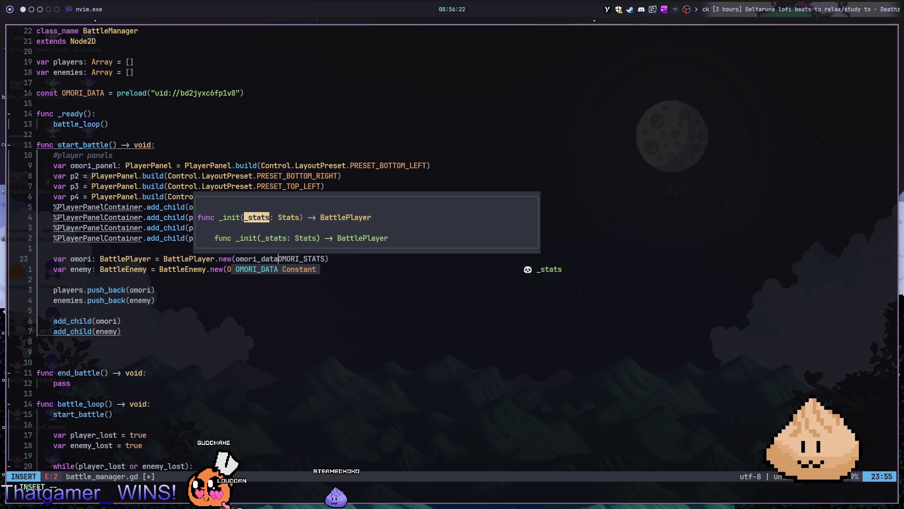
{"action": "key", "text": "Return"}
{"action": "type", "text": "omor"}
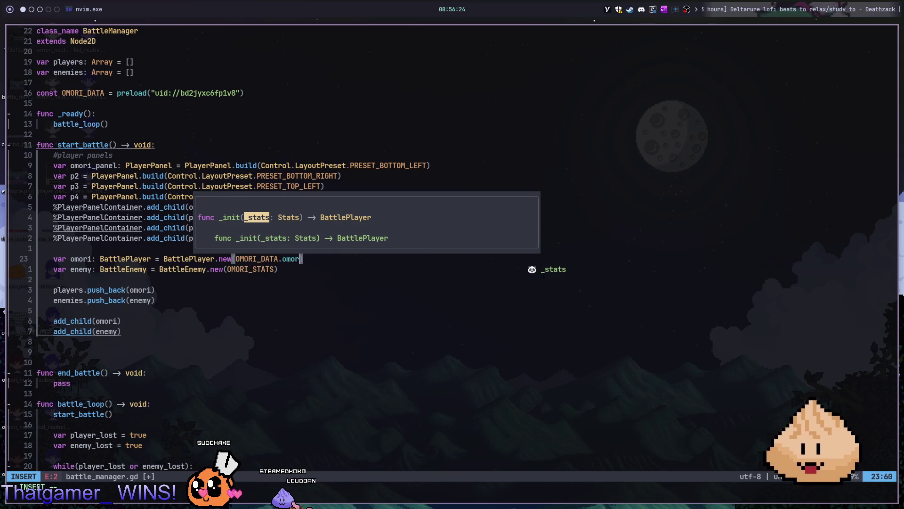
{"action": "key", "text": "BackSpace"}
{"action": "key", "text": "BackSpace"}
{"action": "key", "text": "BackSpace"}
{"action": "type", "text": "stats"}
{"action": "key", "text": "Escape"}
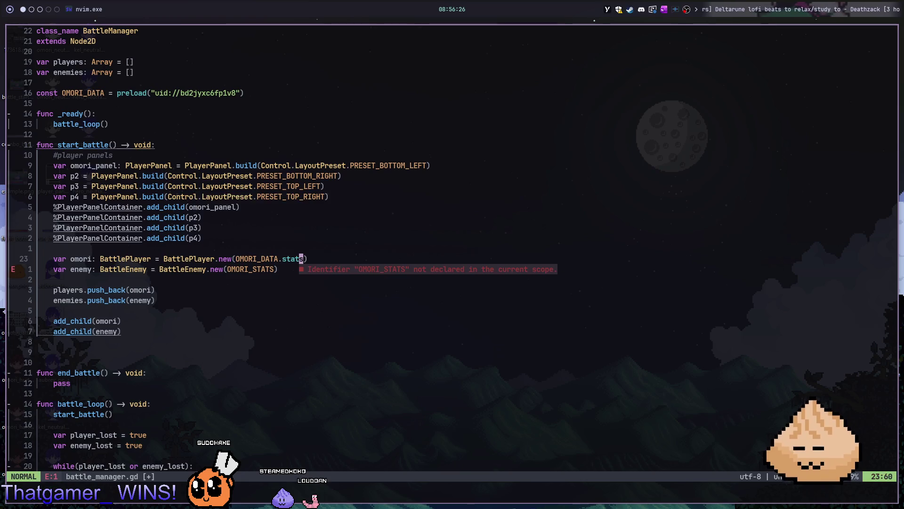
{"action": "type", "text": "ciwplayer_"}
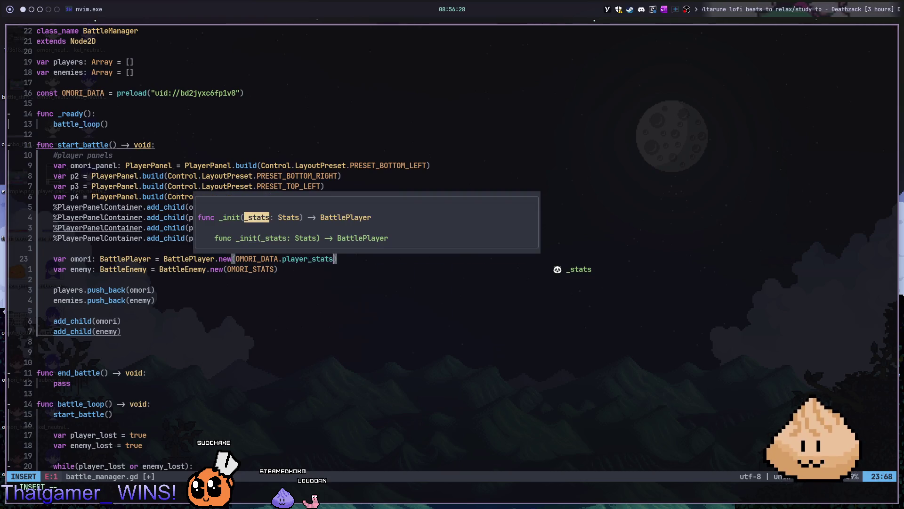
{"action": "key", "text": "Escape"}
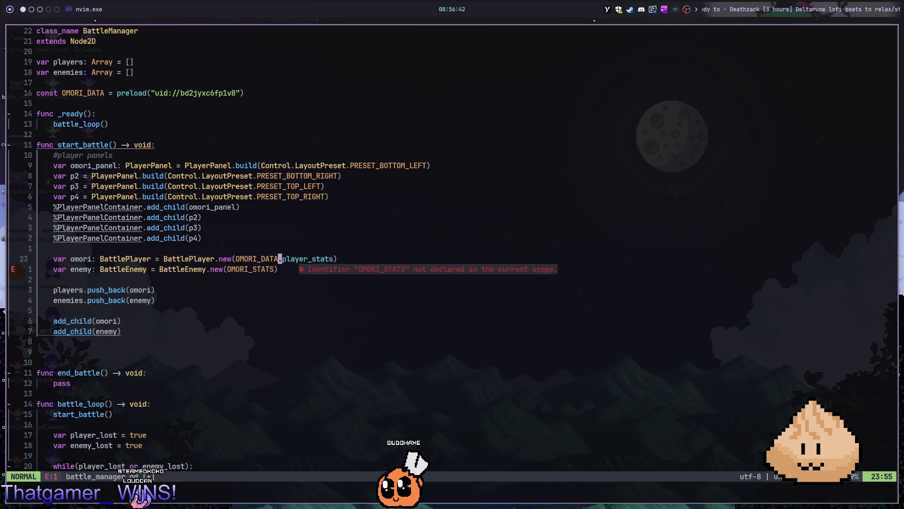
{"action": "key", "text": "d"}
{"action": "key", "text": "t"}
{"action": "key", "text": "parenright"}
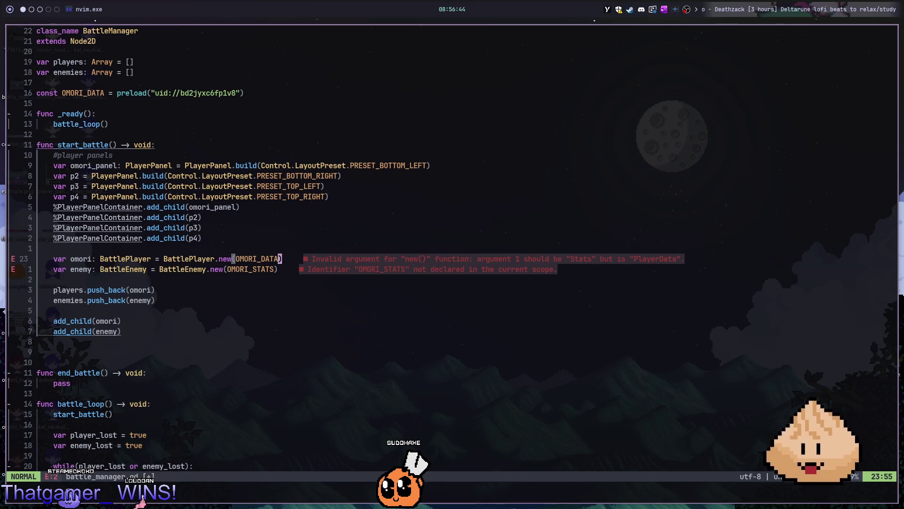
Replace OMORI_STATS in the enemy constructor with OMORI_DATA.player_stats
{"action": "key", "text": "j"}
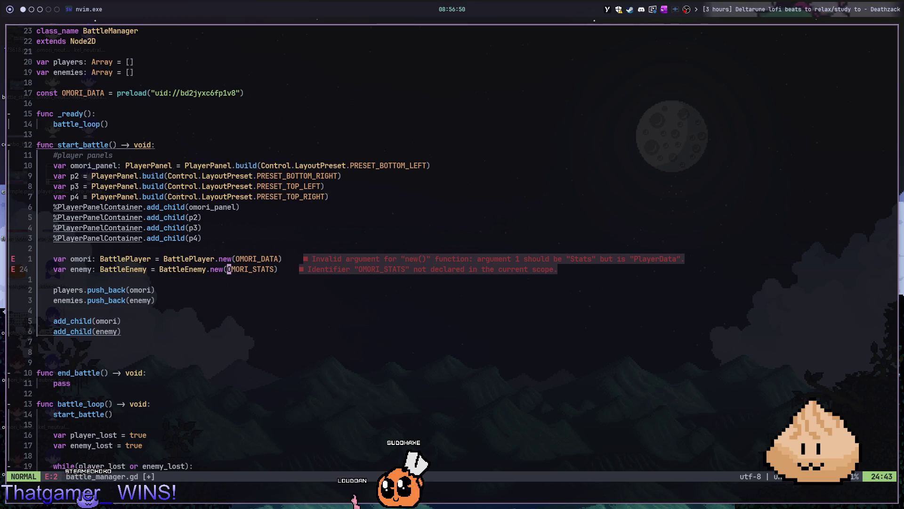
{"action": "key", "text": "g"}
{"action": "key", "text": "c"}
{"action": "key", "text": "c"}
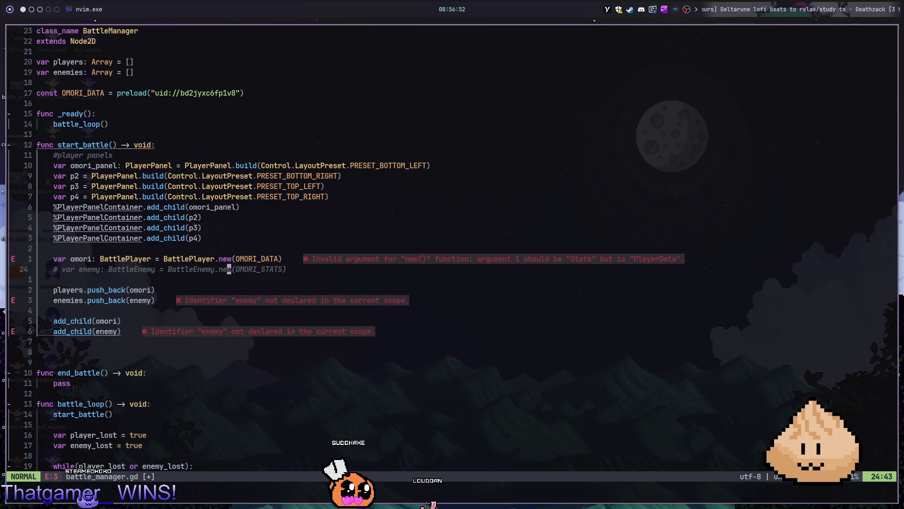
{"action": "key", "text": "g"}
{"action": "key", "text": "c"}
{"action": "key", "text": "c"}
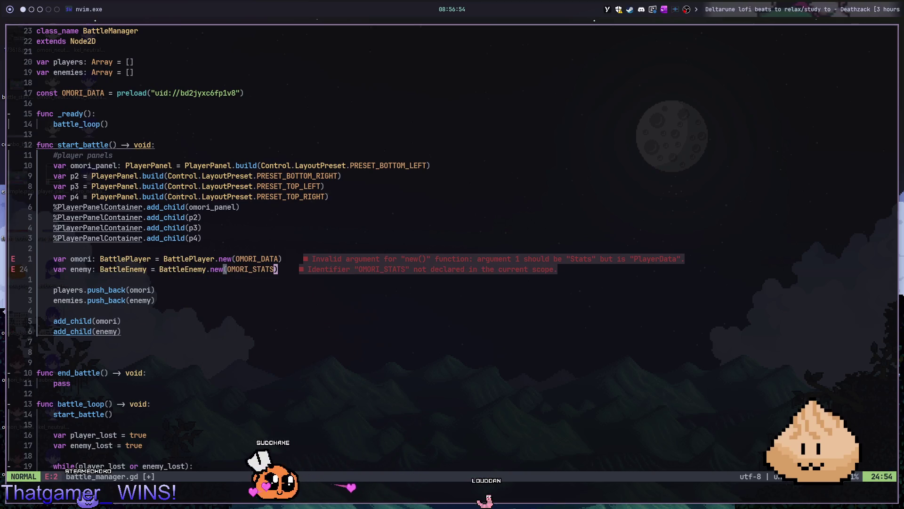
{"action": "key", "text": "c"}
{"action": "key", "text": "i"}
{"action": "key", "text": "parenleft"}
{"action": "type", "text": "omori_d"}
{"action": "key", "text": "Return"}
{"action": "type", "text": ".omor"}
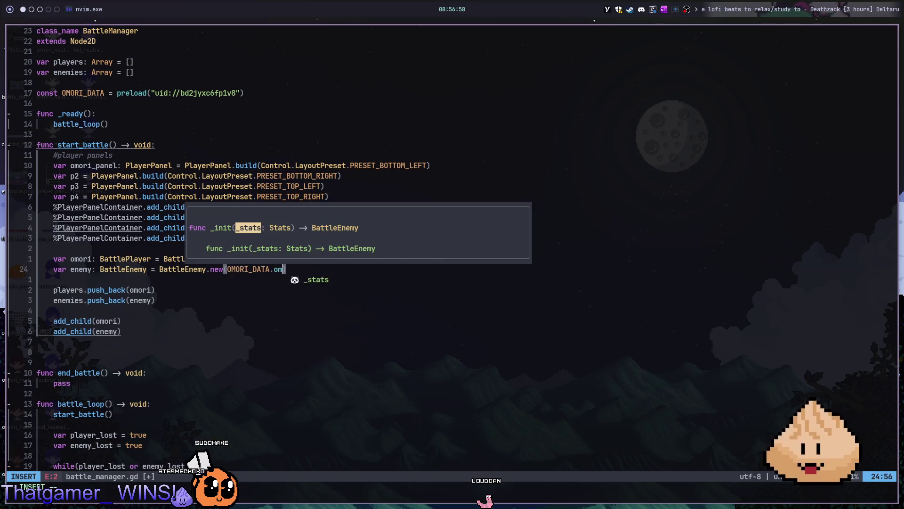
{"action": "key", "text": "BackSpace"}
{"action": "key", "text": "BackSpace"}
{"action": "type", "text": "p"}
{"action": "key", "text": "Return"}
Save battle_manager.gd and jump to BattlePlayer's _init definition with gd
{"action": "key", "text": "Escape"}
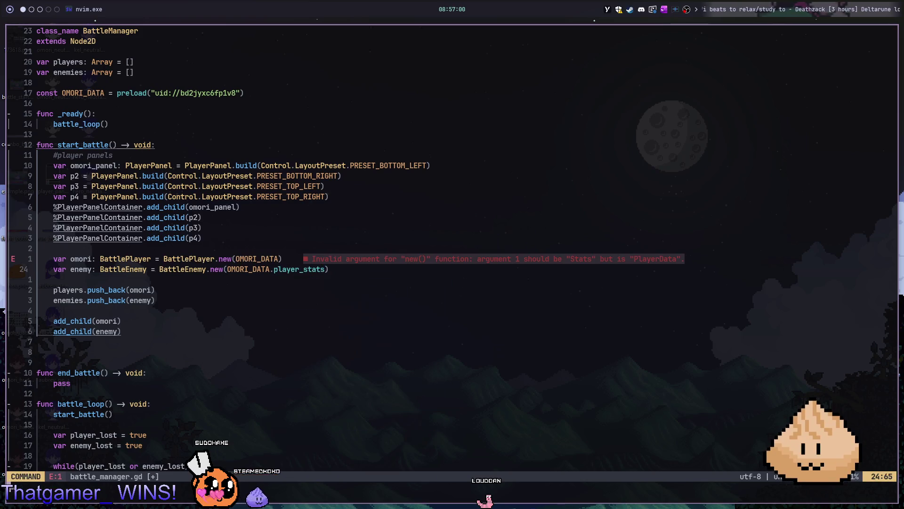
{"action": "type", "text": "w"}
{"action": "key", "text": "Return"}
{"action": "key", "text": "k"}
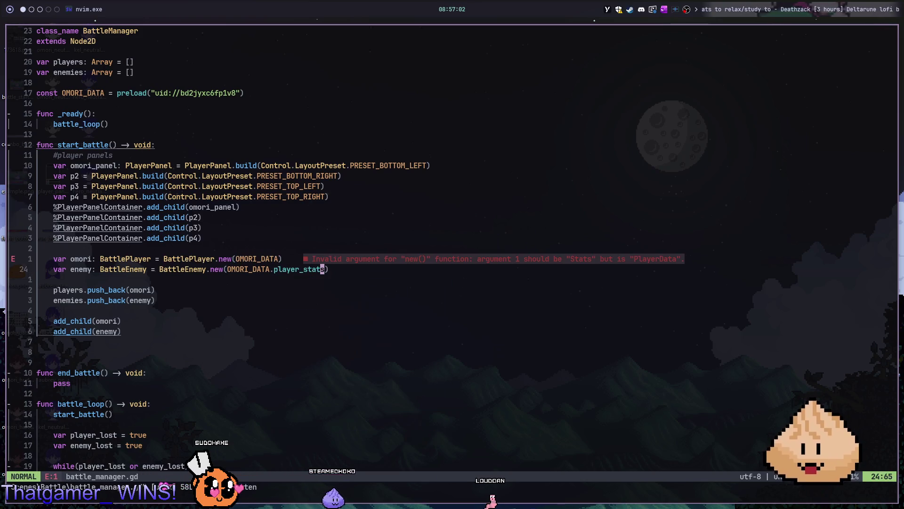
{"action": "key", "text": "b"}
{"action": "key", "text": "b"}
{"action": "key", "text": "b"}
{"action": "key", "text": "g"}
{"action": "key", "text": "Escape"}
{"action": "key", "text": "g"}
{"action": "key", "text": "d"}
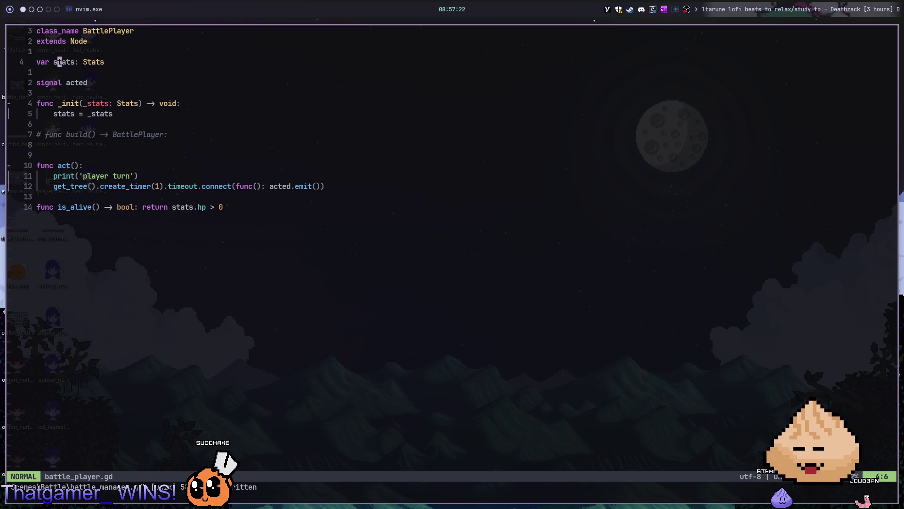
Change _init to take data: PlayerData and declare var player_data: PlayerData
{"action": "type", "text": "c _init(data: "}
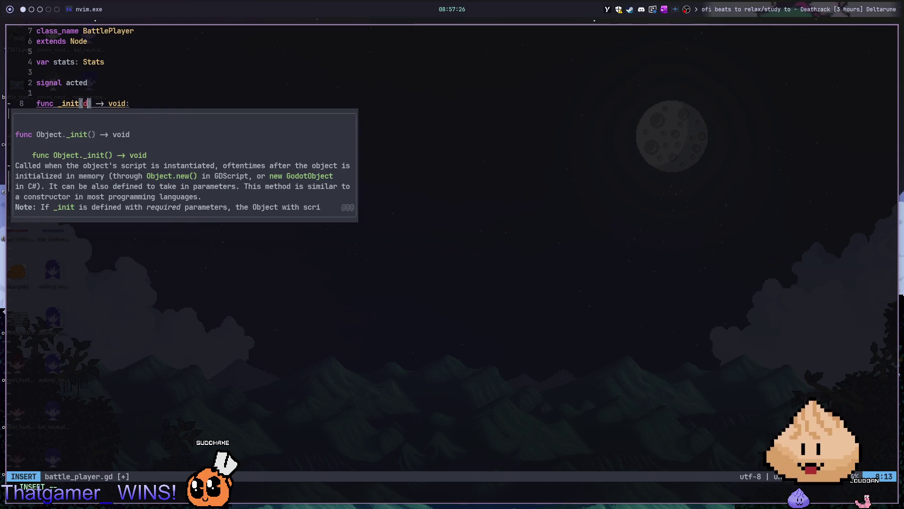
{"action": "type", "text": "Playerda"}
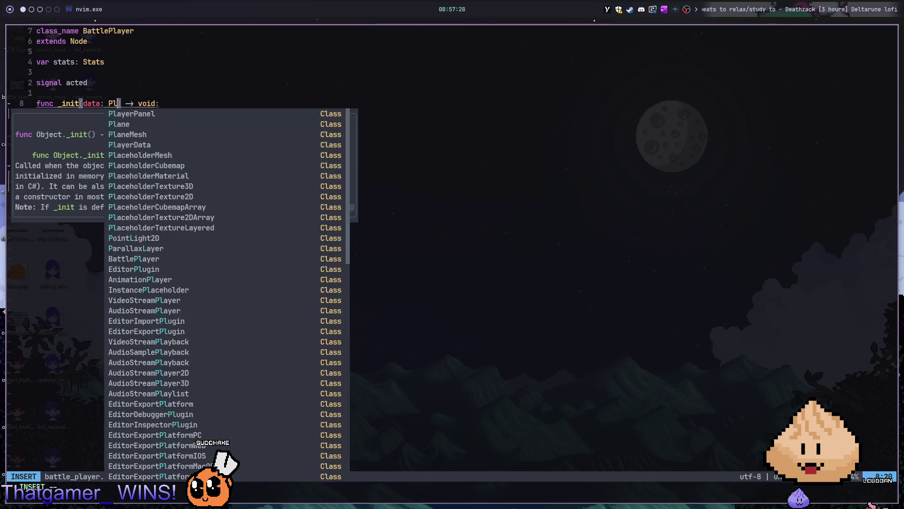
{"action": "key", "text": "Escape"}
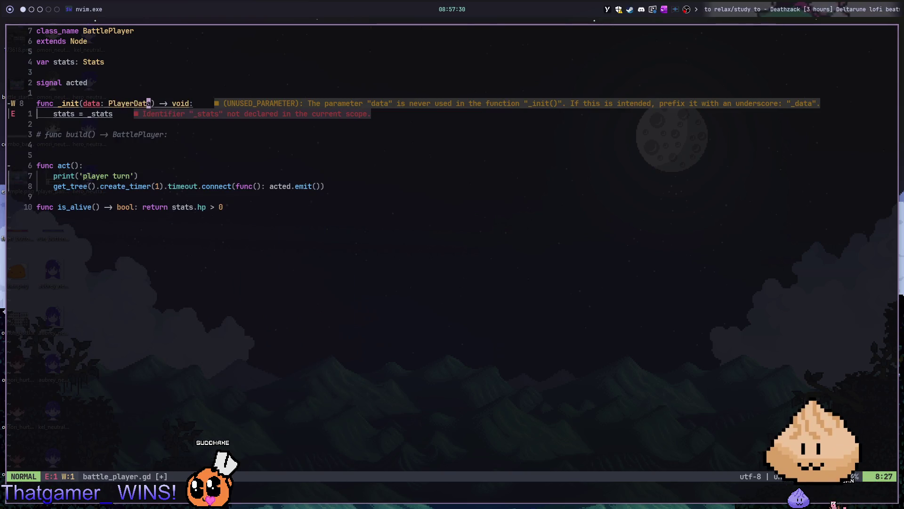
{"action": "key", "text": "k"}
{"action": "key", "text": "k"}
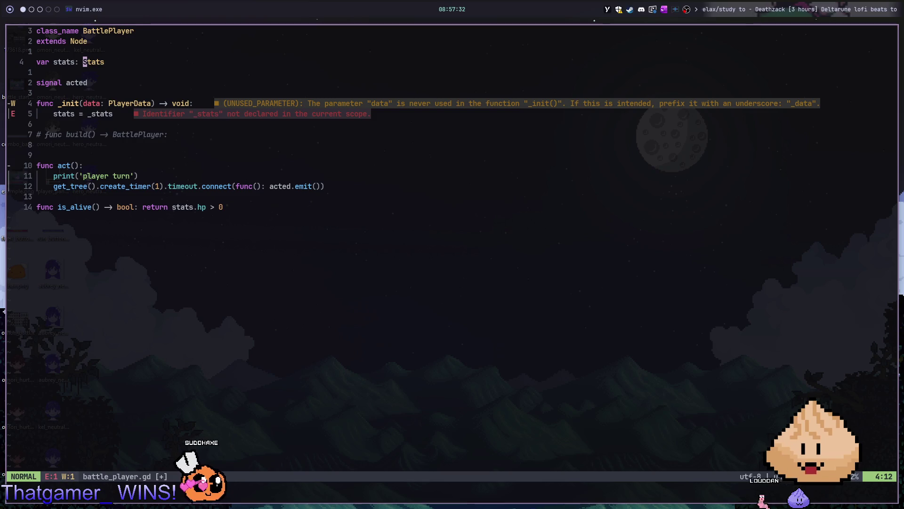
{"action": "key", "text": "c"}
{"action": "key", "text": "c"}
{"action": "type", "text": "pla"}
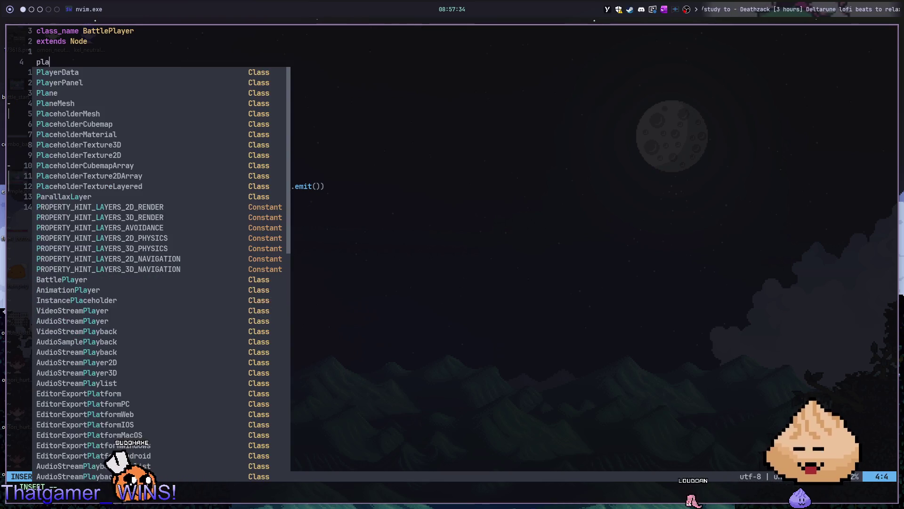
{"action": "key", "text": "BackSpace"}
{"action": "key", "text": "BackSpace"}
{"action": "type", "text": "var player_data: "}
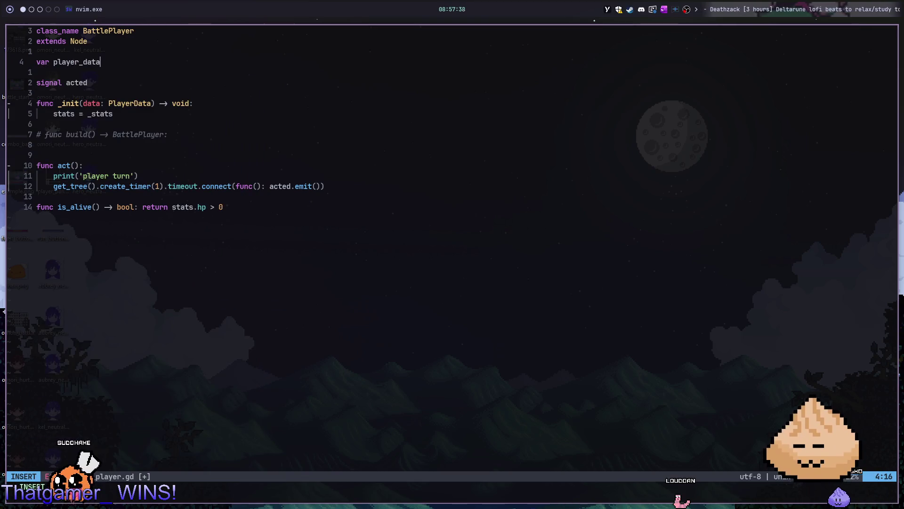
{"action": "type", "text": "PlayerData"}
{"action": "key", "text": "Escape"}
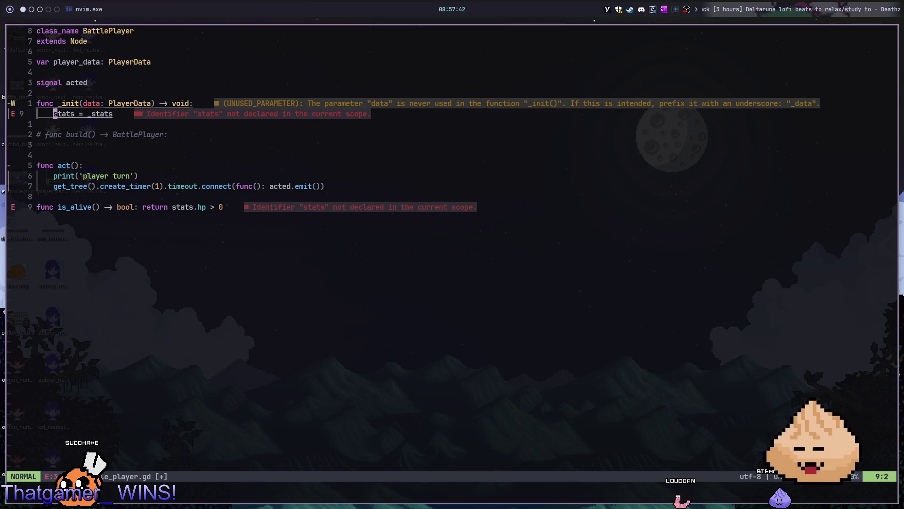
Assign player_data = data, prefix the stats check with player_data, and save
{"action": "key", "text": "c"}
{"action": "key", "text": "c"}
{"action": "key", "text": "Return"}
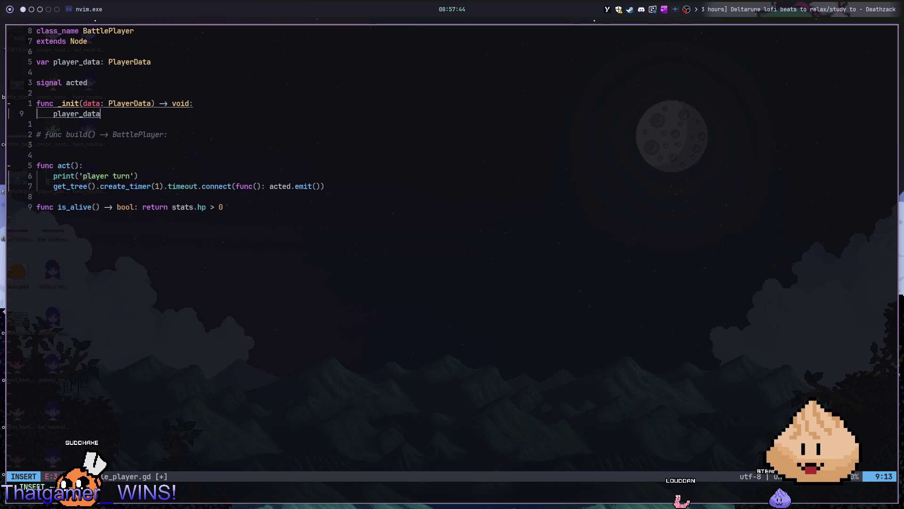
{"action": "type", "text": "= data"}
{"action": "key", "text": "Escape"}
{"action": "key", "text": "space"}
{"action": "key", "text": "Escape"}
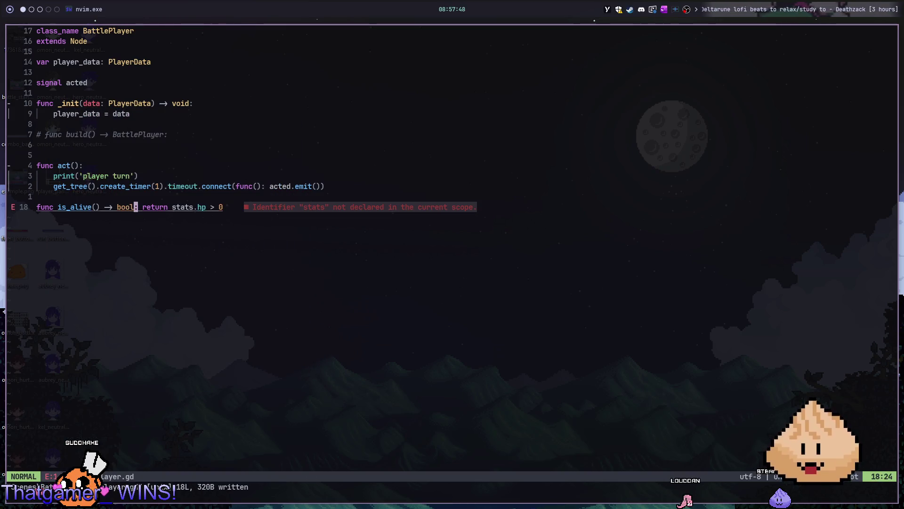
{"action": "type", "text": "i"}
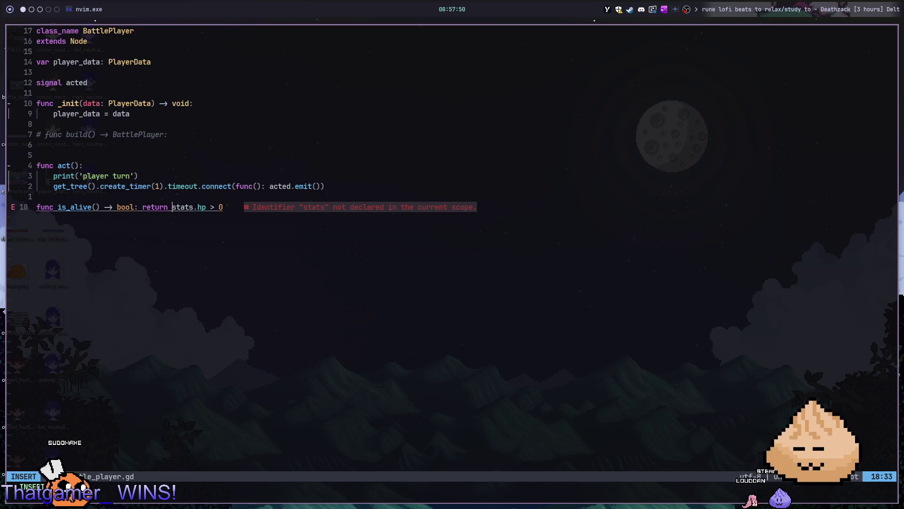
{"action": "type", "text": "player_data."}
{"action": "key", "text": "Escape"}
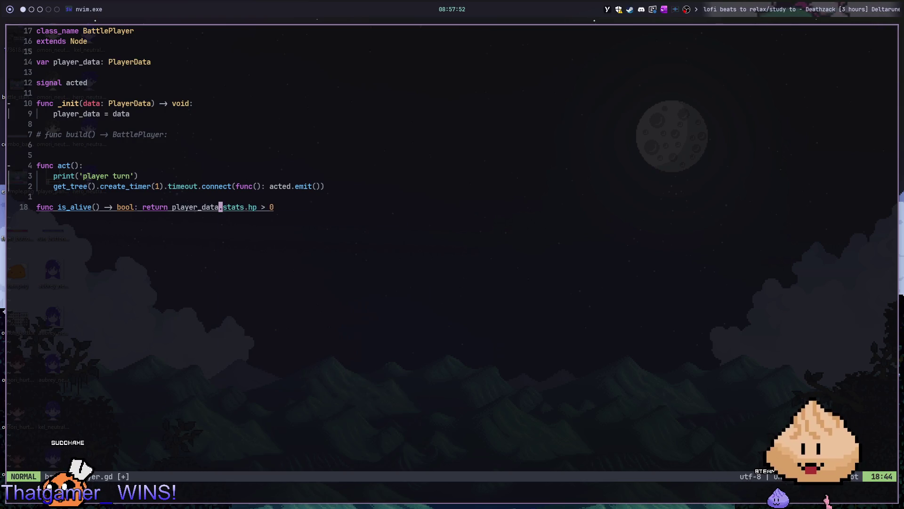
{"action": "type", "text": ":w"}
{"action": "key", "text": "Return"}
{"action": "key", "text": "k"}
{"action": "key", "text": "k"}
{"action": "key", "text": "k"}
{"action": "key", "text": "k"}
{"action": "key", "text": "k"}
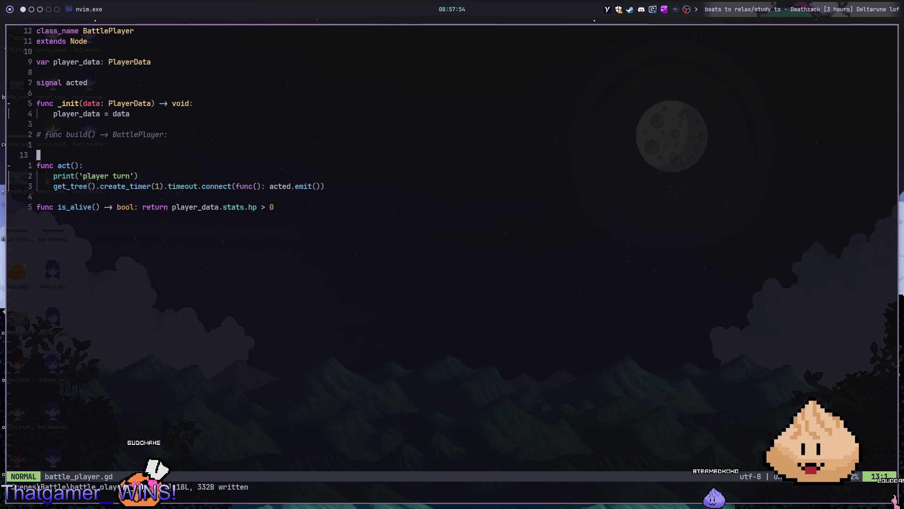
Make act() print player_data.player_name with ' turn' and save battle_player.gd
{"action": "key", "text": "j"}
{"action": "key", "text": "j"}
{"action": "key", "text": "w"}
{"action": "key", "text": "w"}
{"action": "key", "text": "w"}
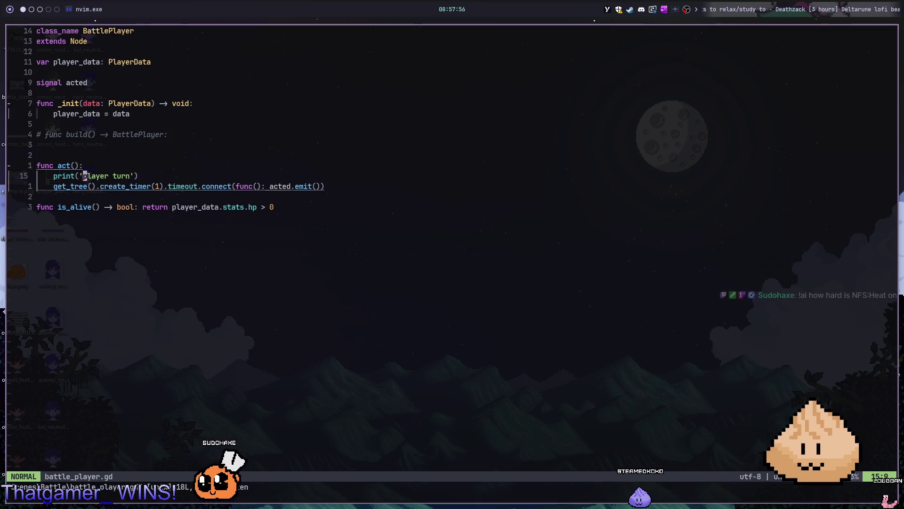
{"action": "type", "text": "ci'"}
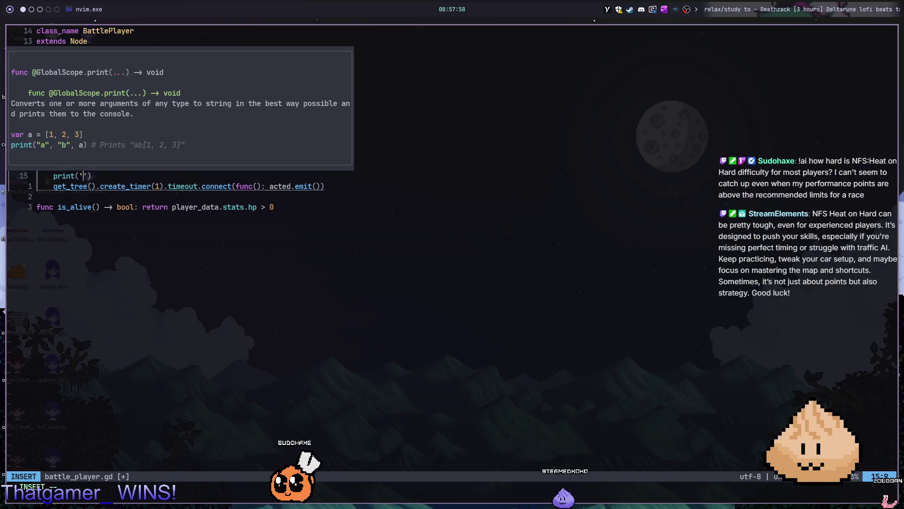
{"action": "type", "text": " turn"}
{"action": "key", "text": "Escape"}
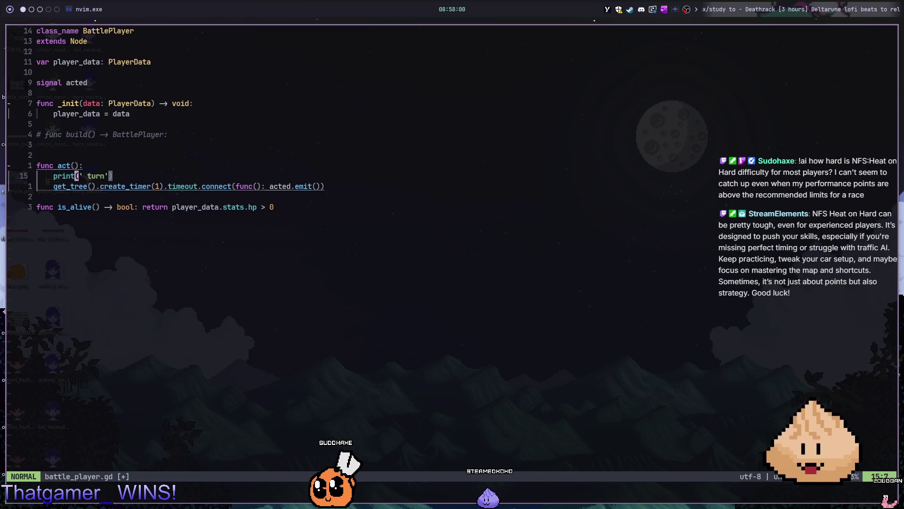
{"action": "type", "text": "layer_data."}
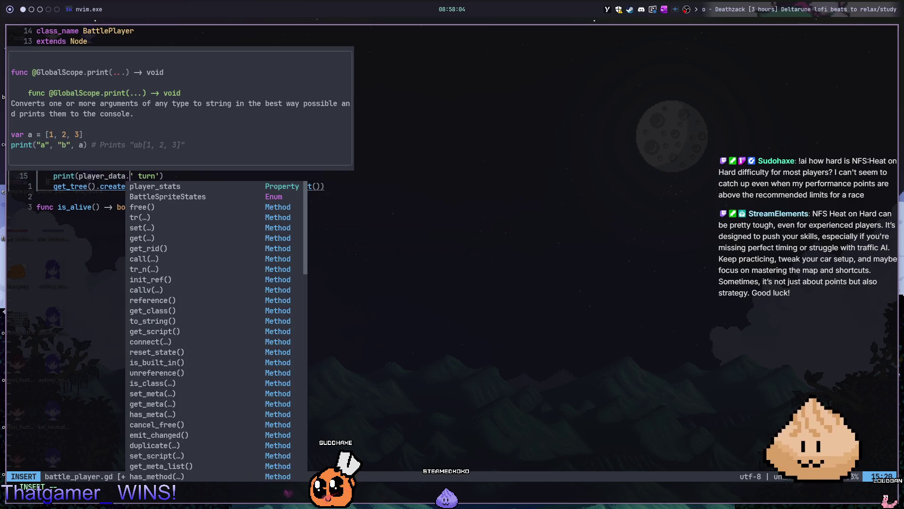
{"action": "type", "text": "pla"}
{"action": "key", "text": "Tab"}
{"action": "key", "text": "Tab"}
{"action": "key", "text": "Return"}
{"action": "key", "text": "Escape"}
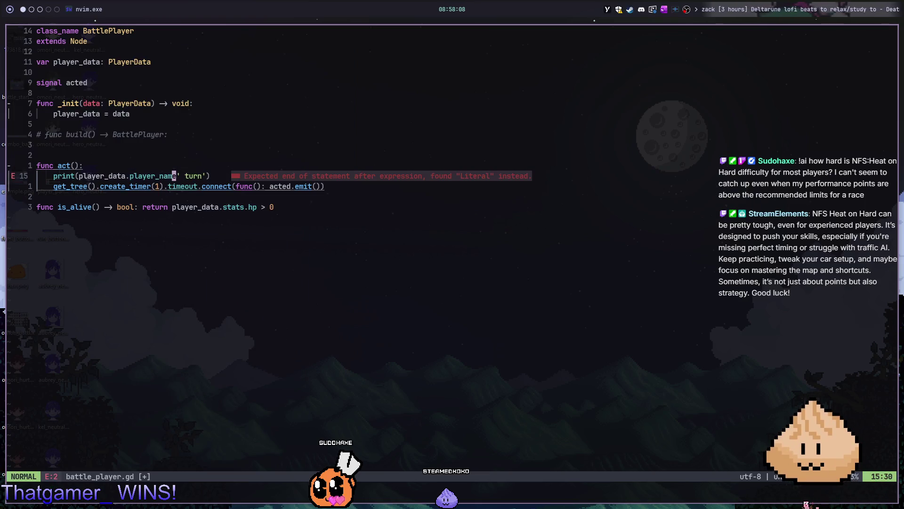
{"action": "type", "text": "+"}
{"action": "key", "text": "Escape"}
{"action": "type", "text": ":w"}
{"action": "key", "text": "Return"}
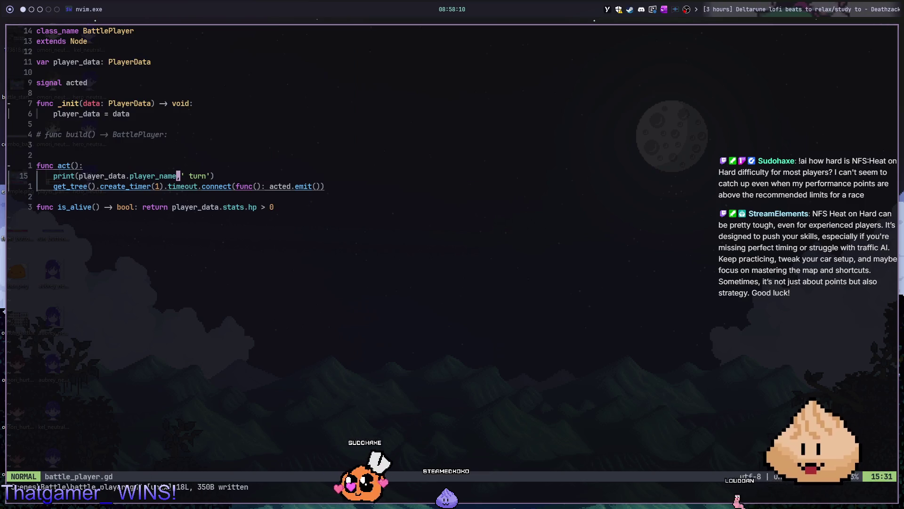
{"action": "key", "text": "alt+Tab"}
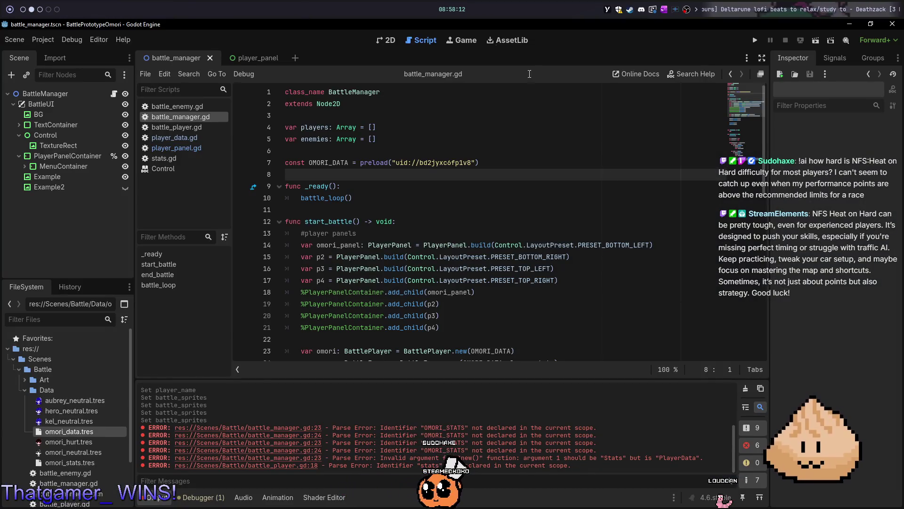
Run the game twice to test the refactor, hitting the invalid 'stats' access on PlayerData, then stop it
{"action": "key", "text": "F5"}
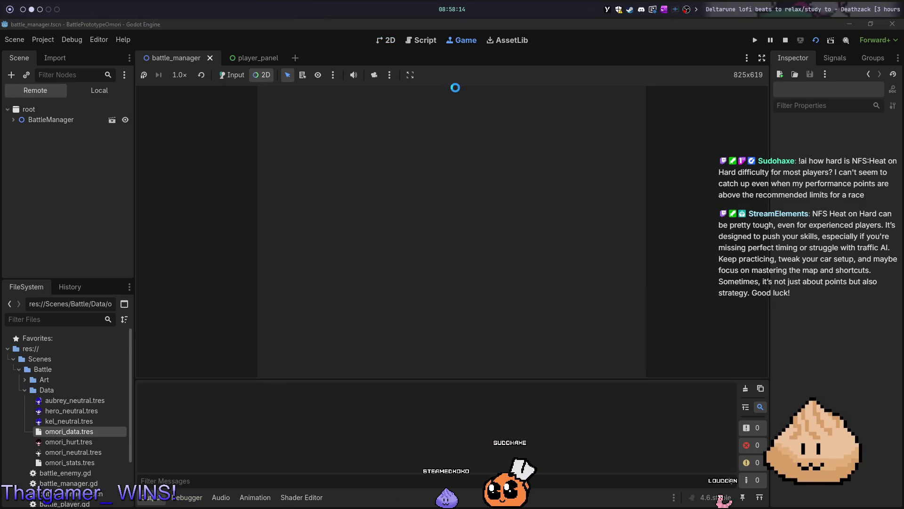
{"action": "key", "text": "F8"}
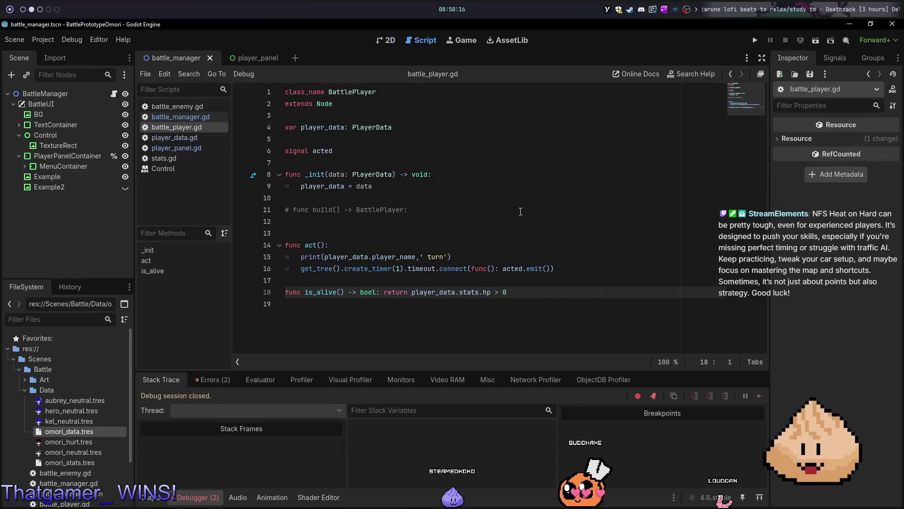
{"action": "key", "text": "F5"}
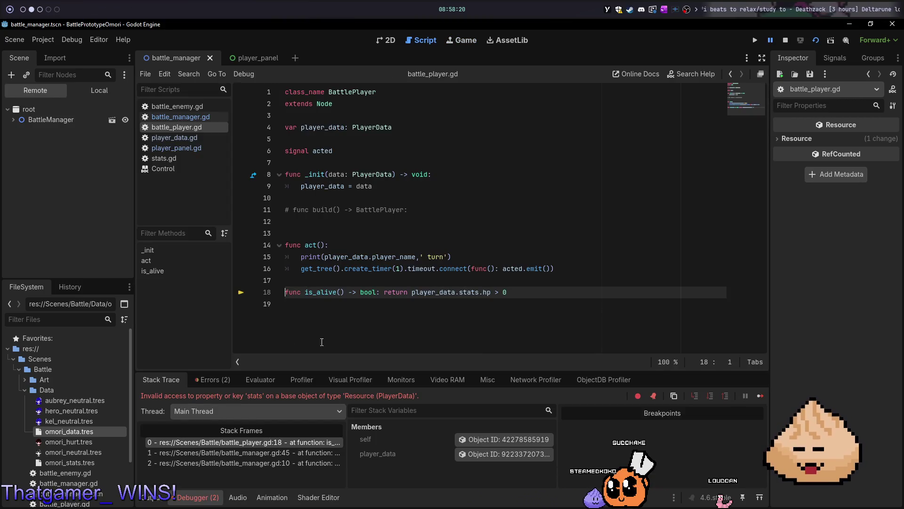
{"action": "left_click", "coordinate": [785, 39]}
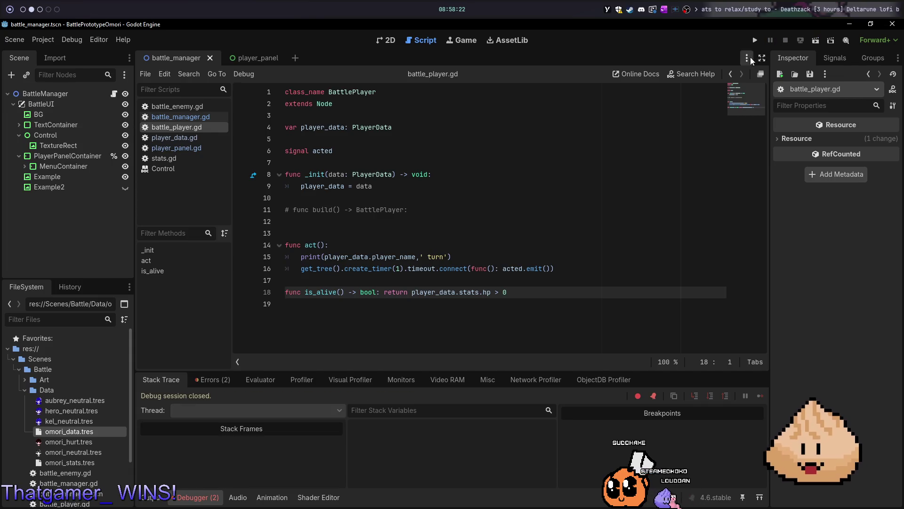
Return to battle_manager.gd in Neovim and save it with :w
{"action": "key", "text": "alt+1"}
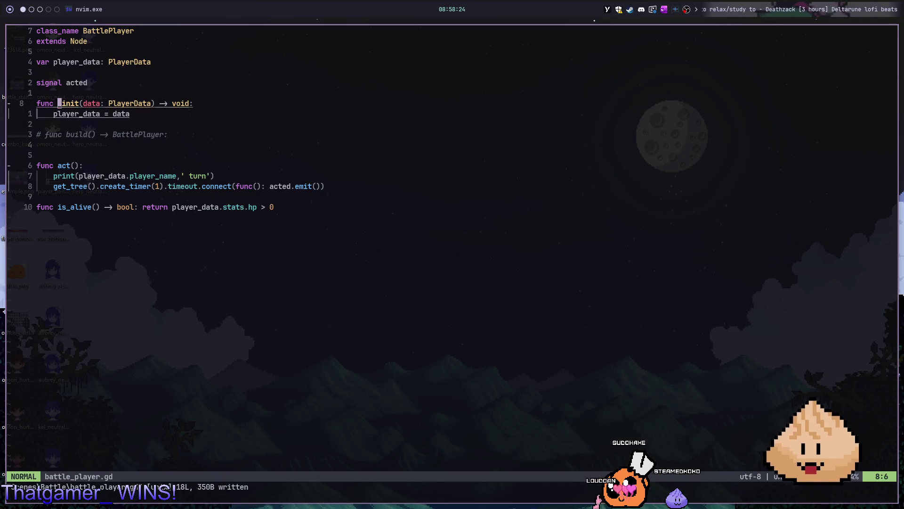
{"action": "key", "text": "ctrl+o"}
{"action": "type", "text": ":w"}
{"action": "key", "text": "Return"}
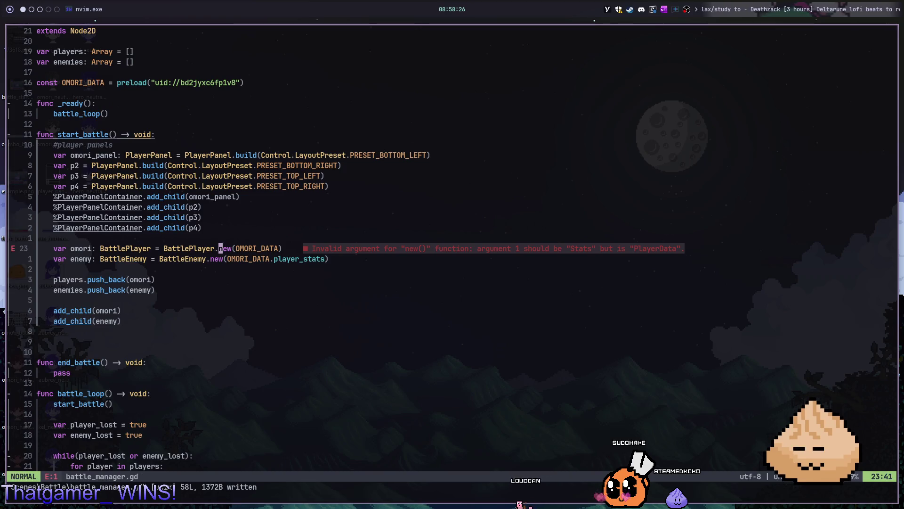
{"action": "key", "text": "j"}
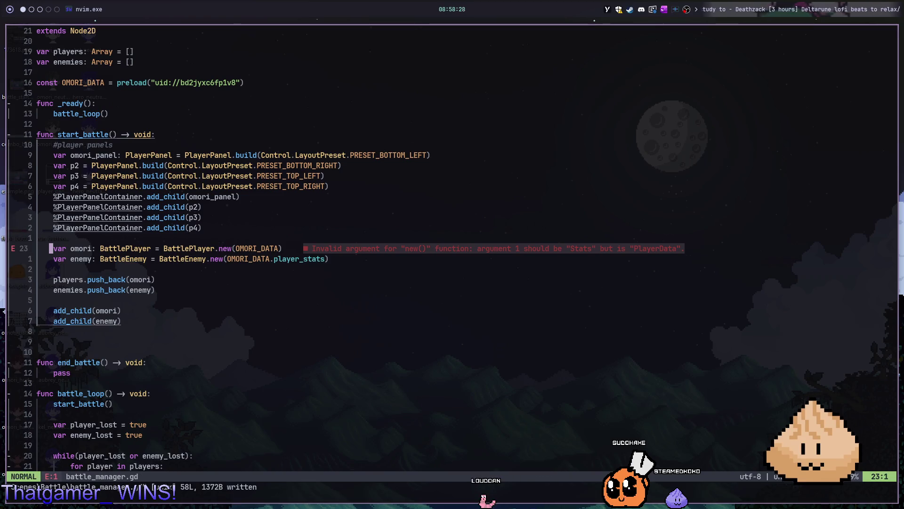